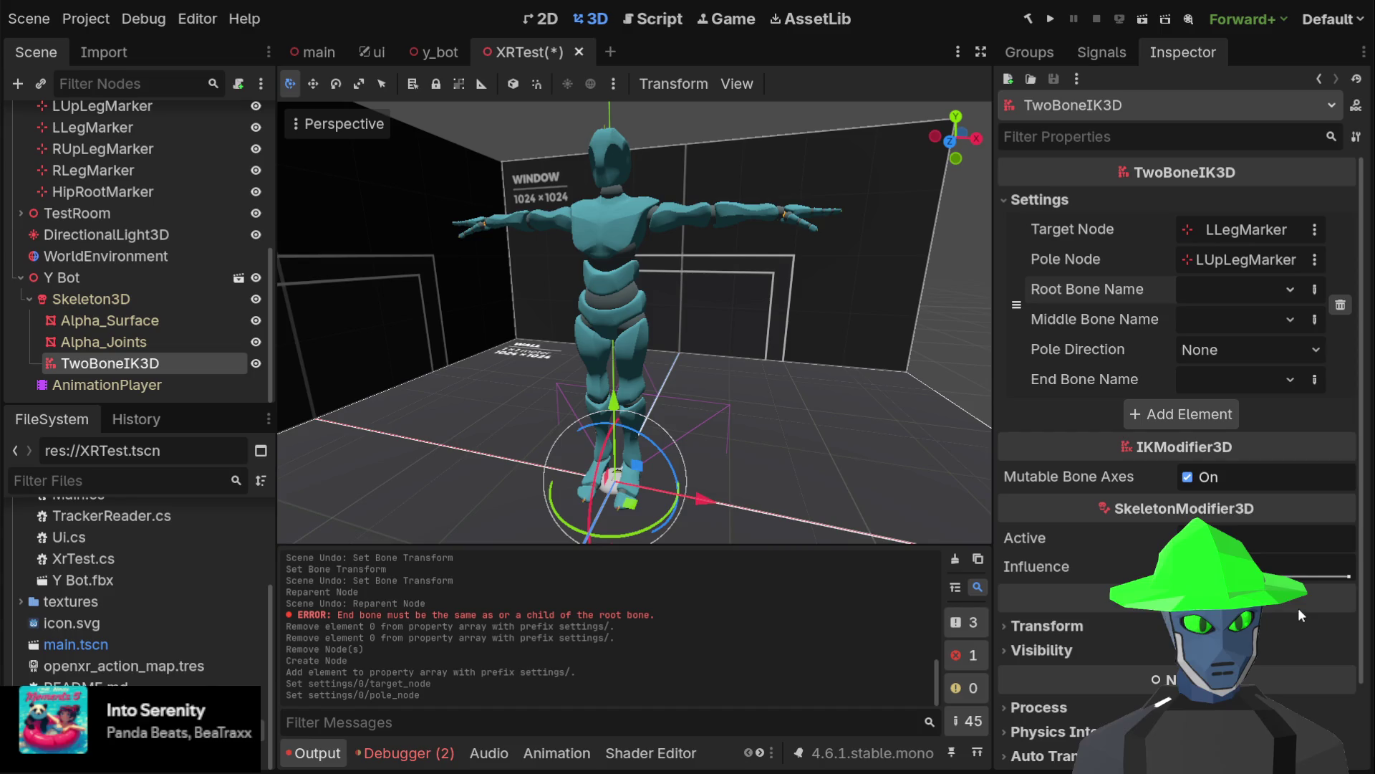
Assign a left-leg root bone on TwoBoneIK3D, then remove the TwoBoneIK3D node from Skeleton3D
left_click(1295, 561)
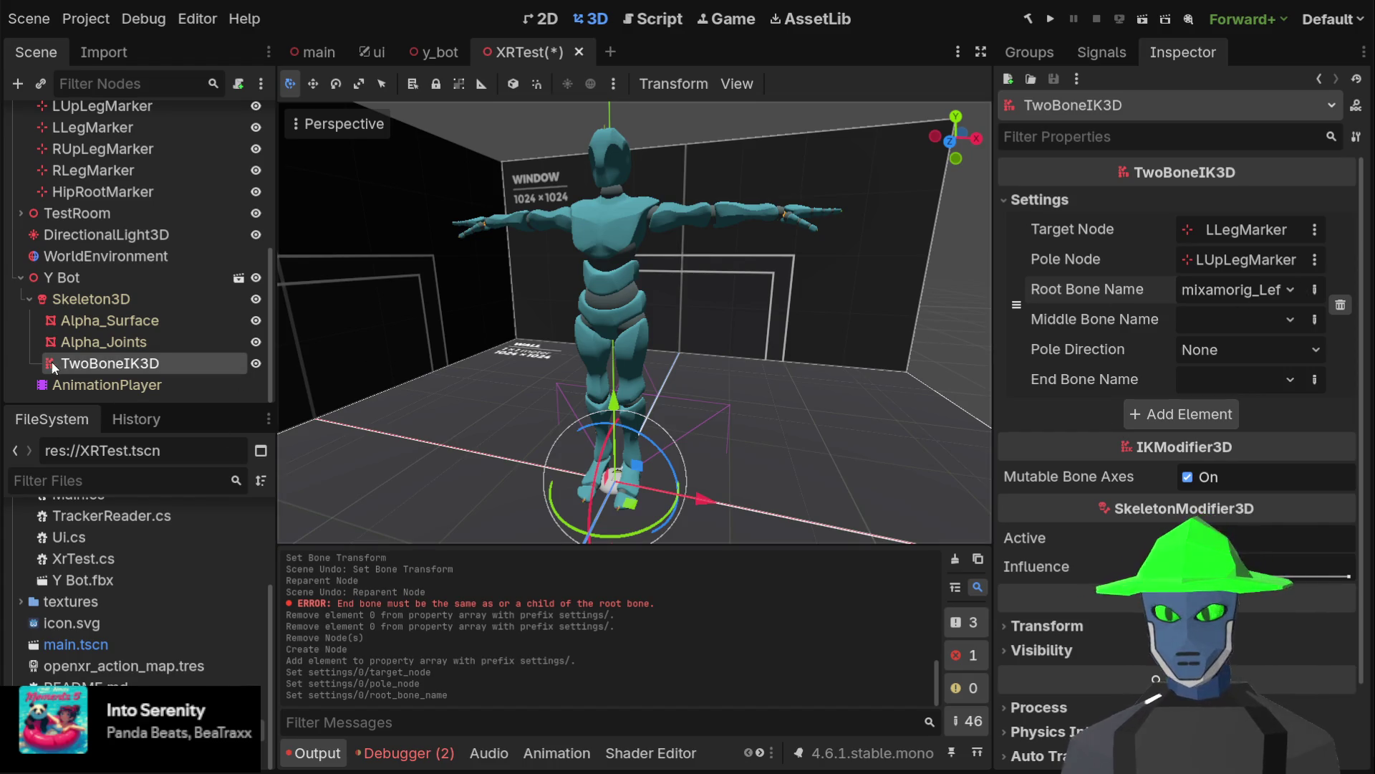
left_click(132, 341)
left_click(110, 368)
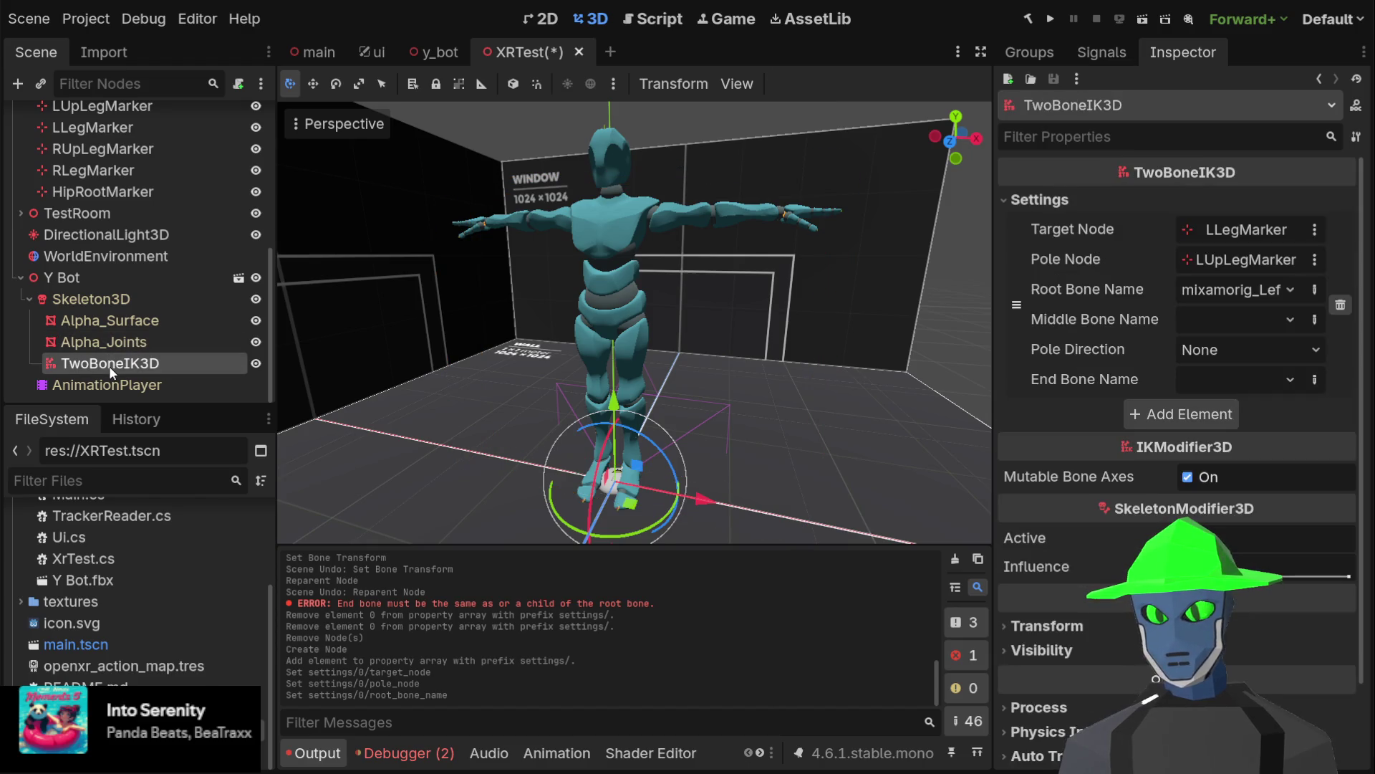
key("Delete")
left_click(114, 318)
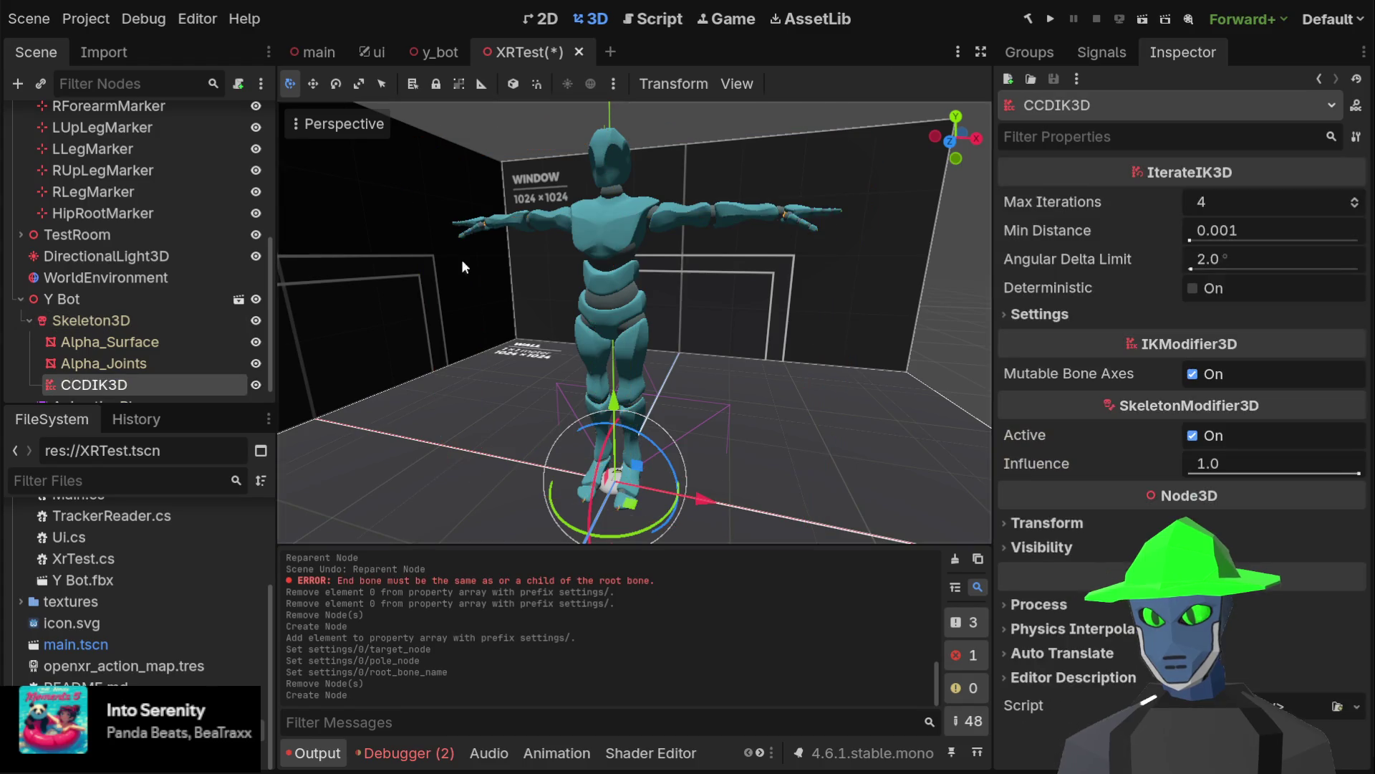
Add a CCDIK3D chain element targeting LLegMarker, with left-leg mixamorig root and end bones
left_click(1066, 316)
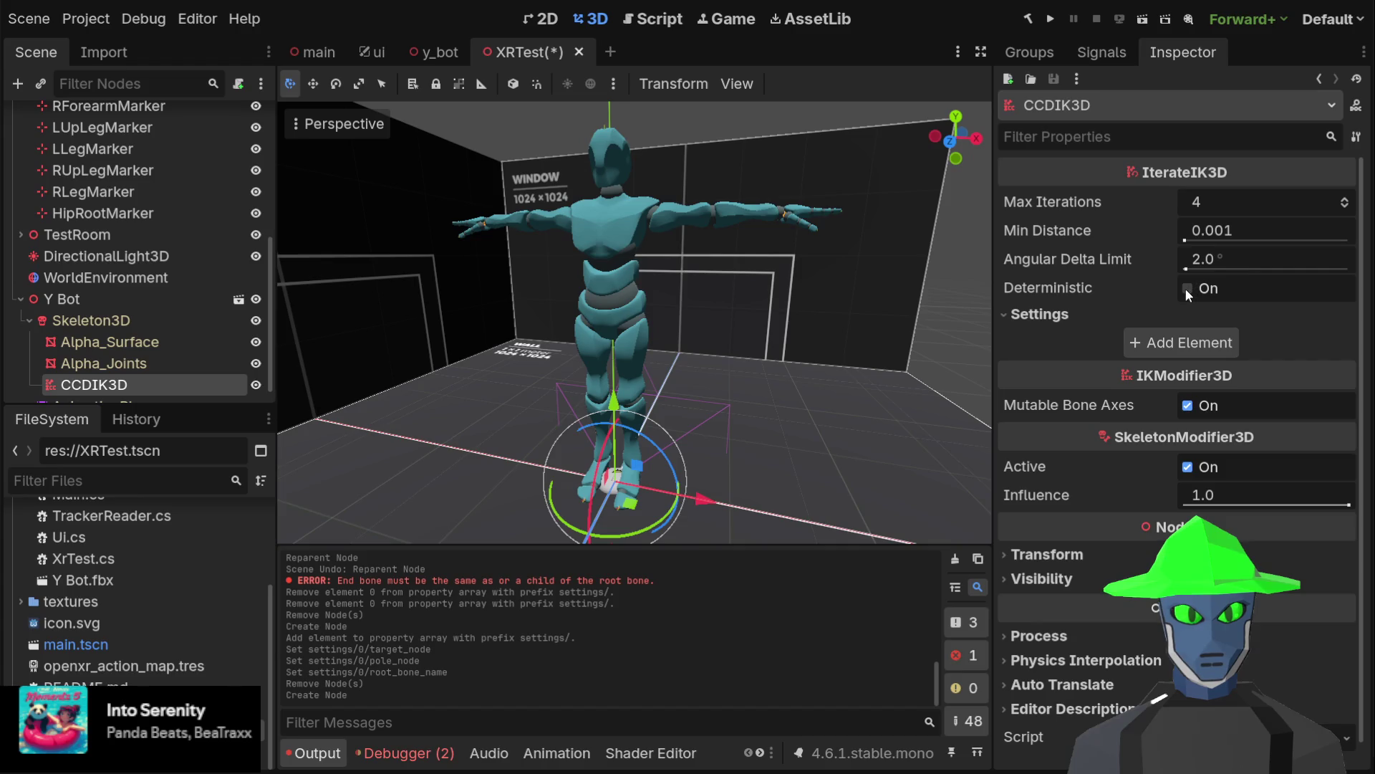
left_click(1169, 346)
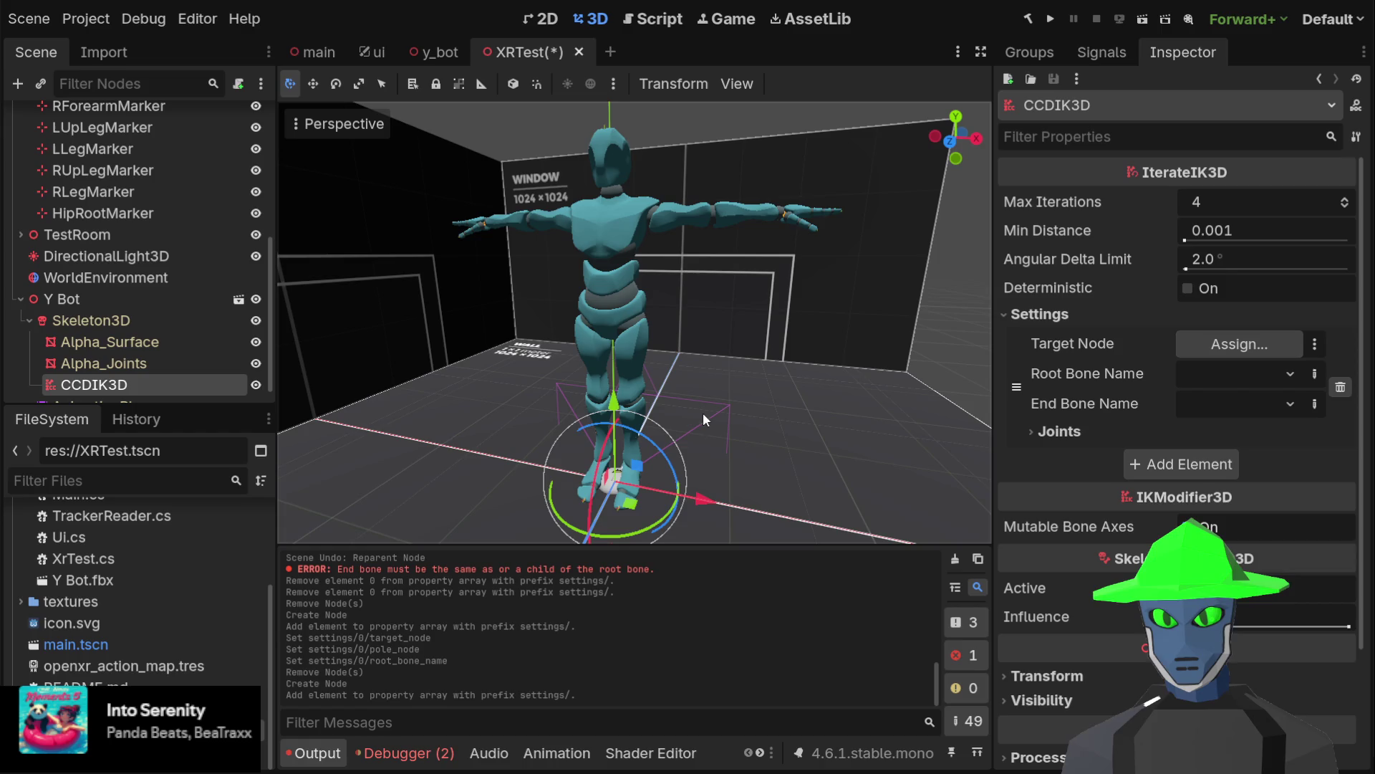
mouse_move(93, 148)
left_mouse_down()
mouse_move(632, 616)
mouse_move(1239, 343)
left_mouse_up()
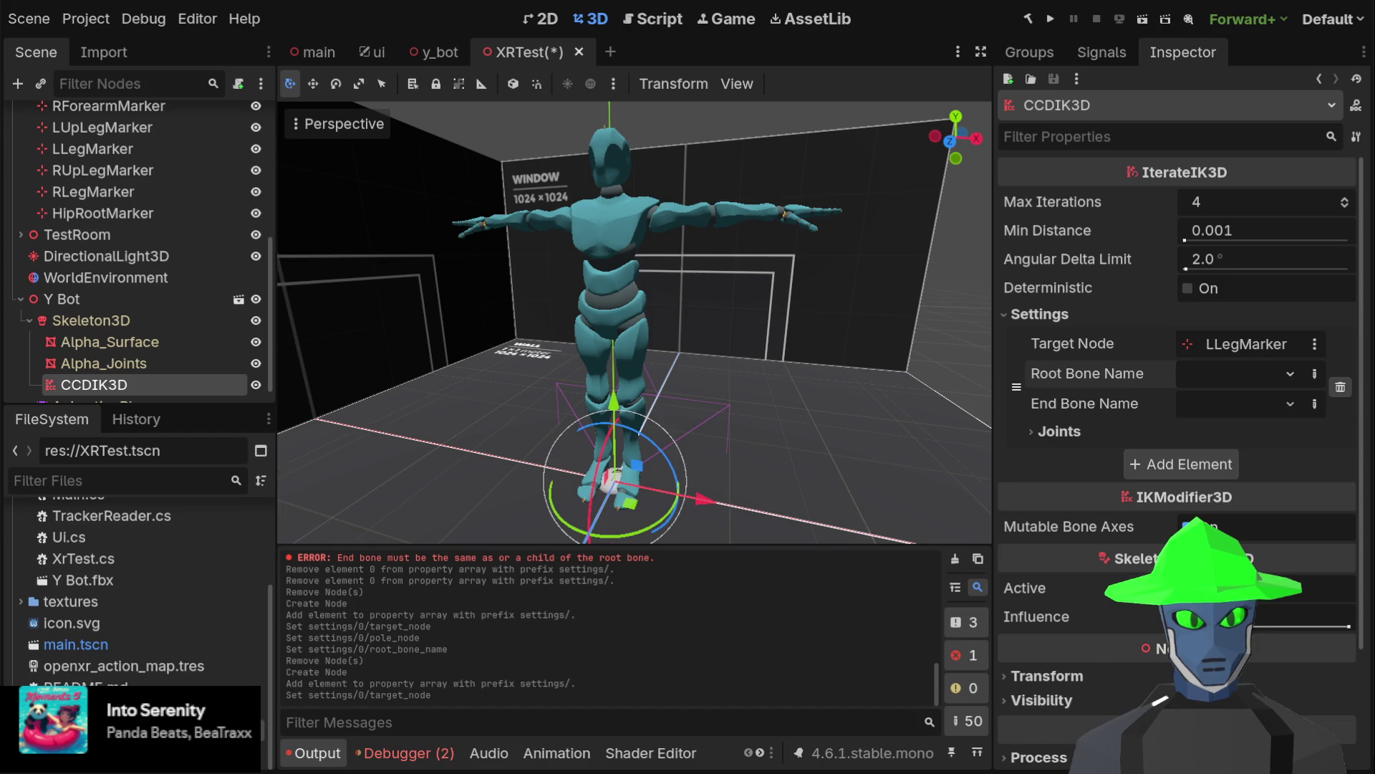
left_click(1206, 408)
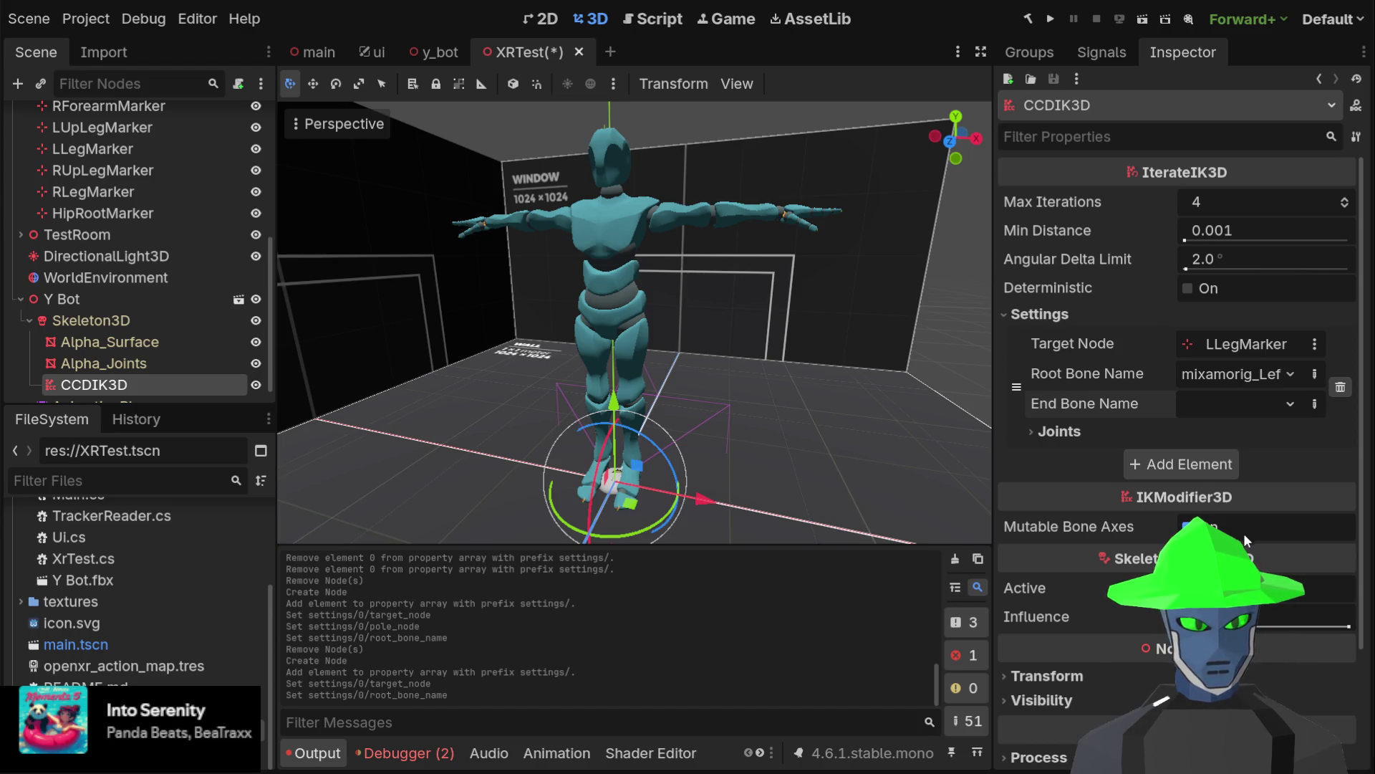
left_click(1308, 601)
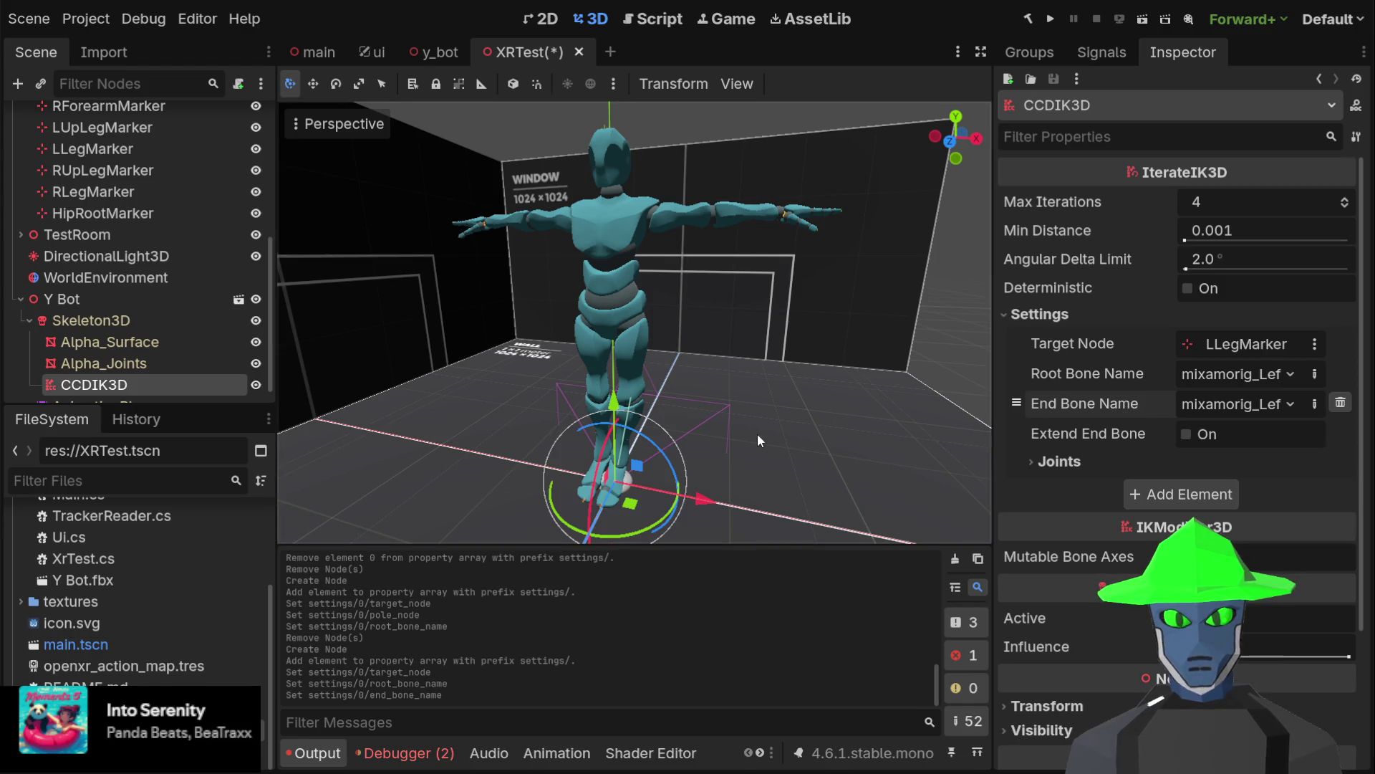
Nudge the foot target and the floor mesh in the viewport, undoing both moves
scroll(776, 440, "up", 8)
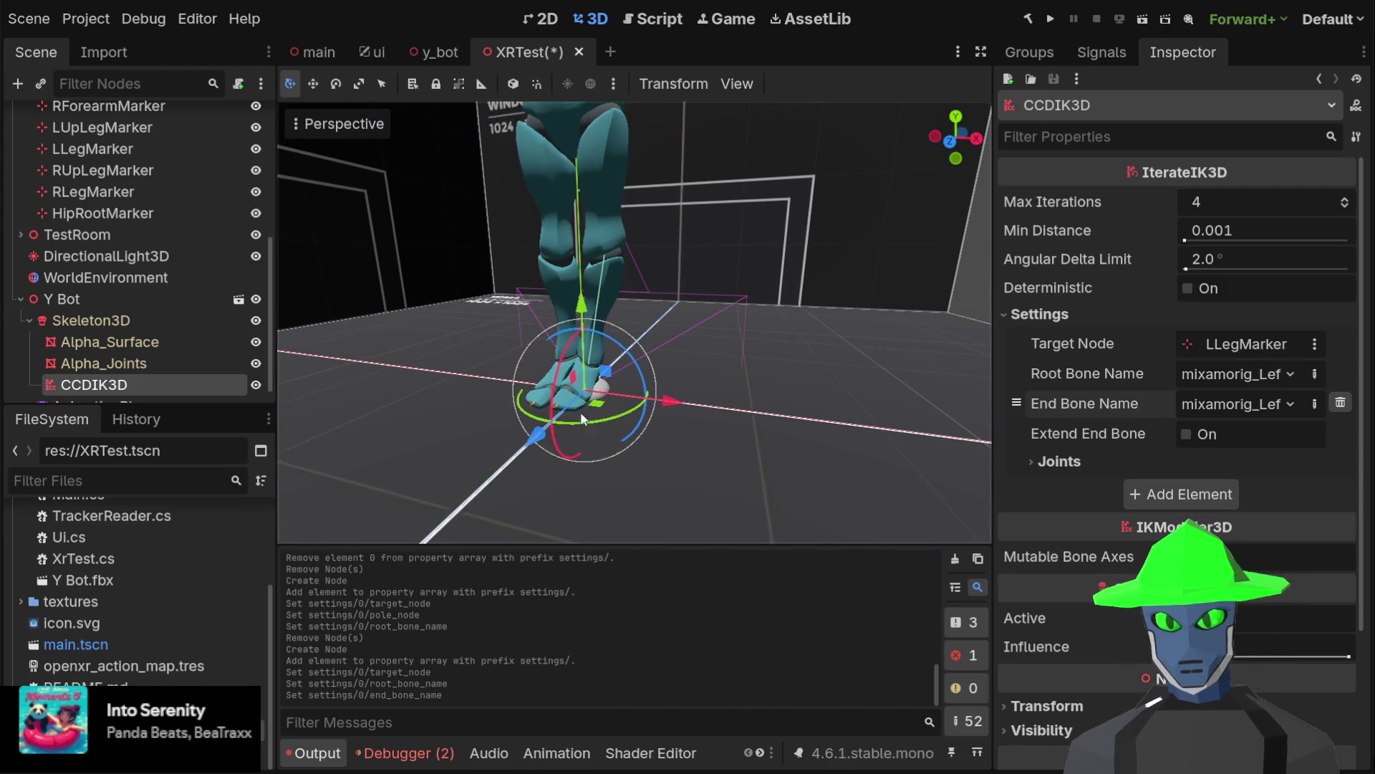
left_click_drag(607, 373, 610, 374)
key("ctrl+z")
left_click(844, 367)
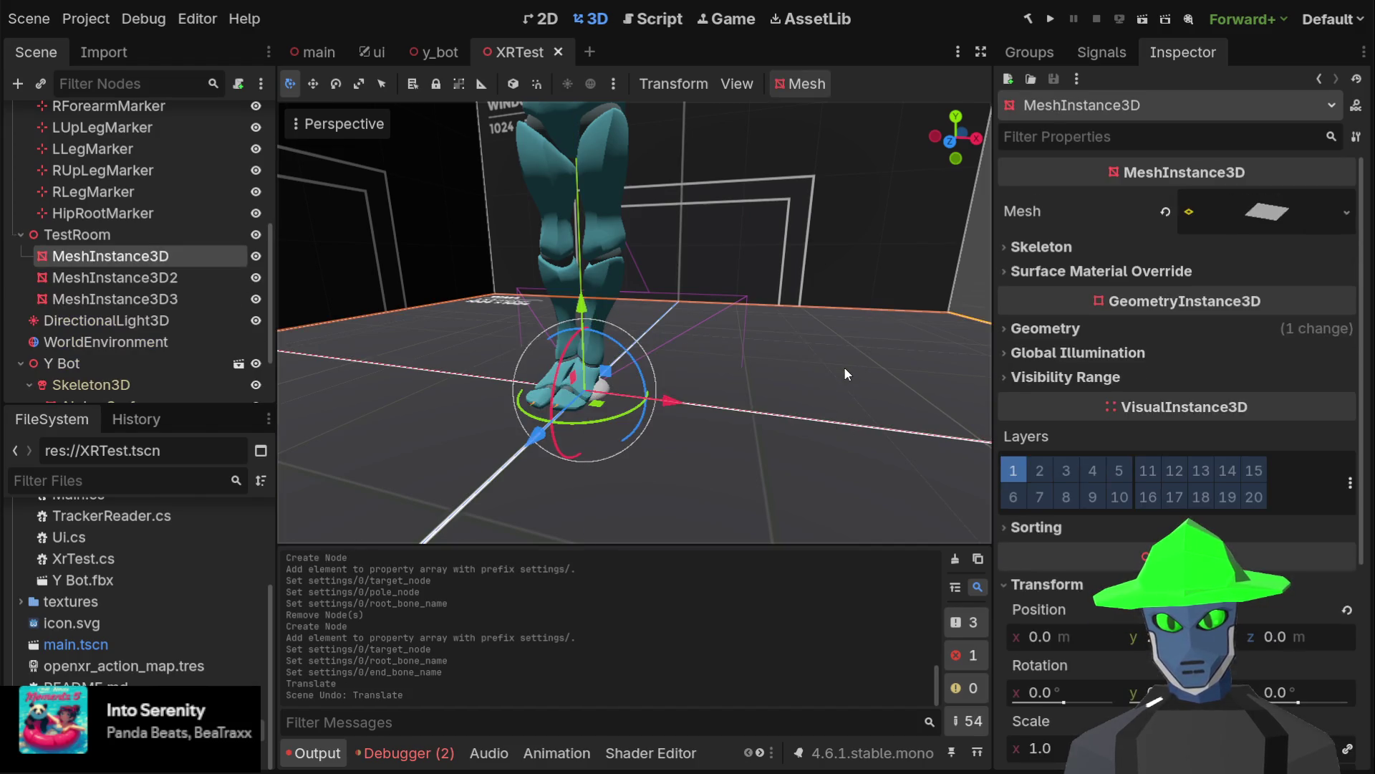
mouse_move(614, 378)
left_mouse_down()
mouse_move(674, 375)
mouse_move(652, 399)
mouse_move(673, 401)
left_mouse_up()
key("ctrl+z")
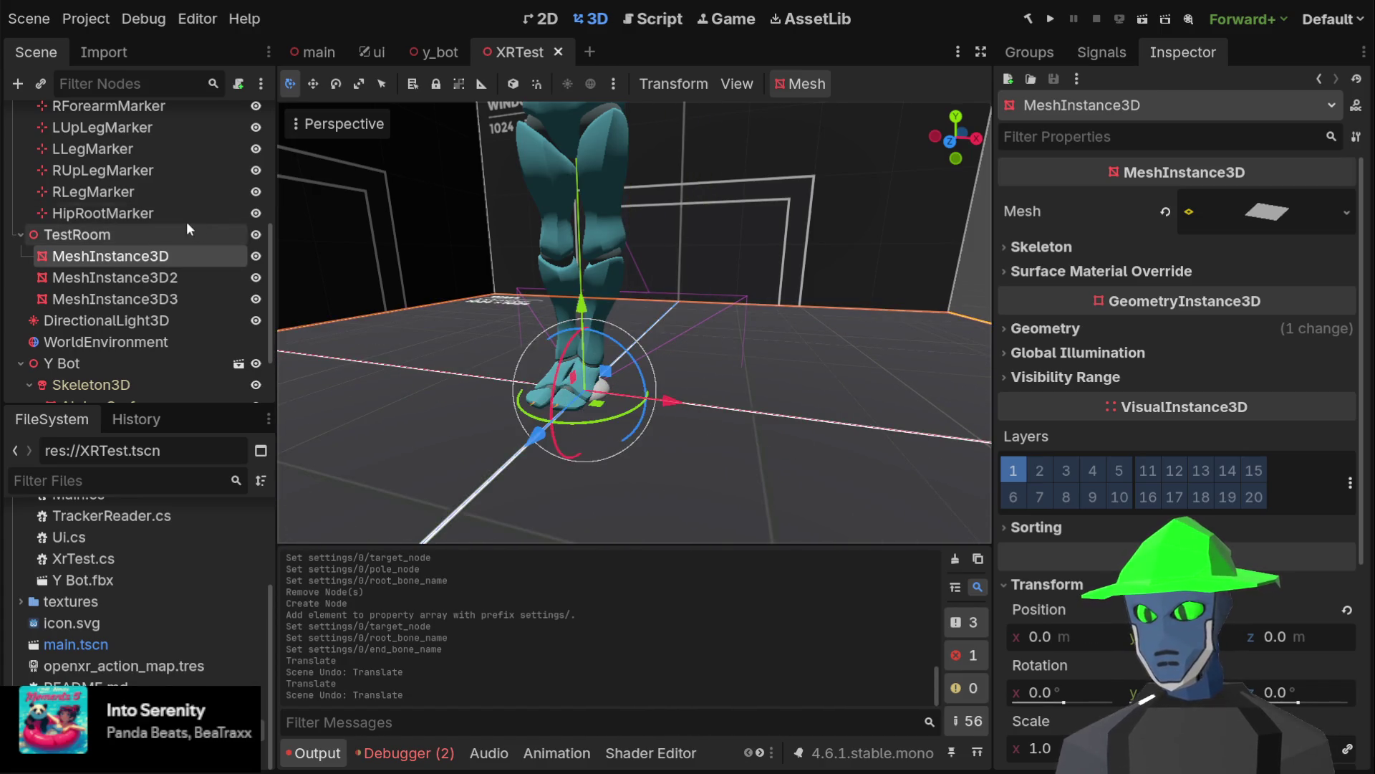
Drag LLegMarker to the right to test the leg chain, then undo the move
left_click(160, 147)
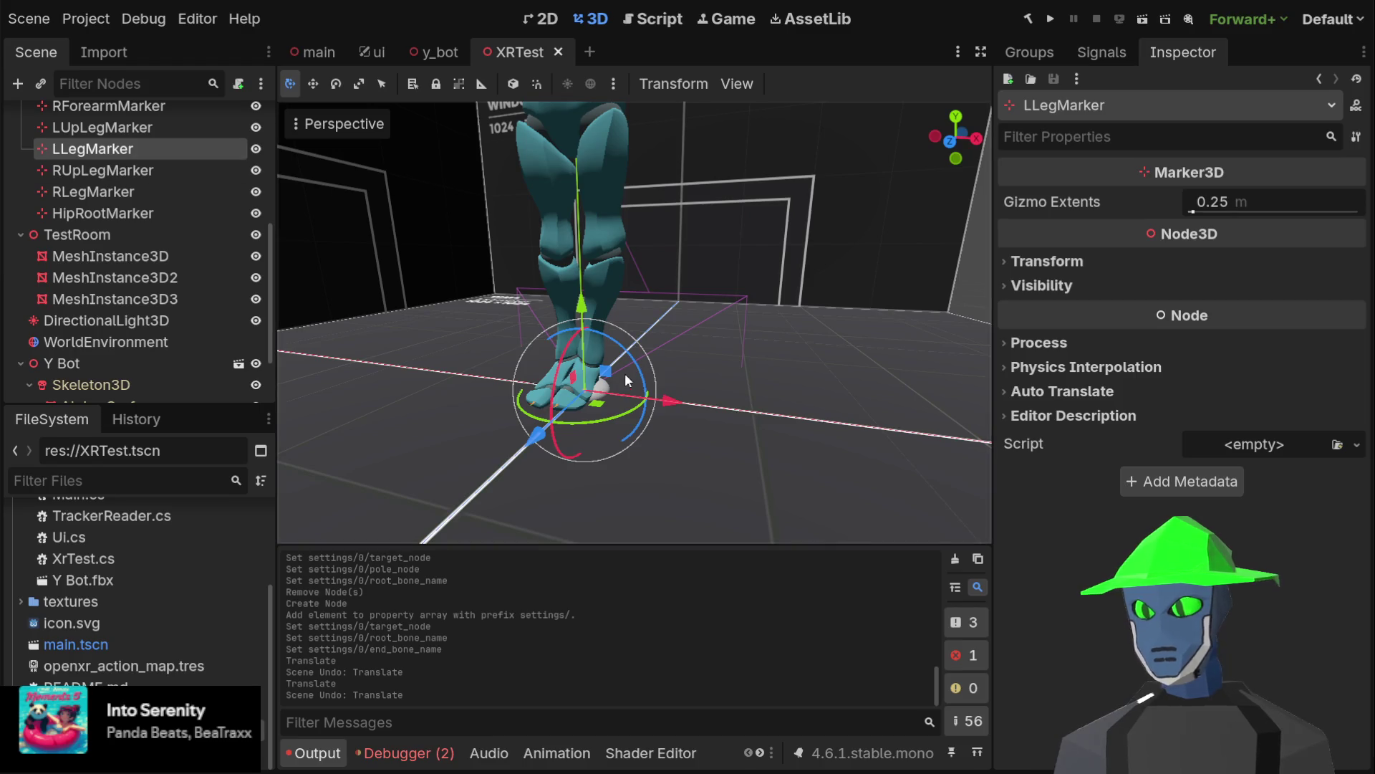
mouse_move(626, 371)
left_mouse_down()
mouse_move(677, 351)
mouse_move(580, 351)
mouse_move(664, 343)
mouse_move(633, 347)
mouse_move(758, 295)
mouse_move(738, 291)
mouse_move(712, 316)
mouse_move(477, 289)
mouse_move(724, 286)
mouse_move(479, 273)
mouse_move(675, 312)
mouse_move(758, 297)
mouse_move(755, 248)
mouse_move(726, 268)
mouse_move(765, 301)
mouse_move(772, 279)
left_mouse_up()
key("ctrl+z")
scroll(736, 329, "down", 3)
scroll(749, 326, "up", 2)
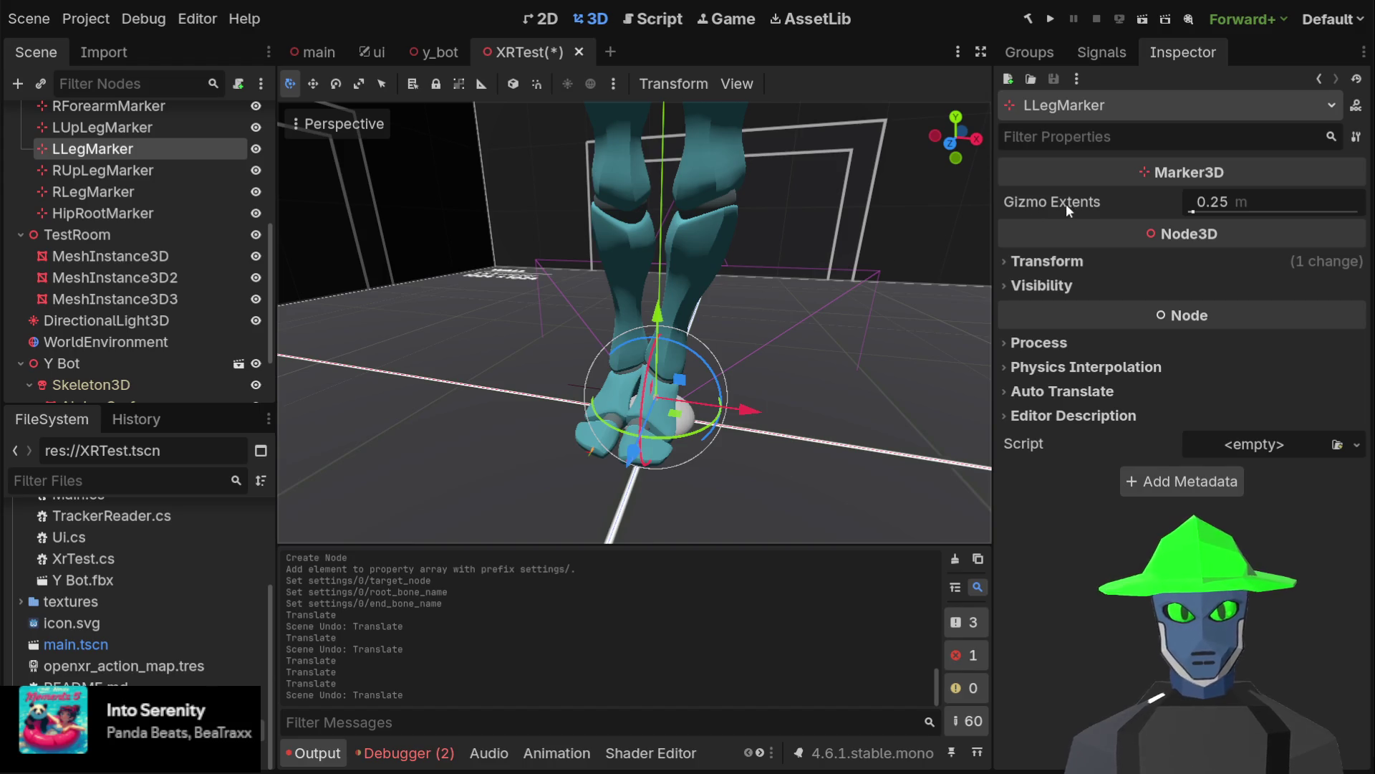
scroll(91, 387, "down", 2)
left_click(119, 363)
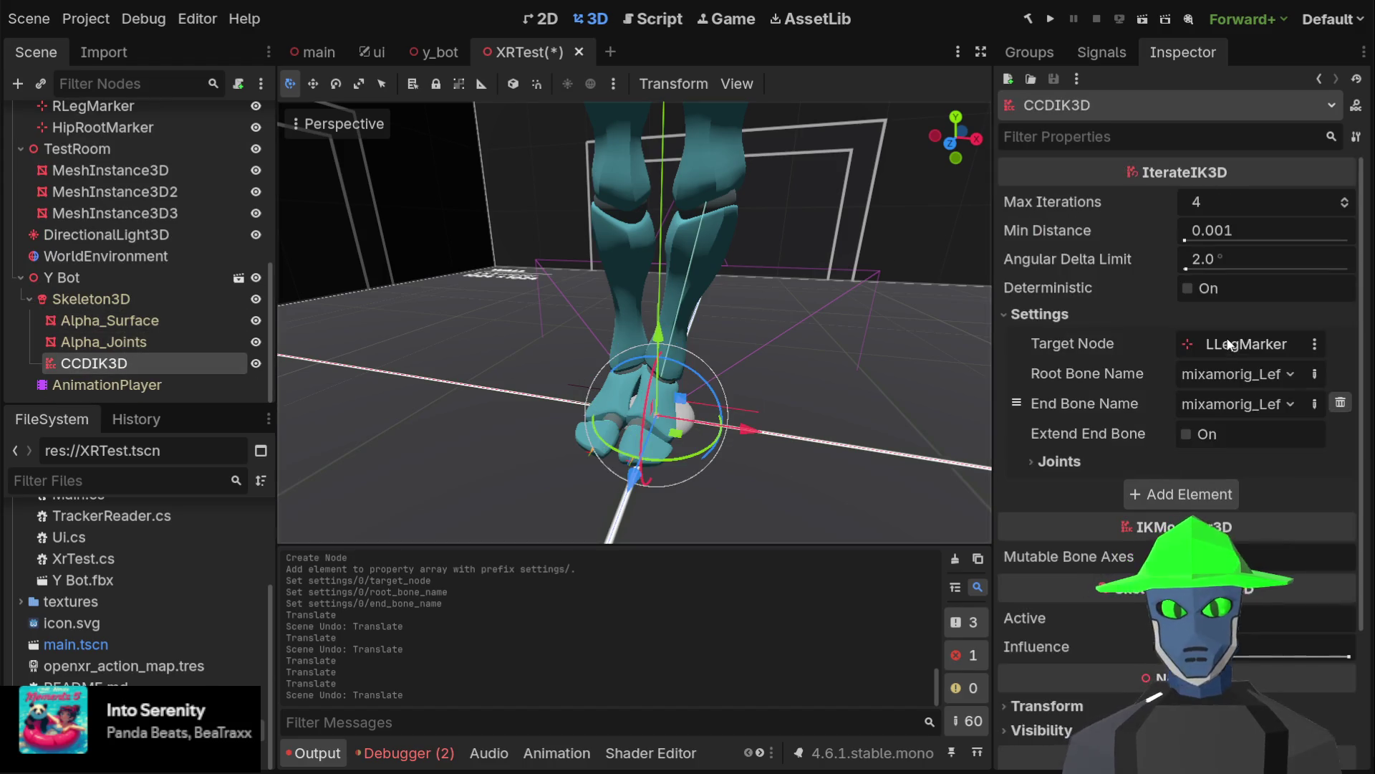
Expand the chain's Joints list and set the first joint's Rotation Axis to X
left_click(1122, 462)
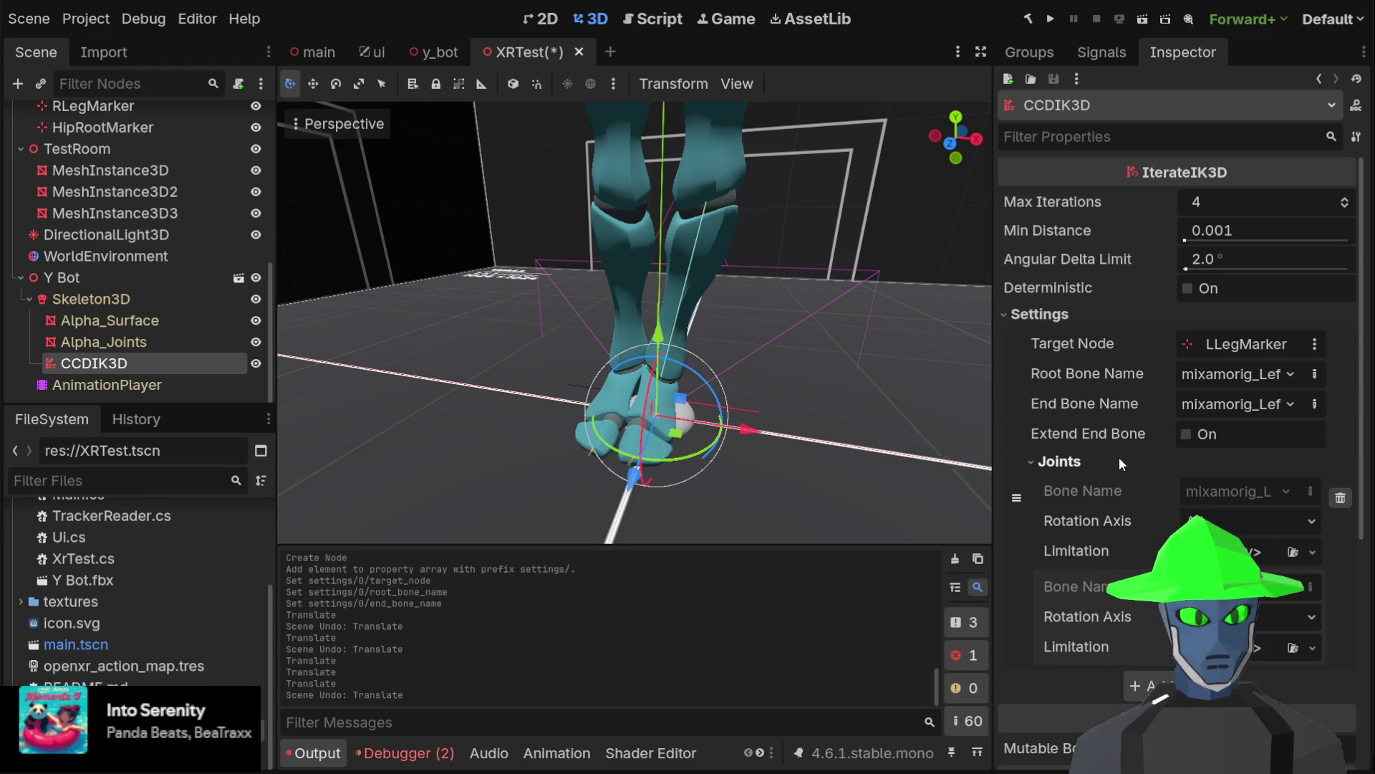
scroll(1122, 463, "down", 2)
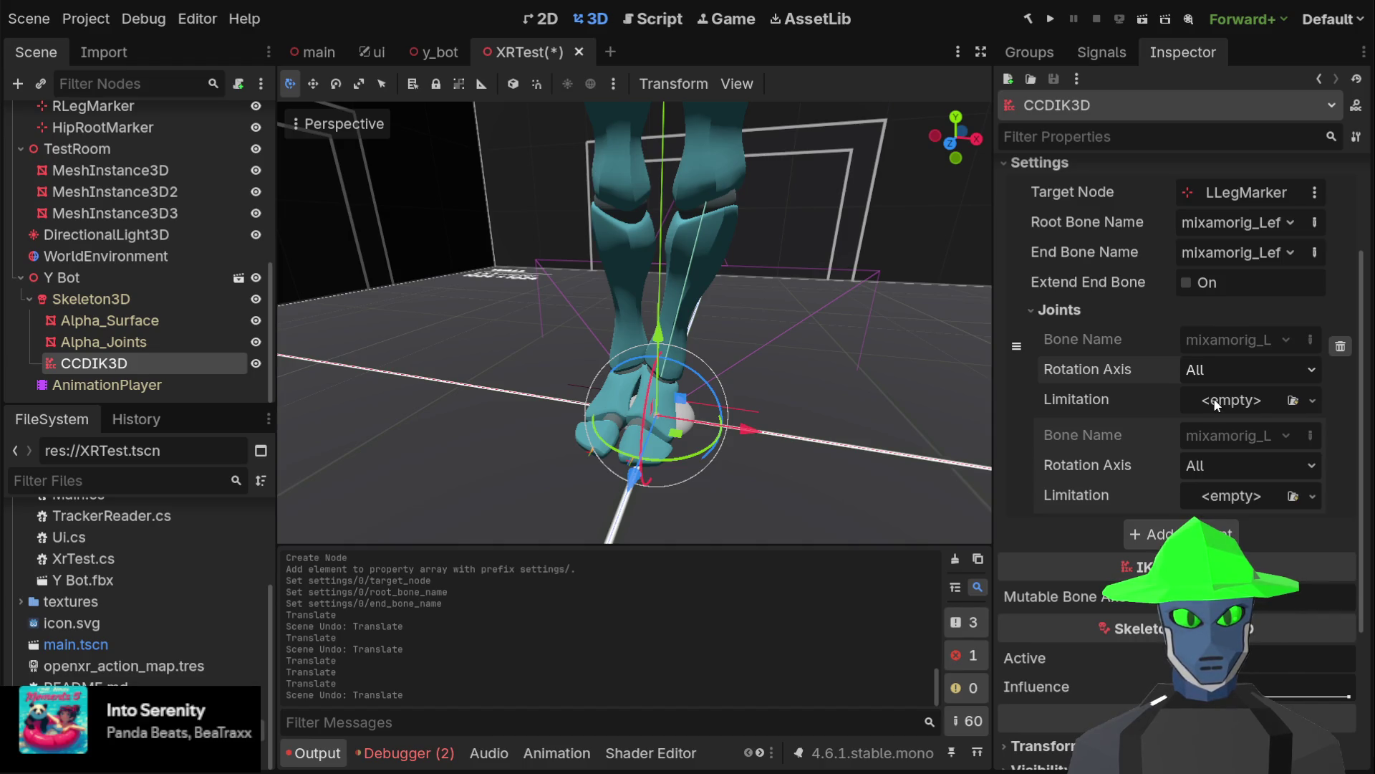
left_click(1250, 369)
Undo the stray foot move and drag LLegMarker up and forward to bend the left leg
mouse_move(703, 346)
left_mouse_down()
mouse_move(758, 346)
mouse_move(491, 332)
mouse_move(553, 344)
mouse_move(480, 408)
mouse_move(551, 401)
left_mouse_up()
key("ctrl+z")
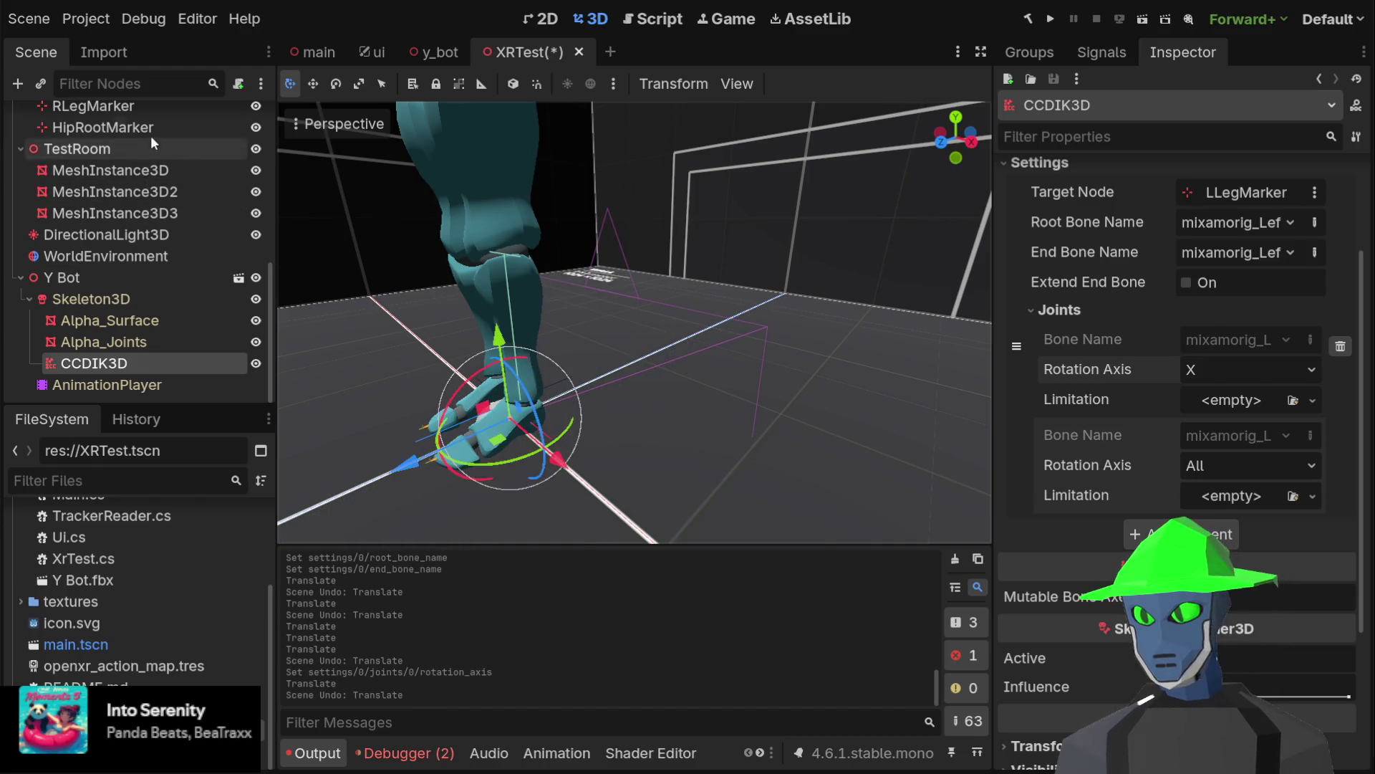
scroll(151, 132, "up", 2)
left_click(161, 136)
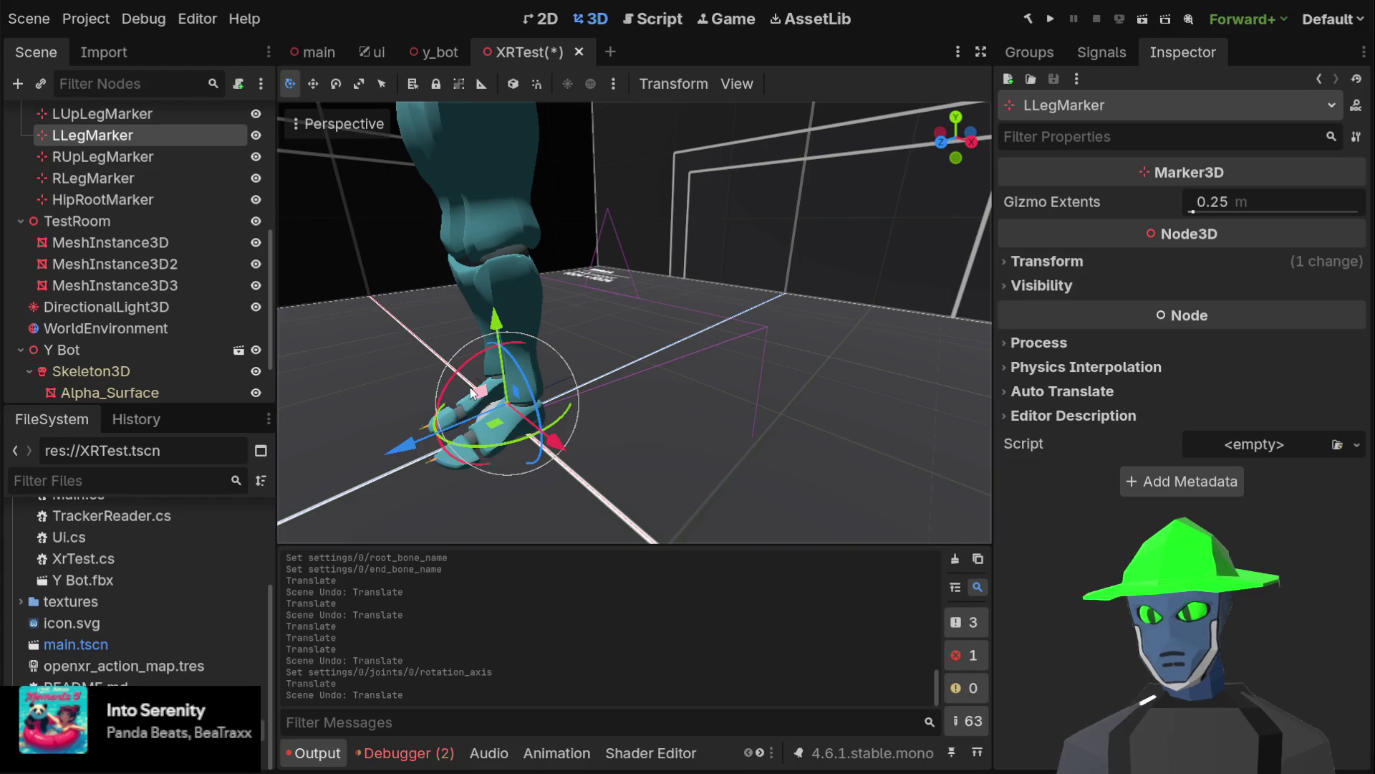
mouse_move(480, 396)
left_mouse_down()
mouse_move(616, 136)
mouse_move(347, 330)
mouse_move(374, 260)
mouse_move(547, 276)
mouse_move(393, 255)
mouse_move(500, 270)
mouse_move(453, 292)
mouse_move(571, 392)
mouse_move(648, 251)
mouse_move(487, 219)
mouse_move(364, 423)
mouse_move(495, 387)
mouse_move(574, 328)
mouse_move(469, 336)
mouse_move(643, 307)
mouse_move(458, 423)
mouse_move(682, 365)
mouse_move(668, 370)
left_mouse_up()
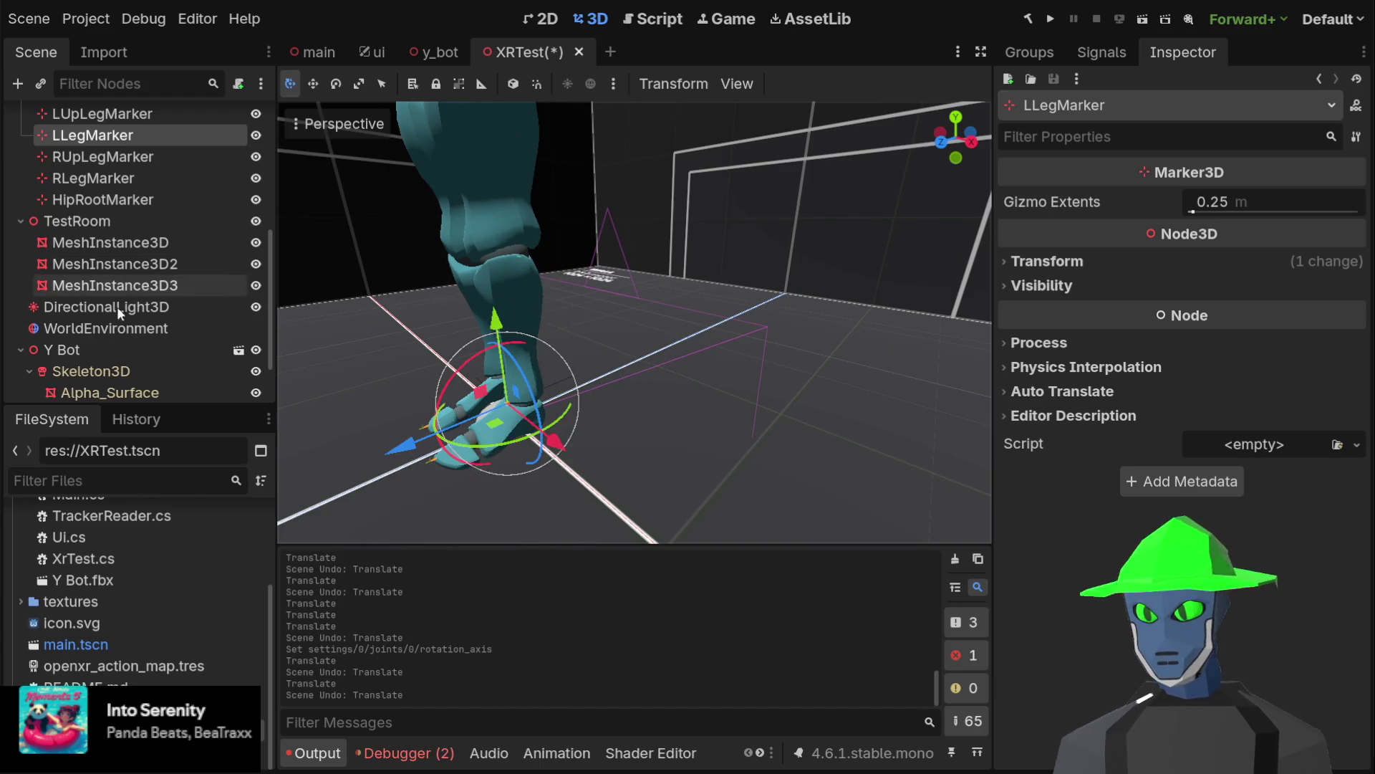
scroll(136, 347, "down", 3)
Give CCDIK3D's first joint a new JointLimitation and expand its settings, showing the 90° angle
left_click(133, 362)
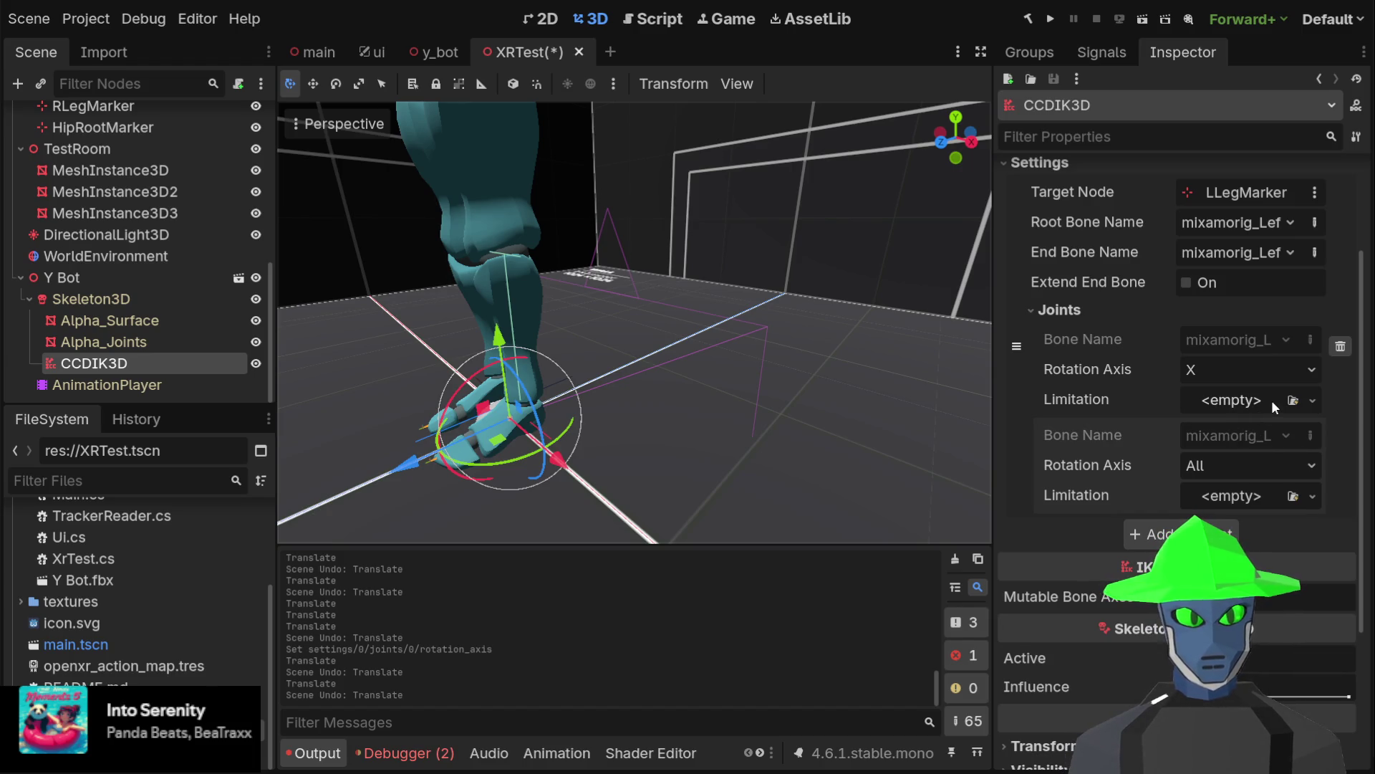
left_click(1312, 398)
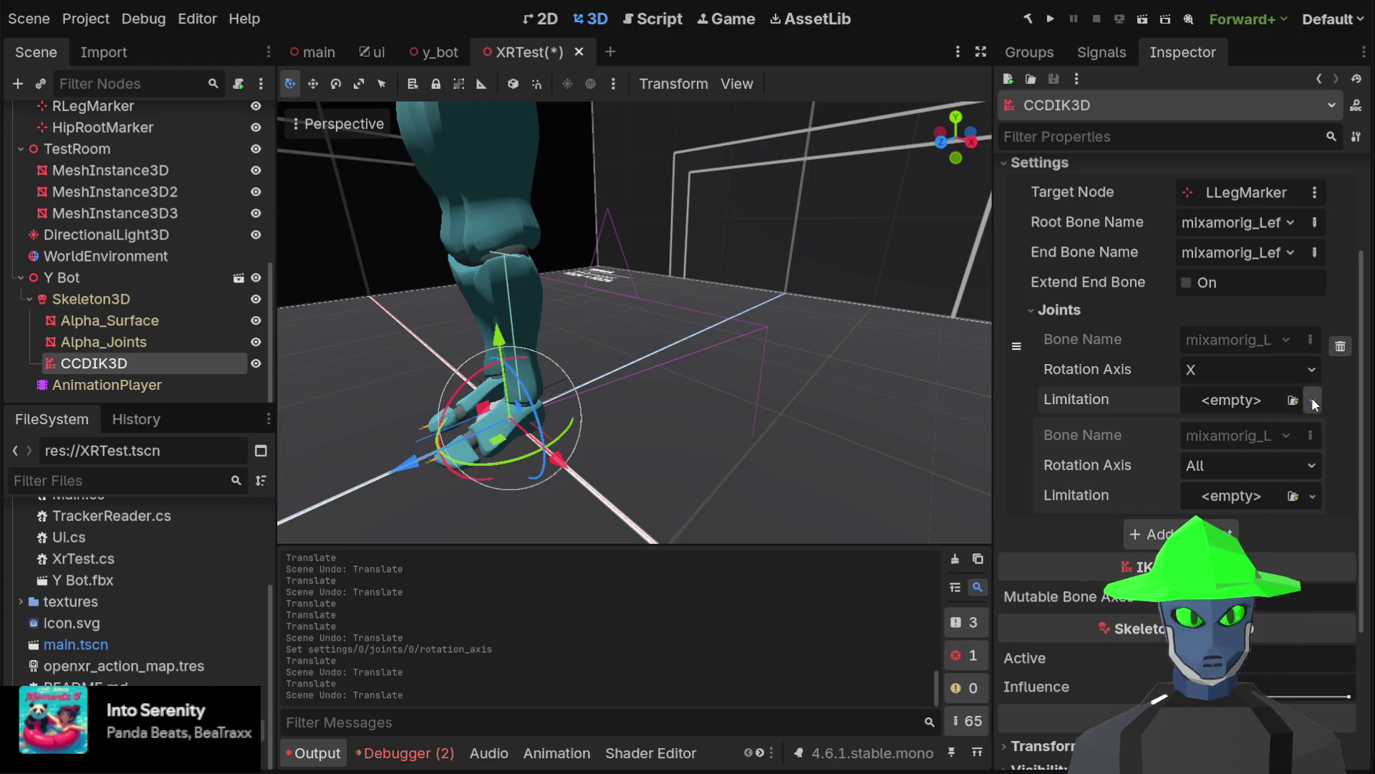
left_click(1223, 460)
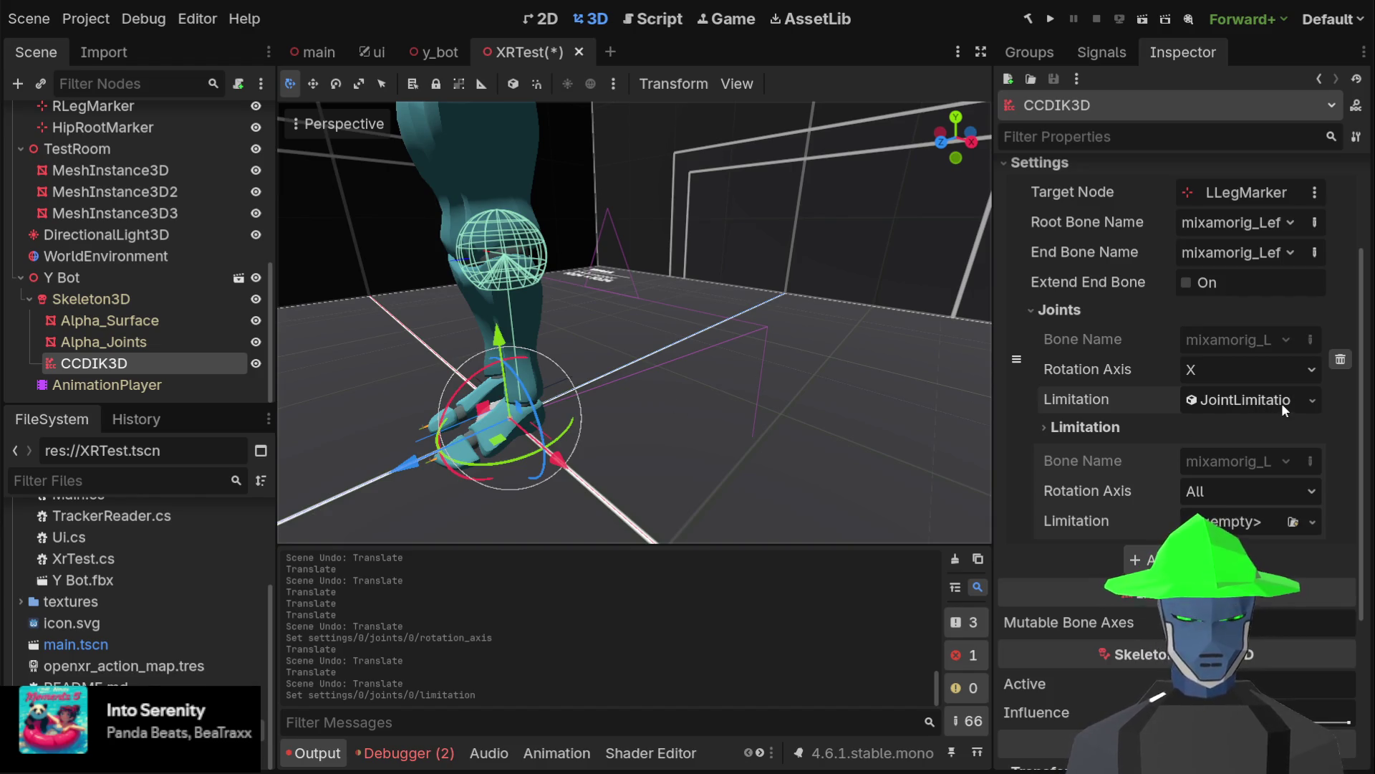
left_click(1234, 399)
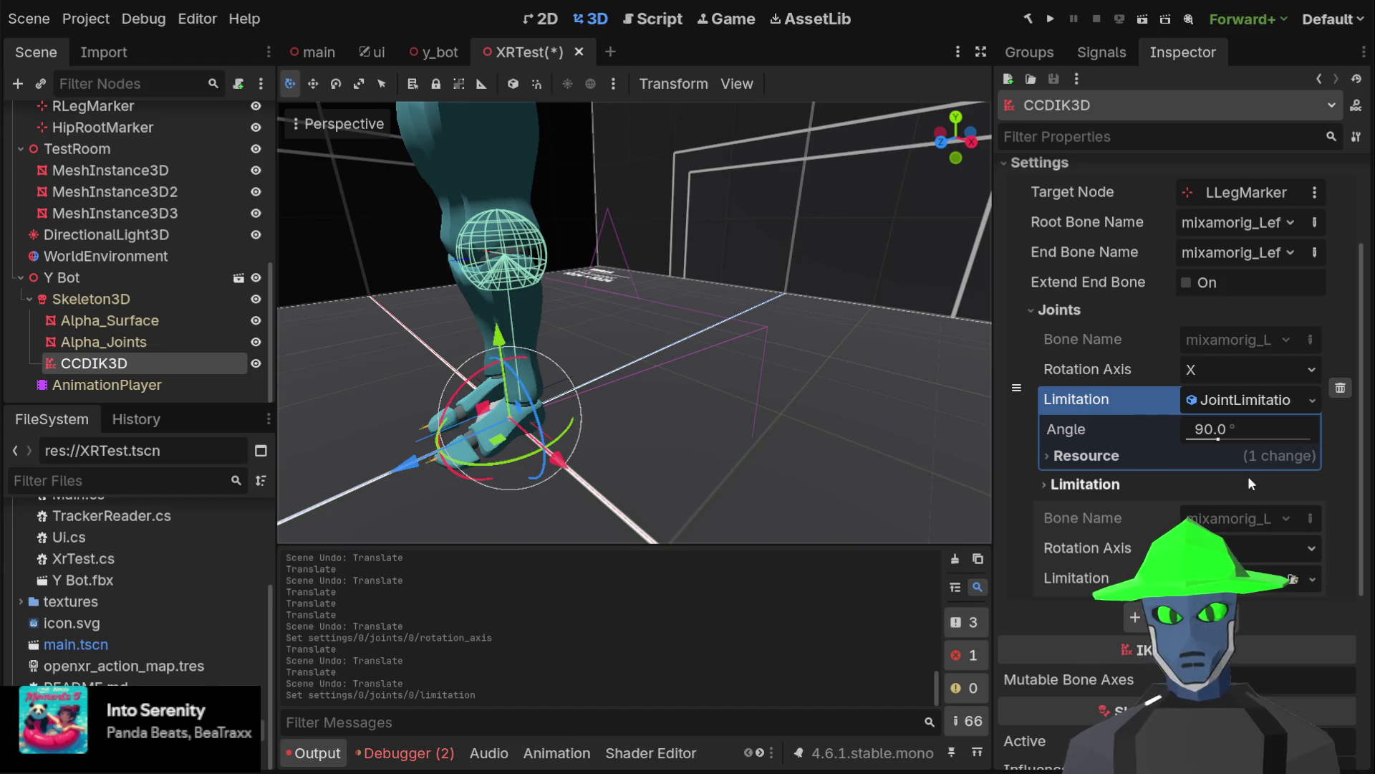
left_click(1240, 399)
left_click(1239, 398)
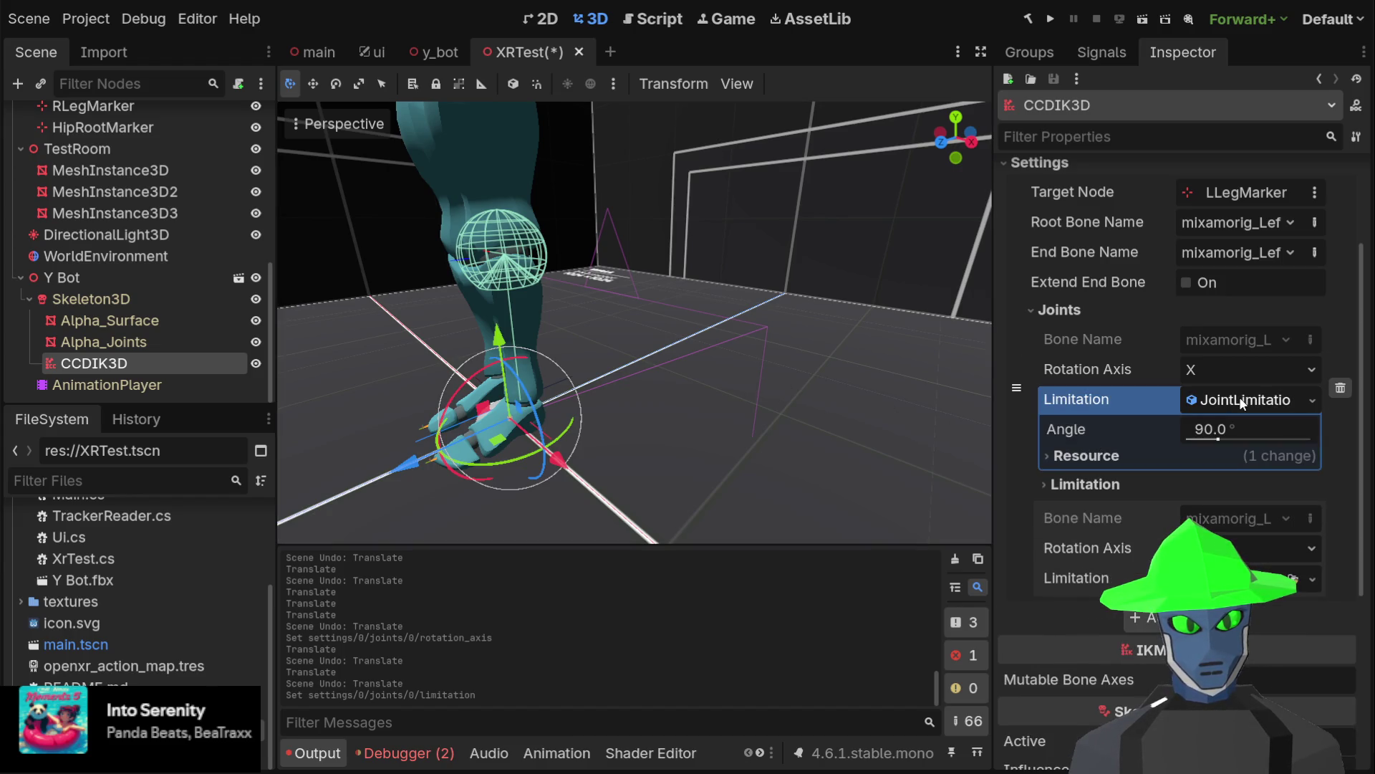
left_click(1096, 485)
left_click(1085, 485)
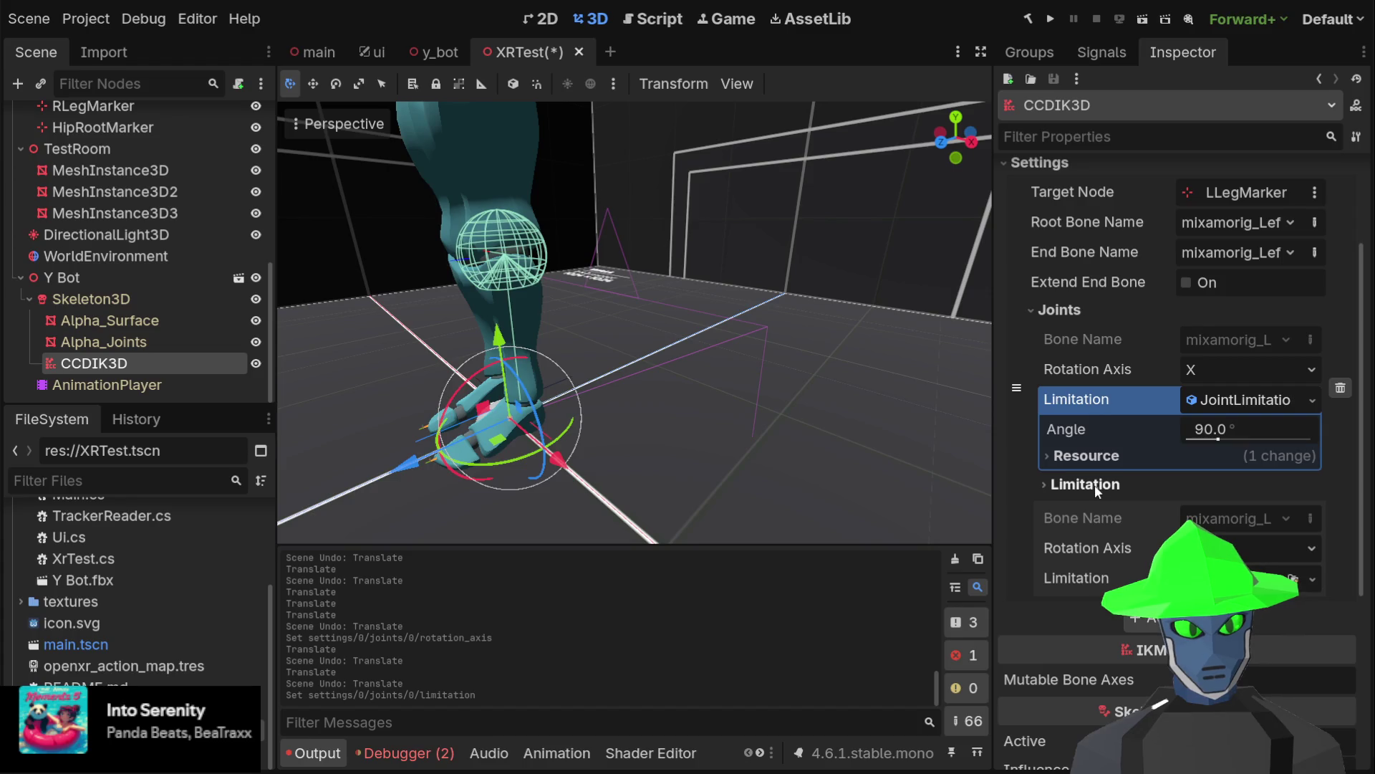
left_click(1094, 484)
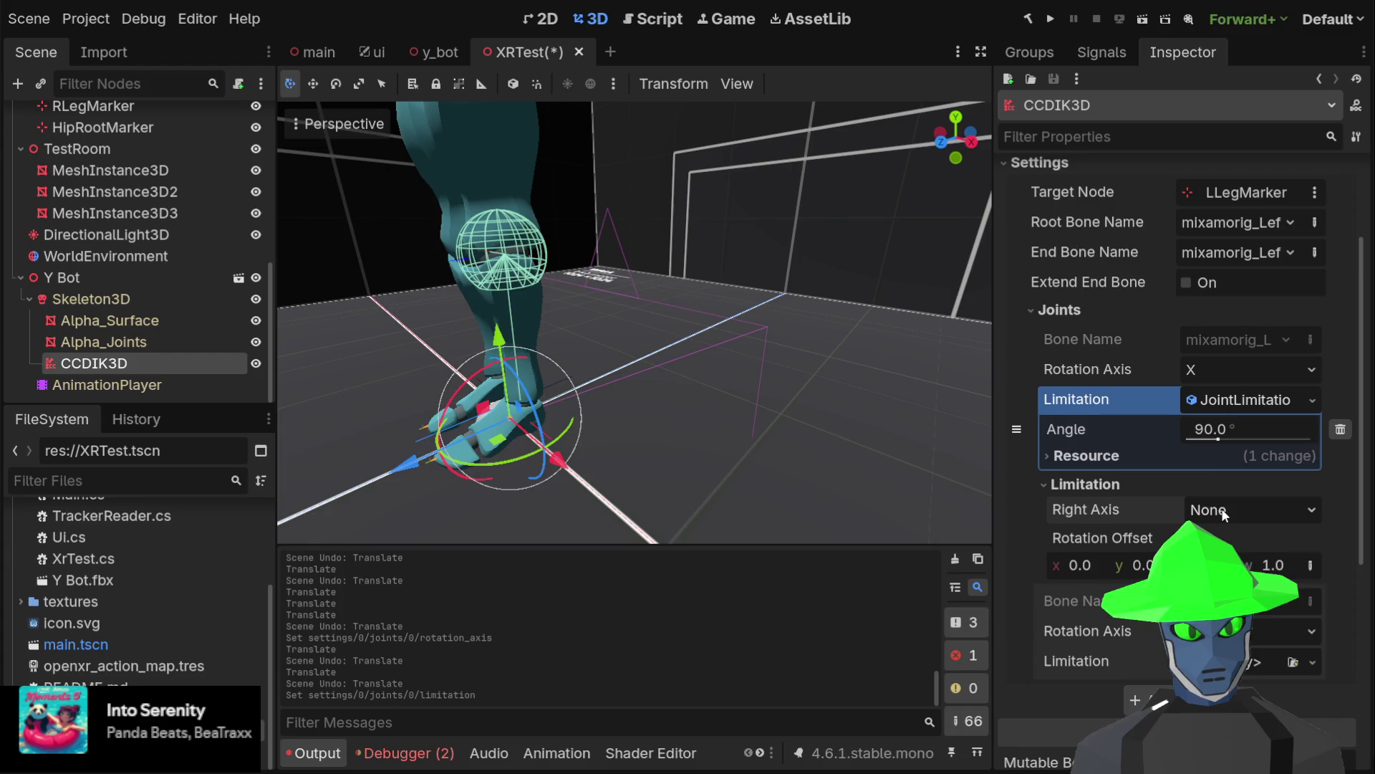
Set the second joint's Rotation Axis to X, undoing a trial Rotation Offset w change
scroll(1222, 509, "down", 2)
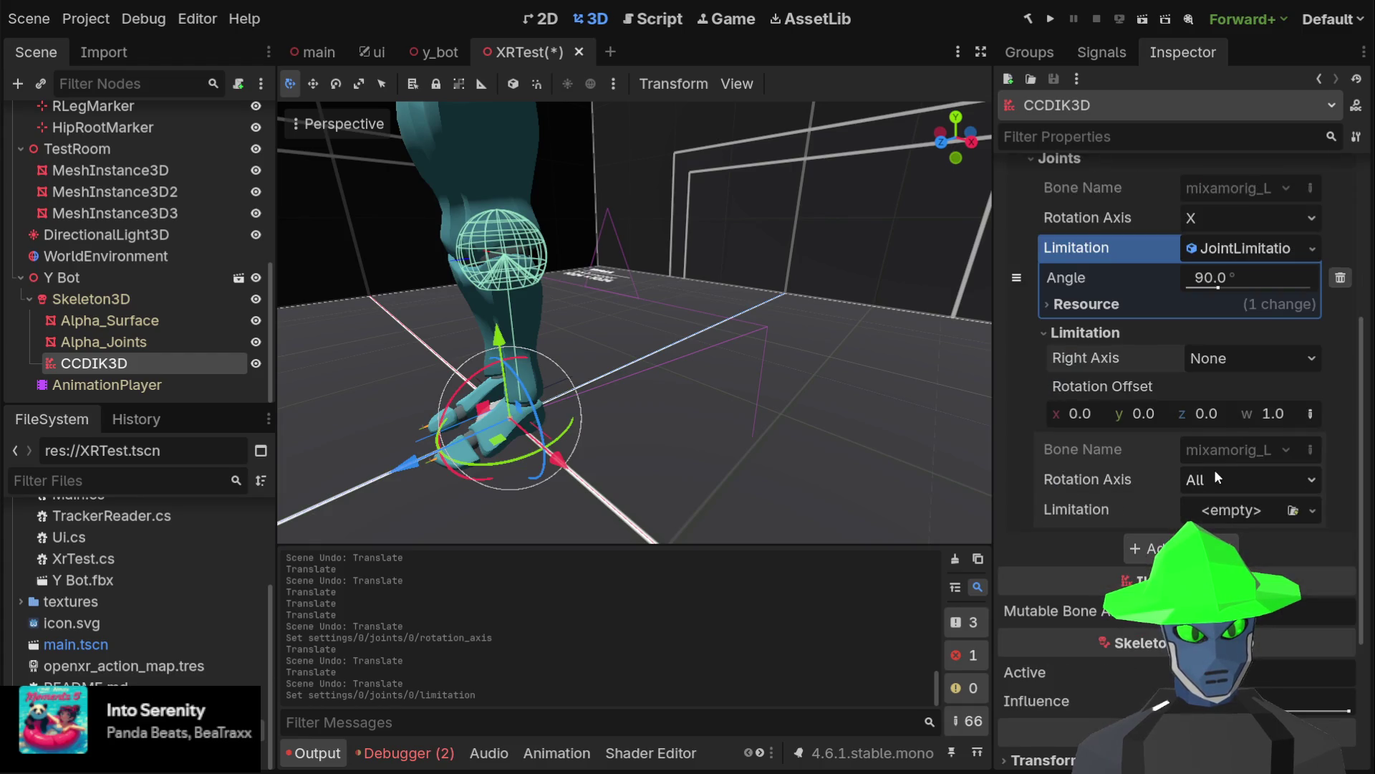
left_click(1209, 480)
left_click(1207, 508)
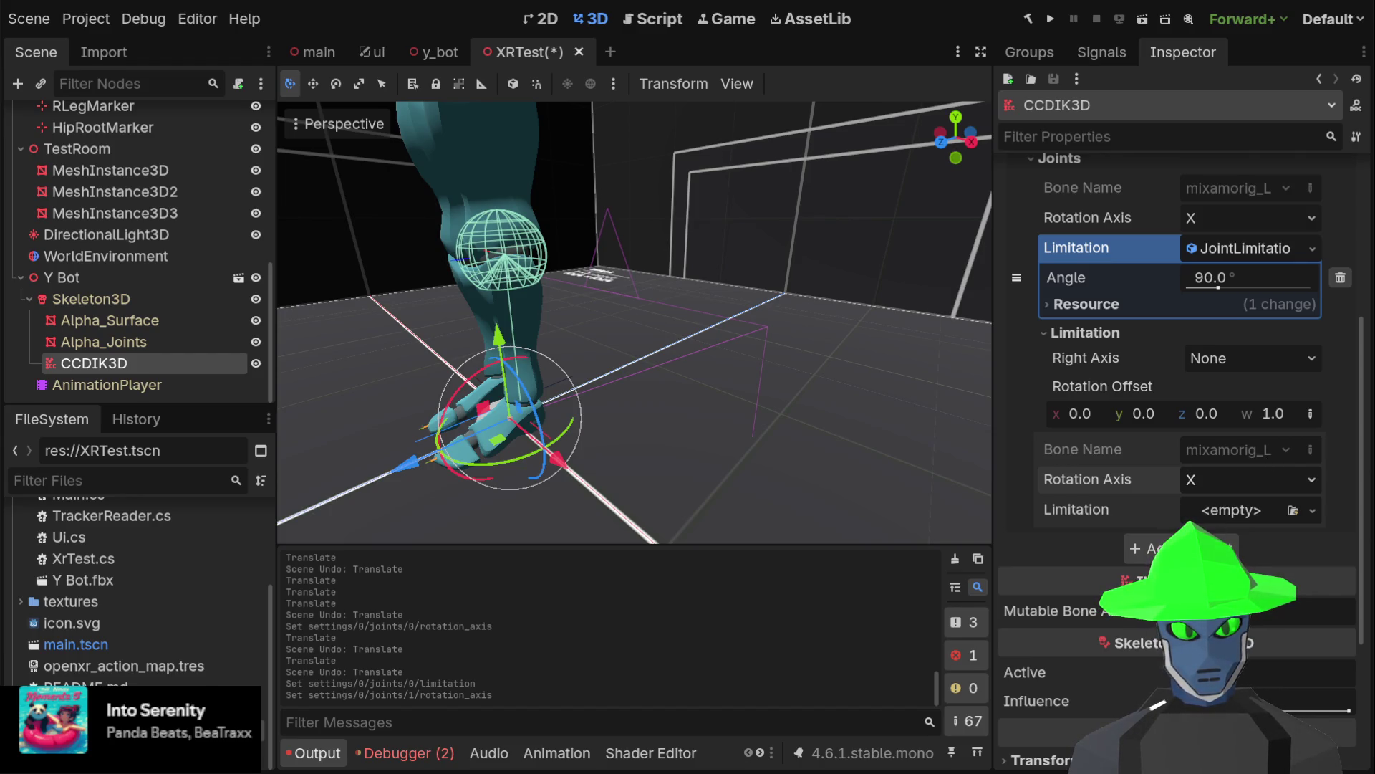
scroll(1139, 453, "up", 2)
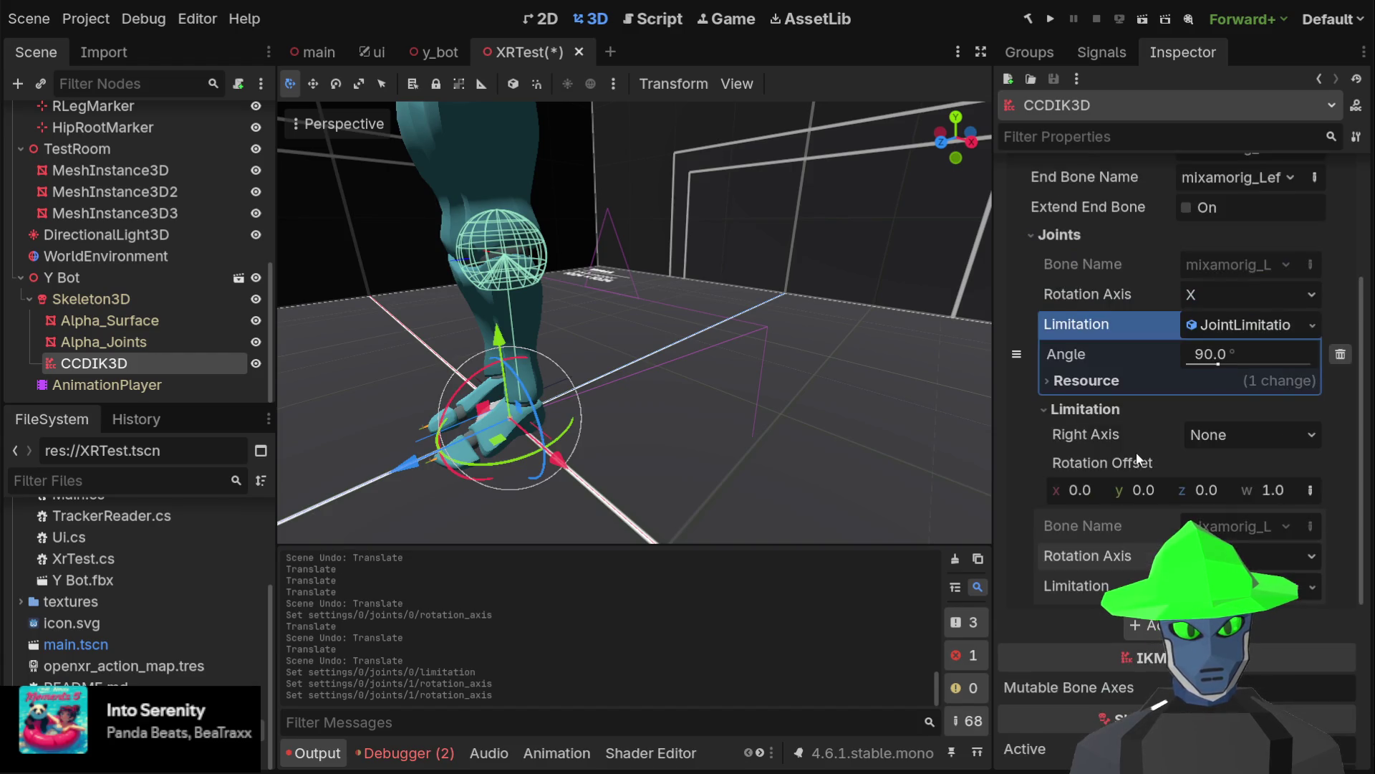
scroll(1161, 429, "up", 2)
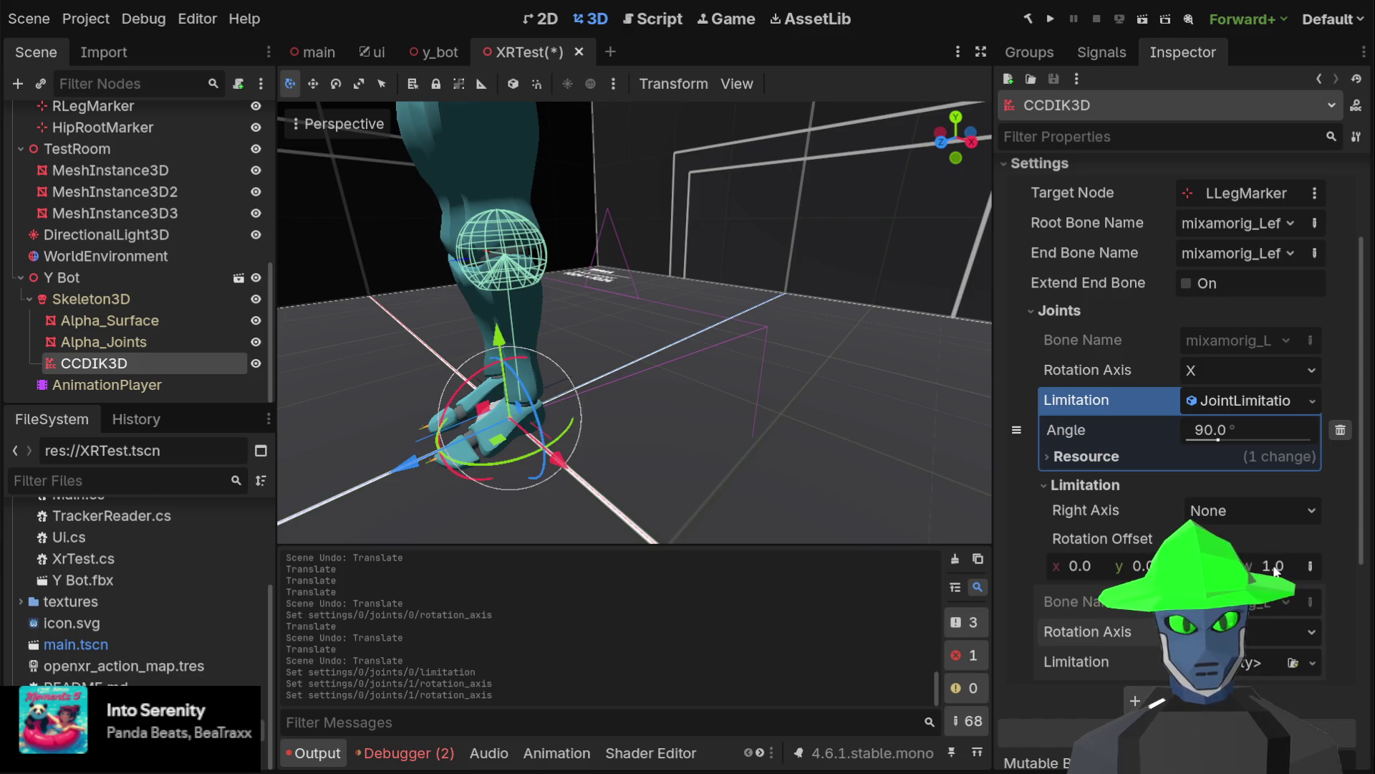
left_click_drag(1267, 566, 1275, 571)
key("ctrl+z")
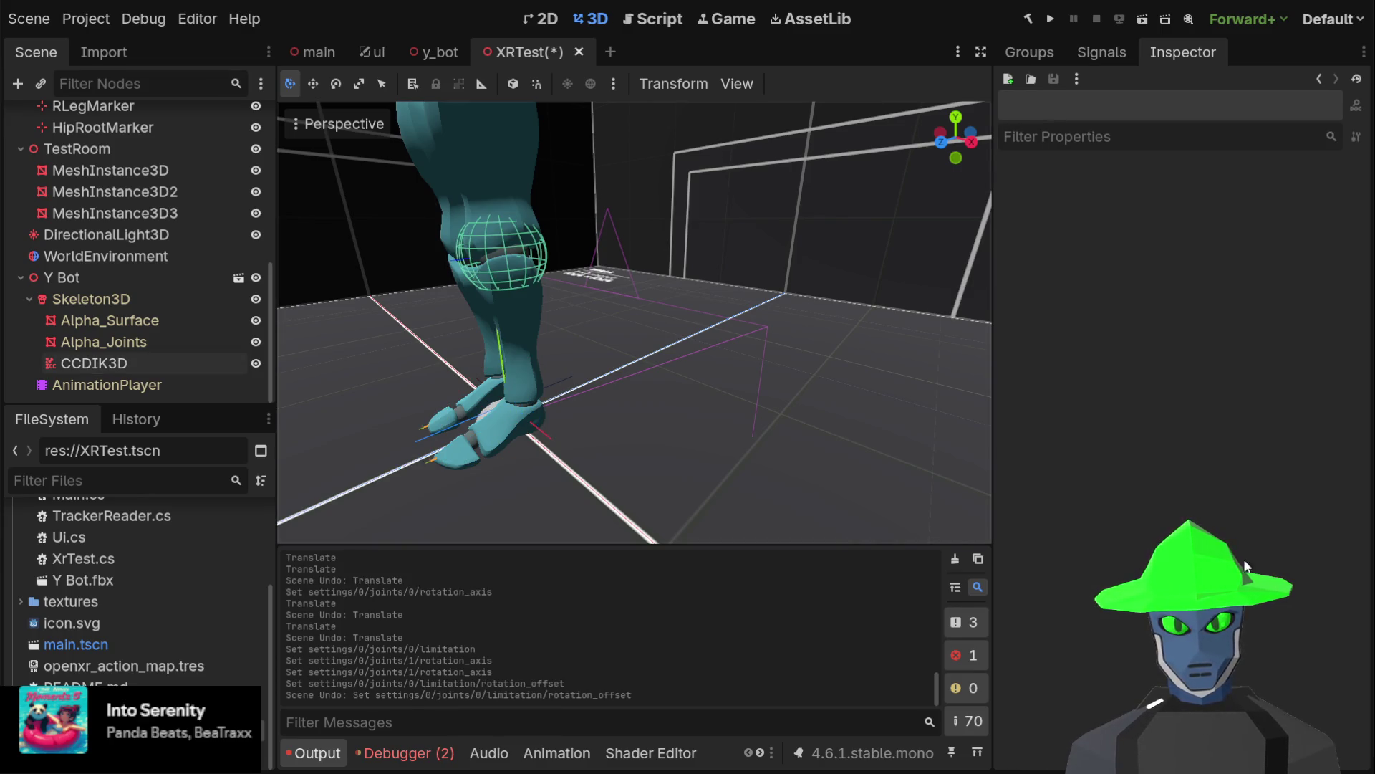
left_click(100, 361)
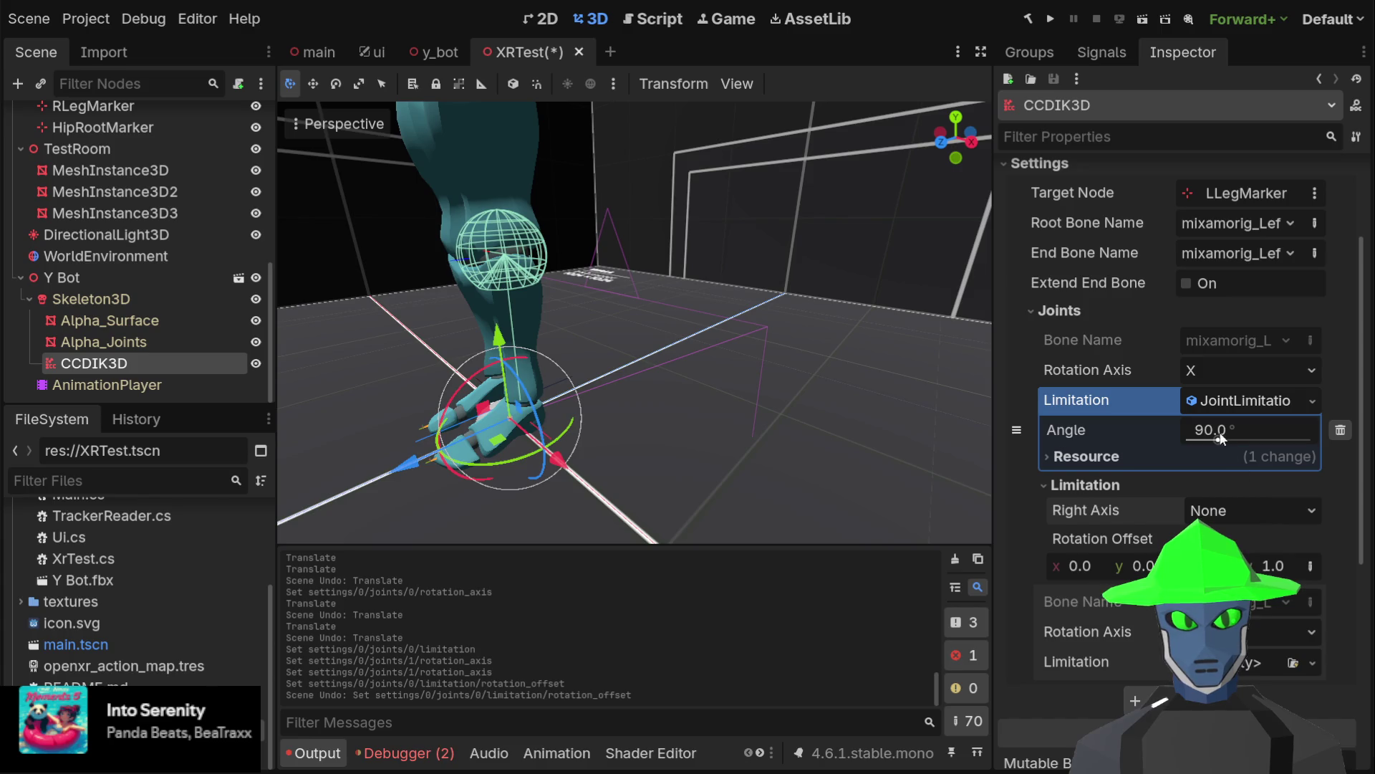
Drag the first joint's limitation Angle up to 270°
mouse_move(1219, 440)
left_mouse_down()
mouse_move(1301, 434)
mouse_move(1255, 434)
mouse_move(1275, 434)
left_mouse_up()
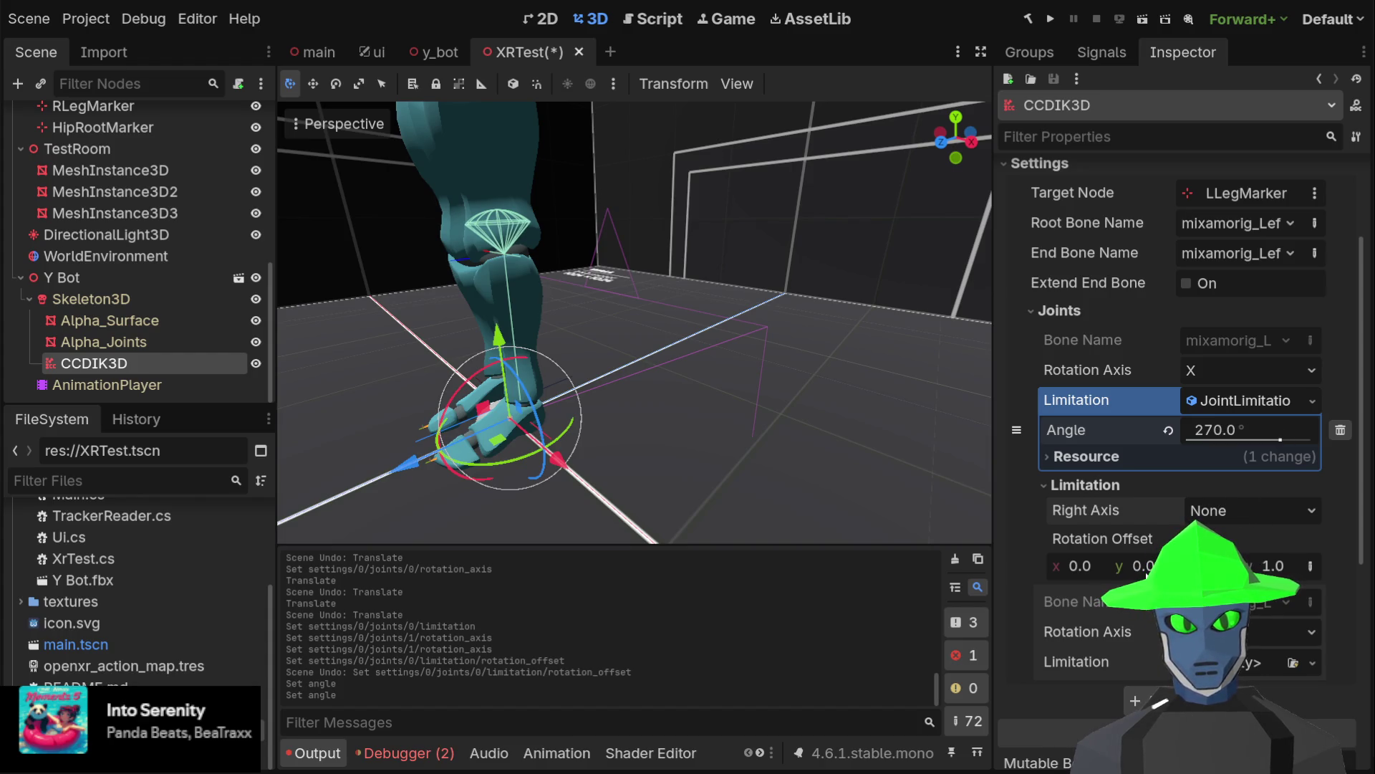
Try y and x rotation offsets on the 270° limitation, undo both, and switch to Right view
left_click_drag(1140, 566, 1157, 566)
key("ctrl+z")
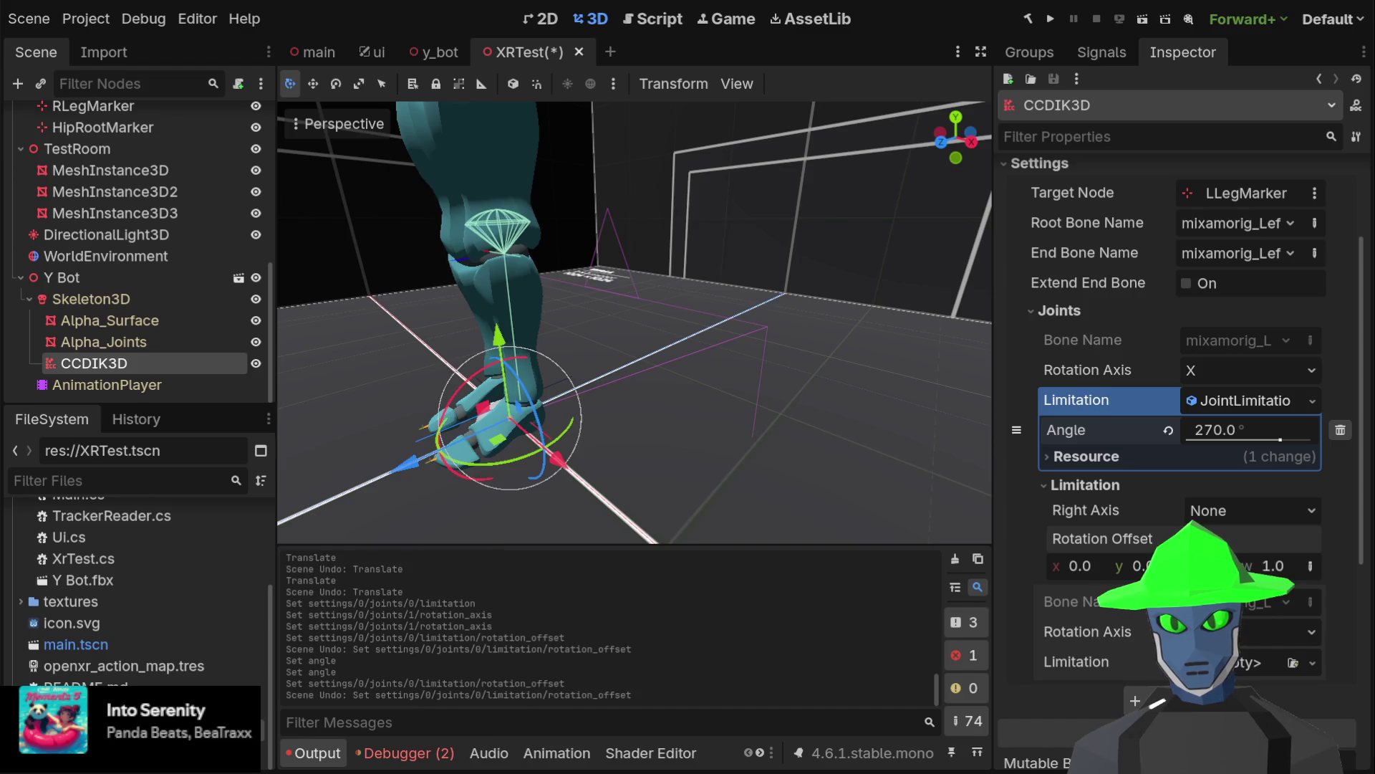
mouse_move(1082, 566)
left_mouse_down()
mouse_move(1147, 566)
mouse_move(996, 566)
left_mouse_up()
key("ctrl+z")
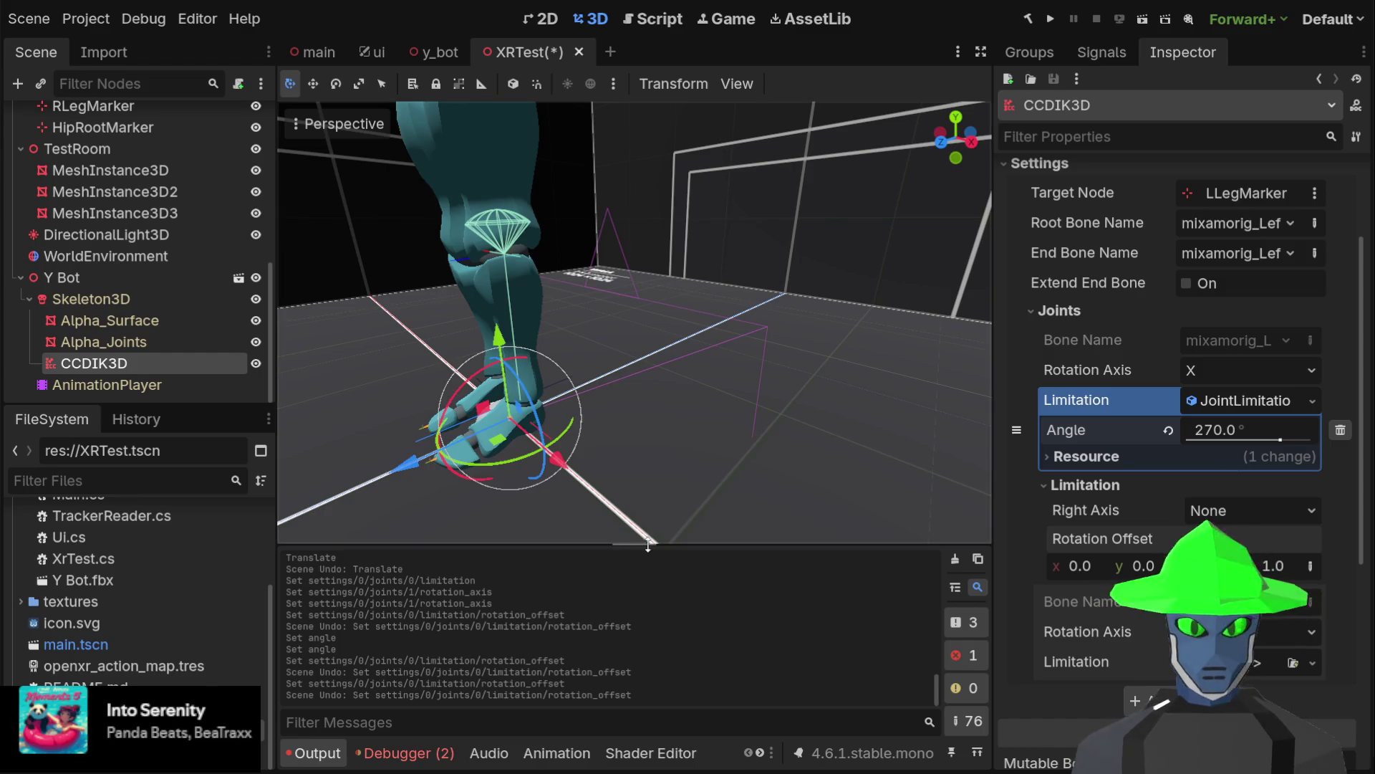
left_click(934, 132)
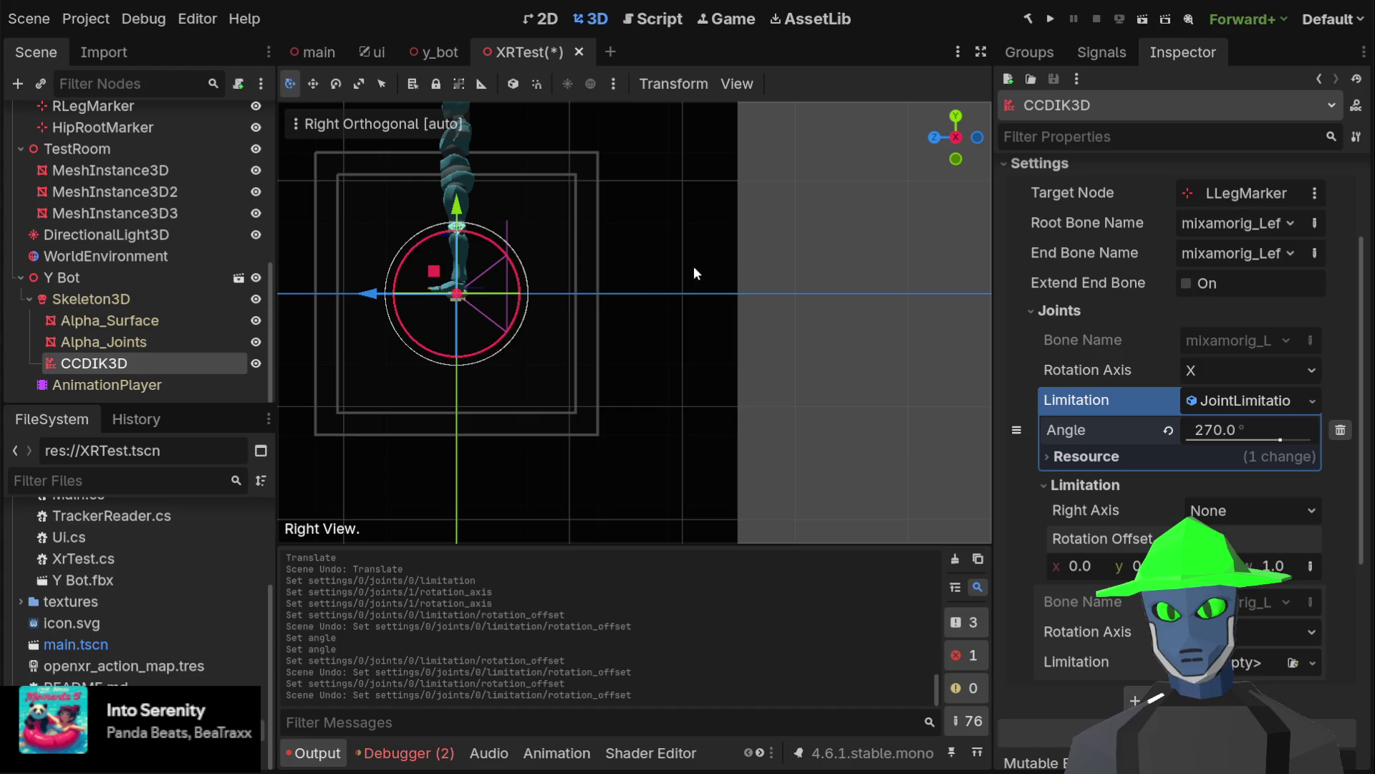
Reset the limitation angle to 90° and set its x rotation offset to 0
scroll(398, 202, "up", 5)
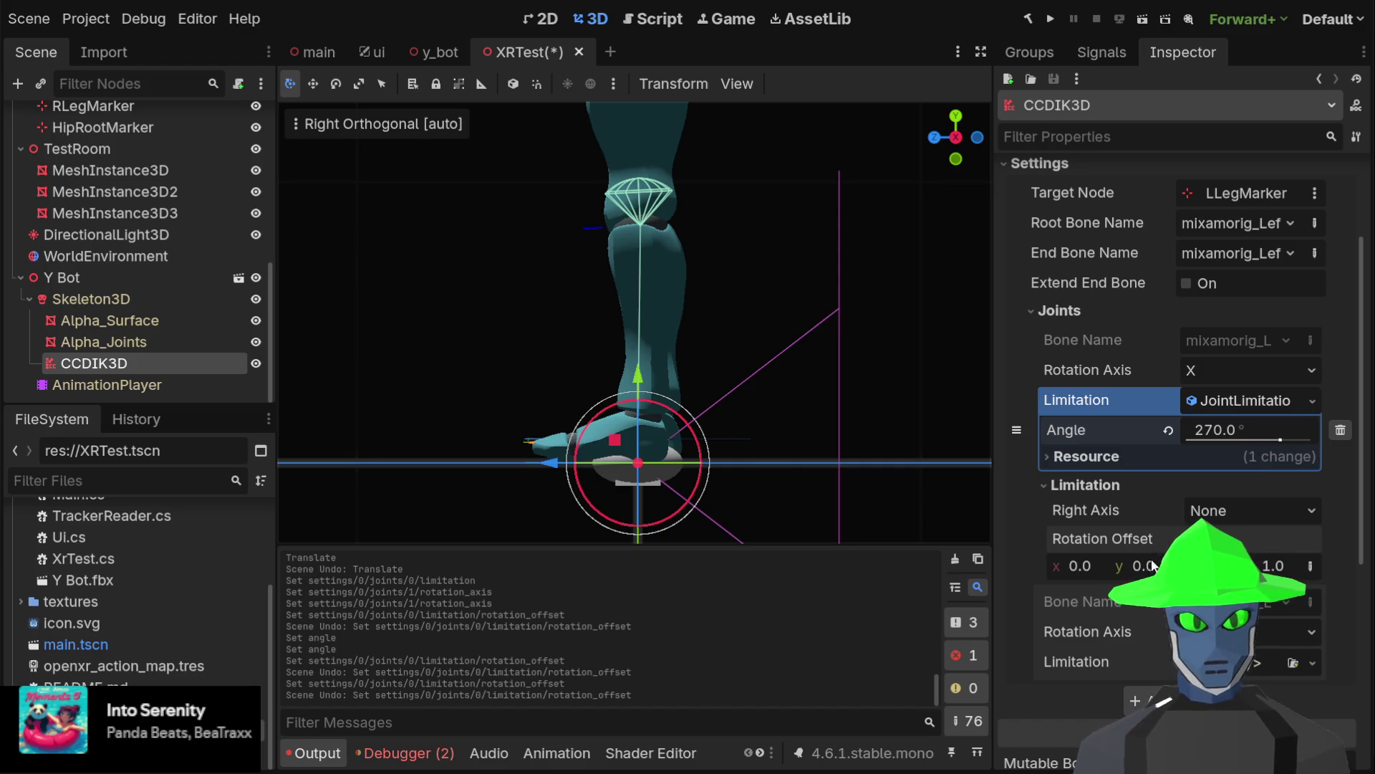
left_click_drag(1135, 571, 1168, 571)
key("ctrl+z")
mouse_move(1080, 566)
left_mouse_down()
mouse_move(1100, 566)
mouse_move(1050, 566)
mouse_move(1089, 566)
left_mouse_up()
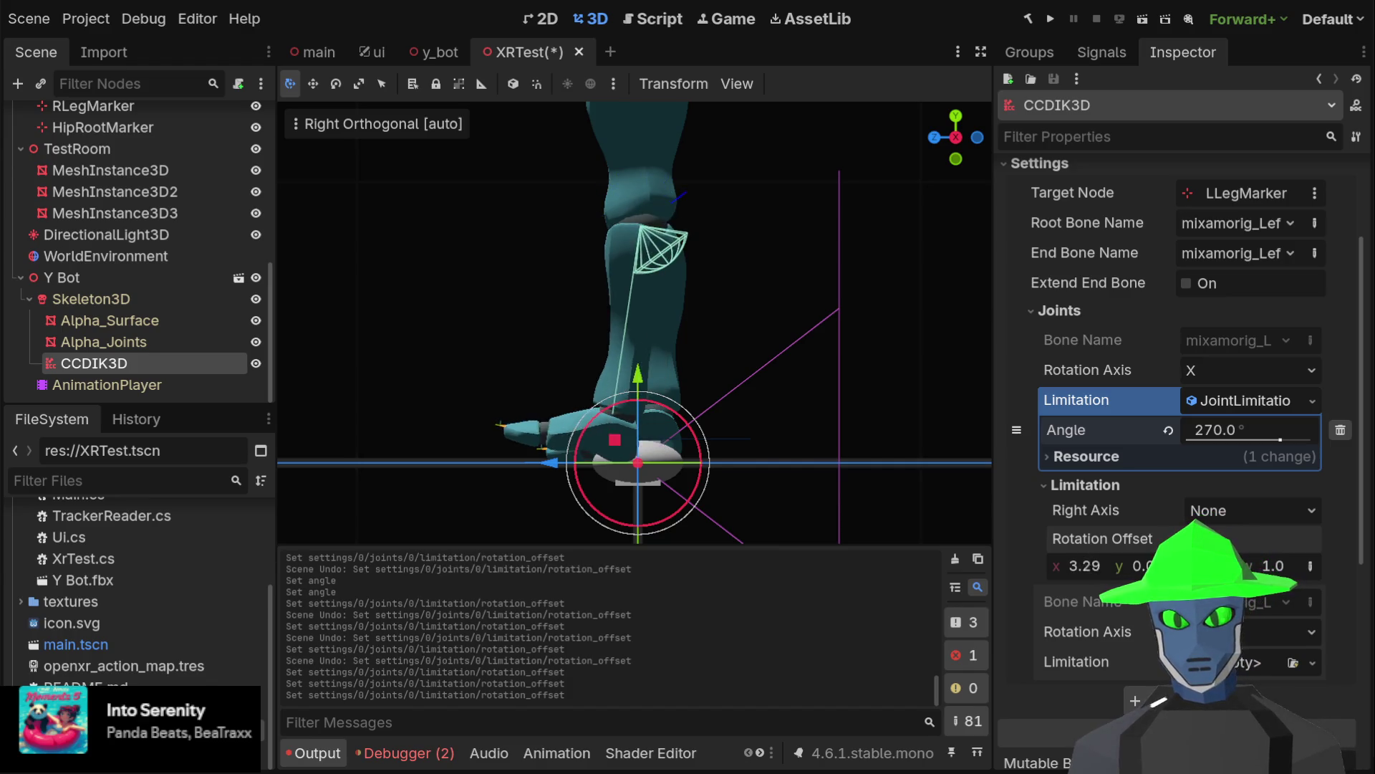
key("ctrl+z")
left_click(1176, 426)
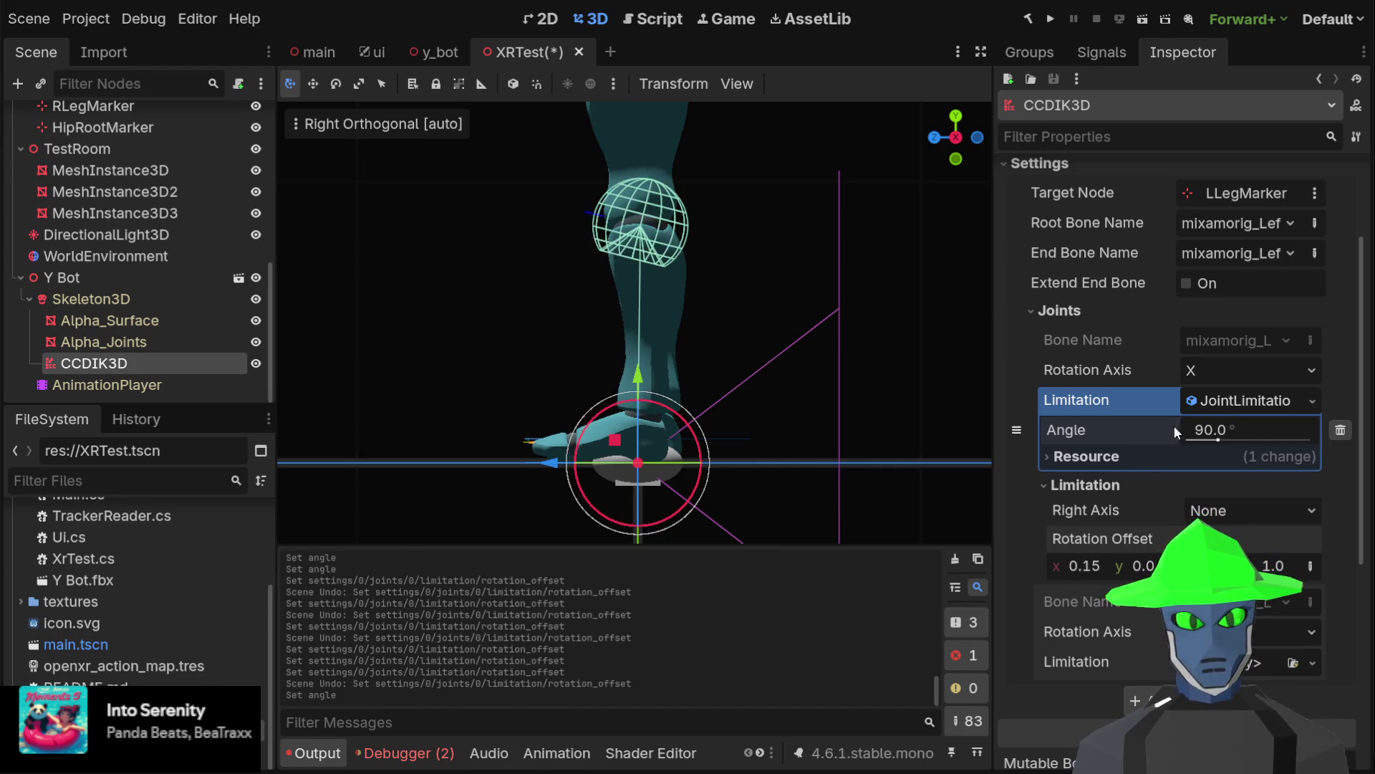
left_click(1088, 566)
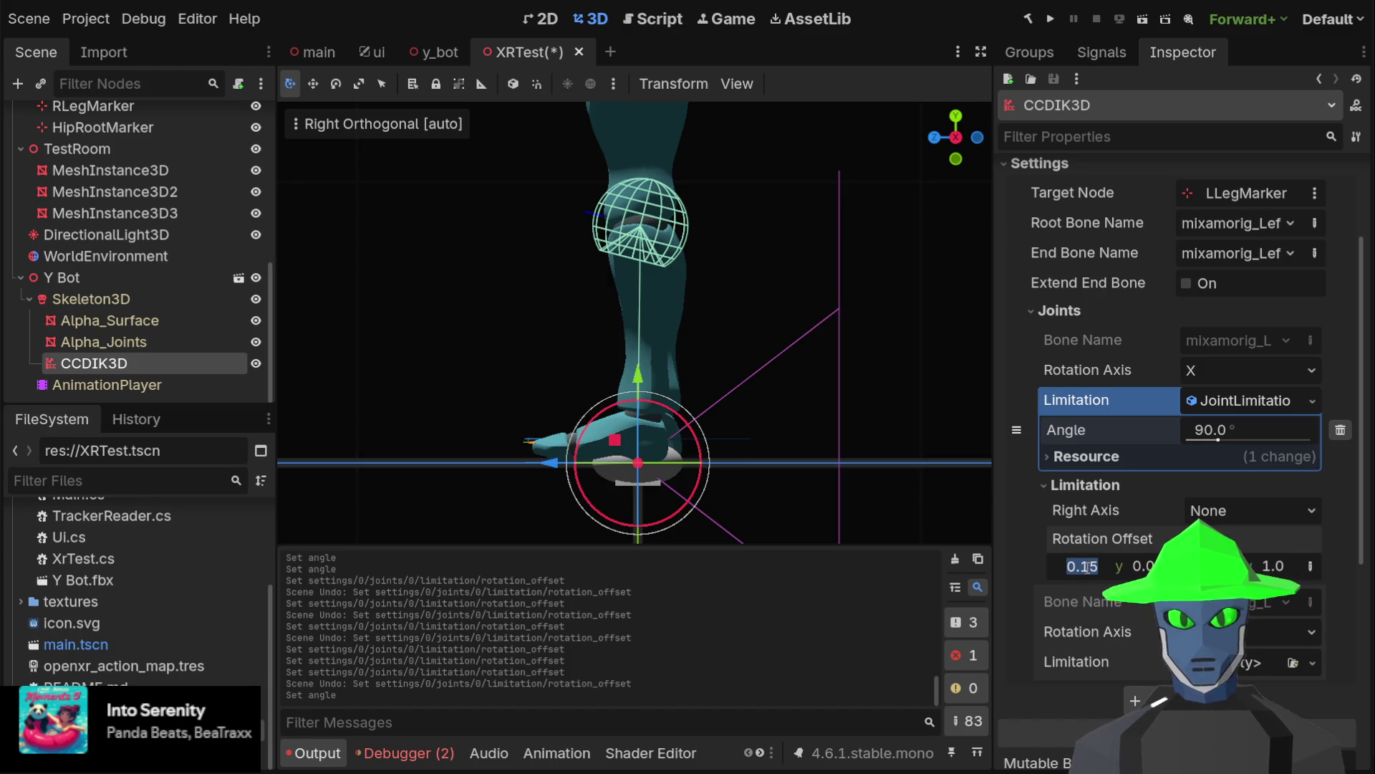
type("0")
key("Return")
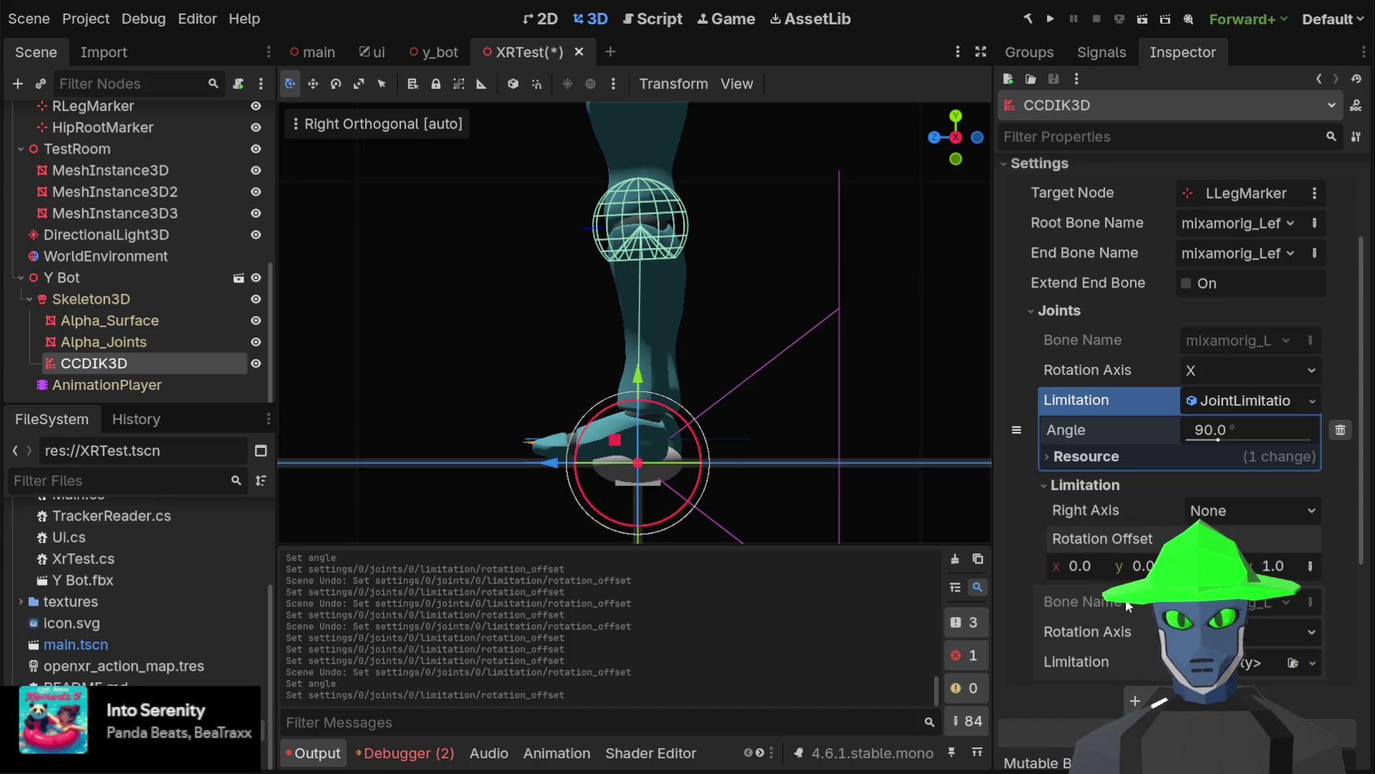
Tilt the limitation with an x rotation offset of -0.6 and widen the angle to about 140°
left_click_drag(1077, 565, 1058, 566)
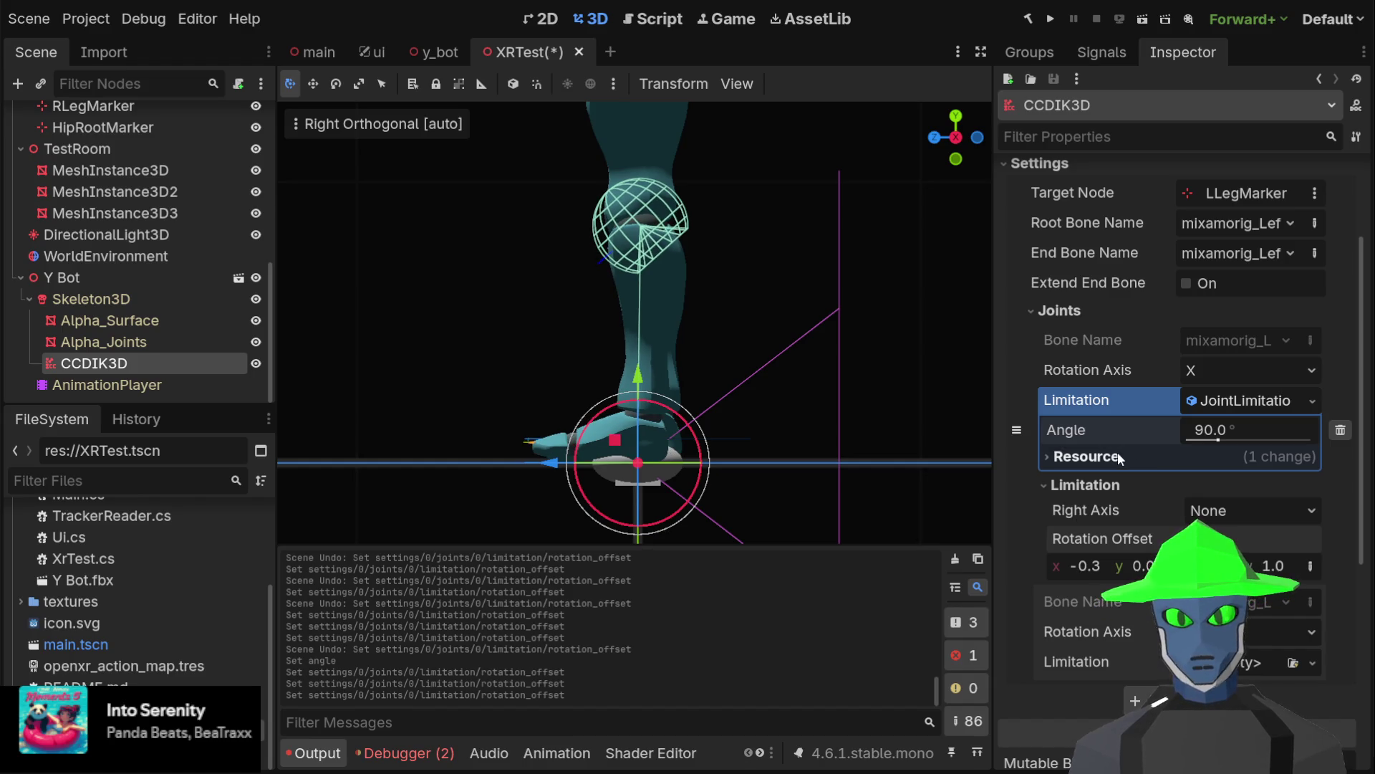
left_click_drag(1219, 440, 1219, 440)
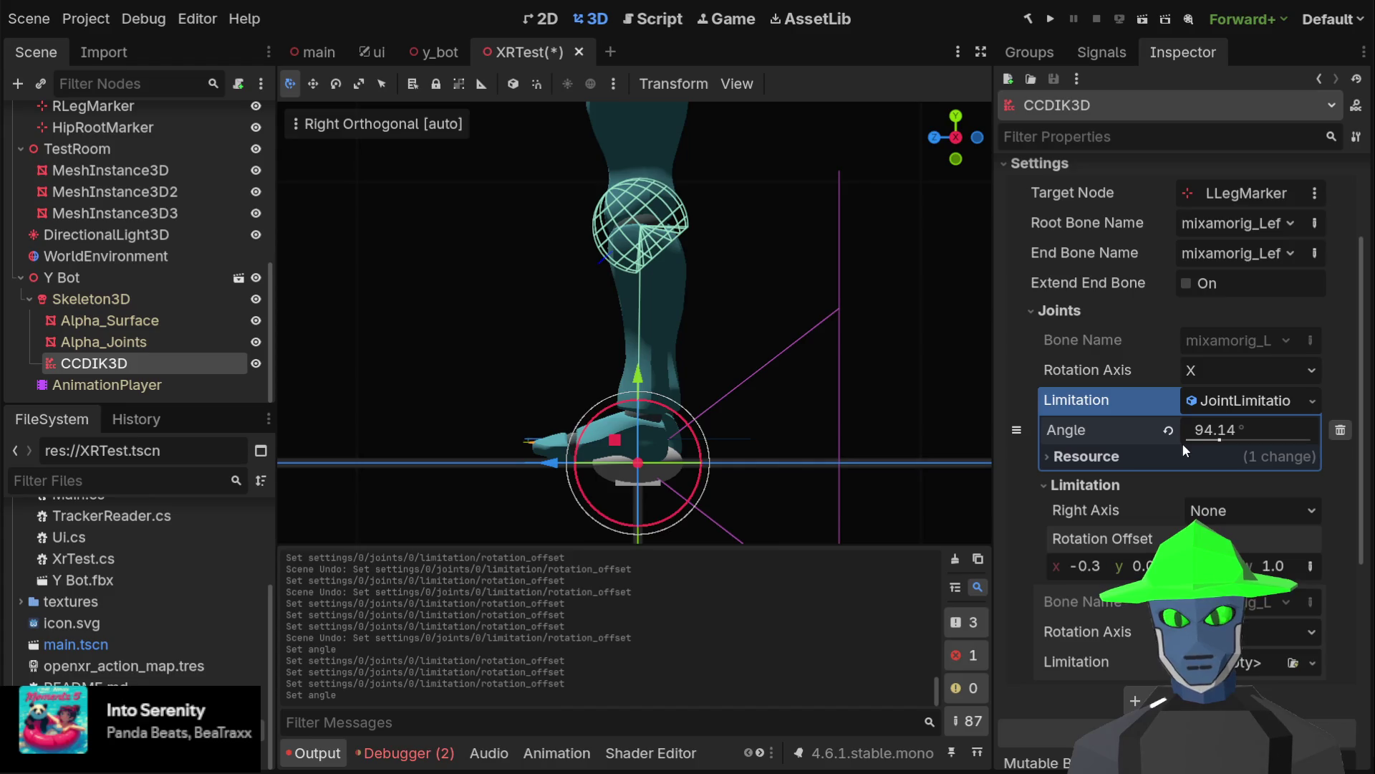
scroll(788, 301, "down", 2)
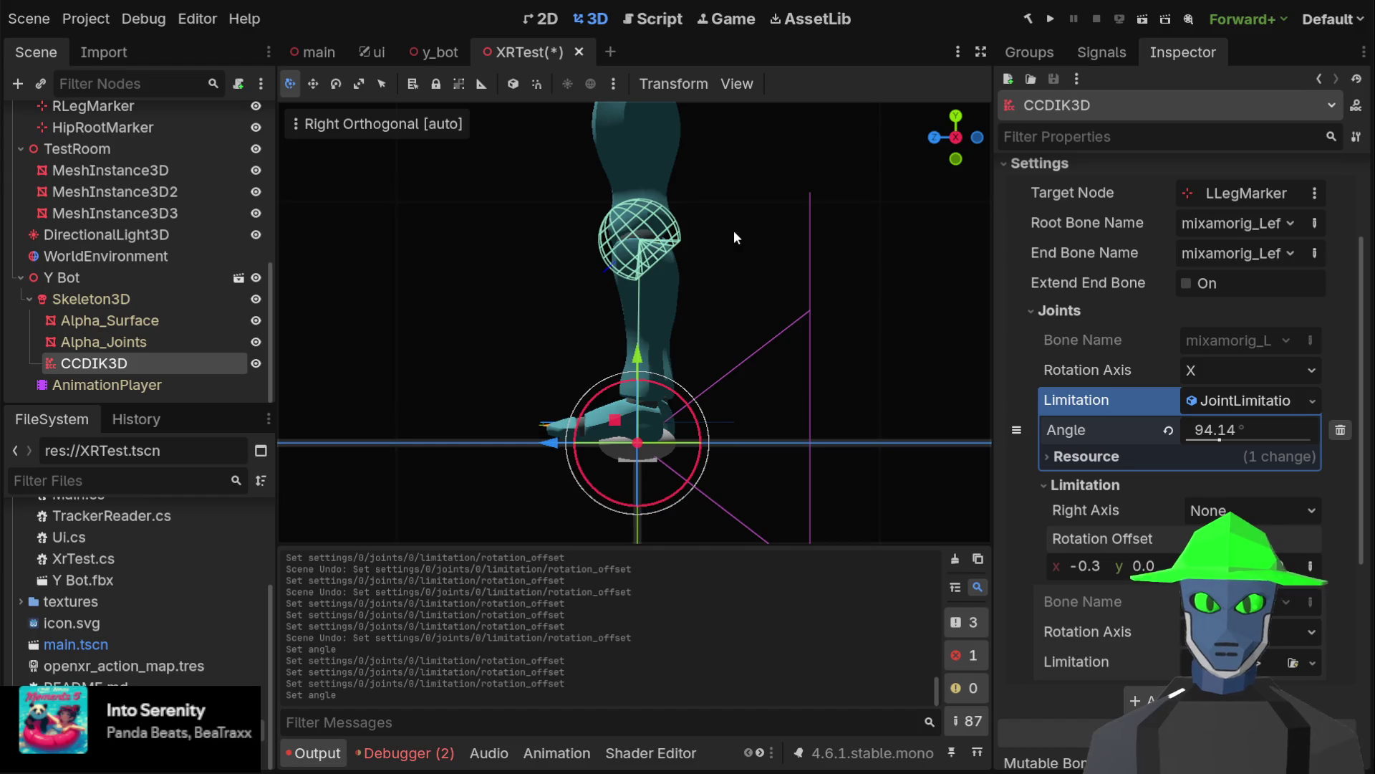
left_click(1225, 439)
left_click_drag(1220, 438, 1232, 439)
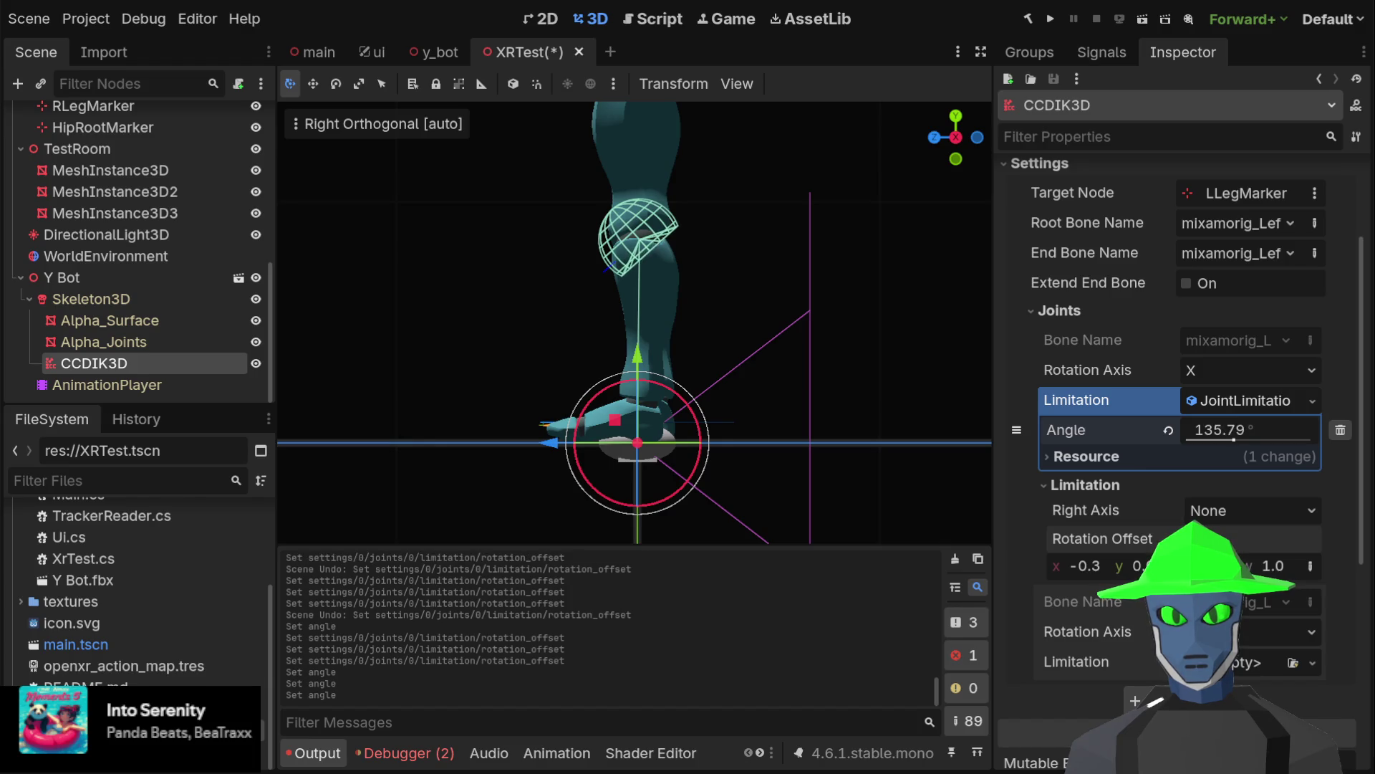
left_click_drag(1079, 571, 1069, 571)
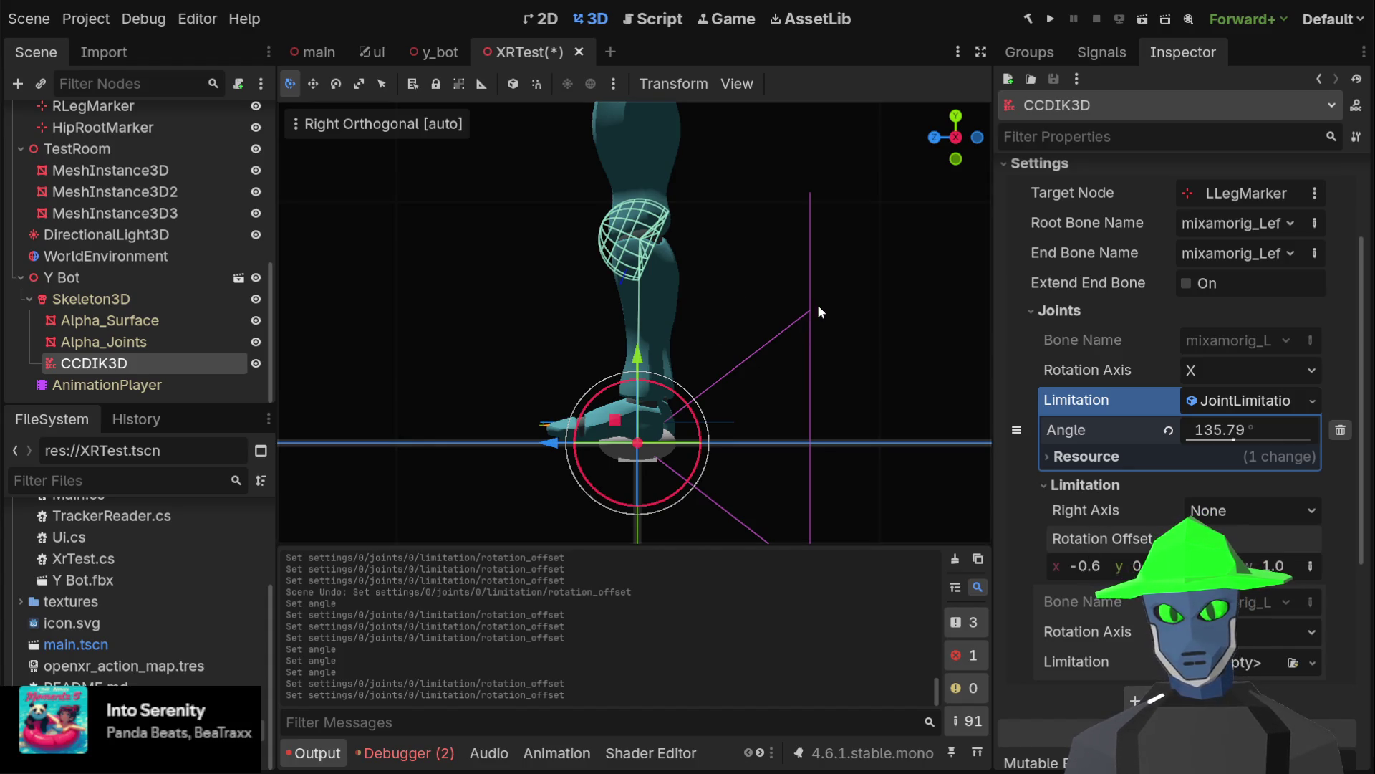
Enter 135 as the limitation angle and pan the view to frame the leg
left_click(1207, 432)
type("135")
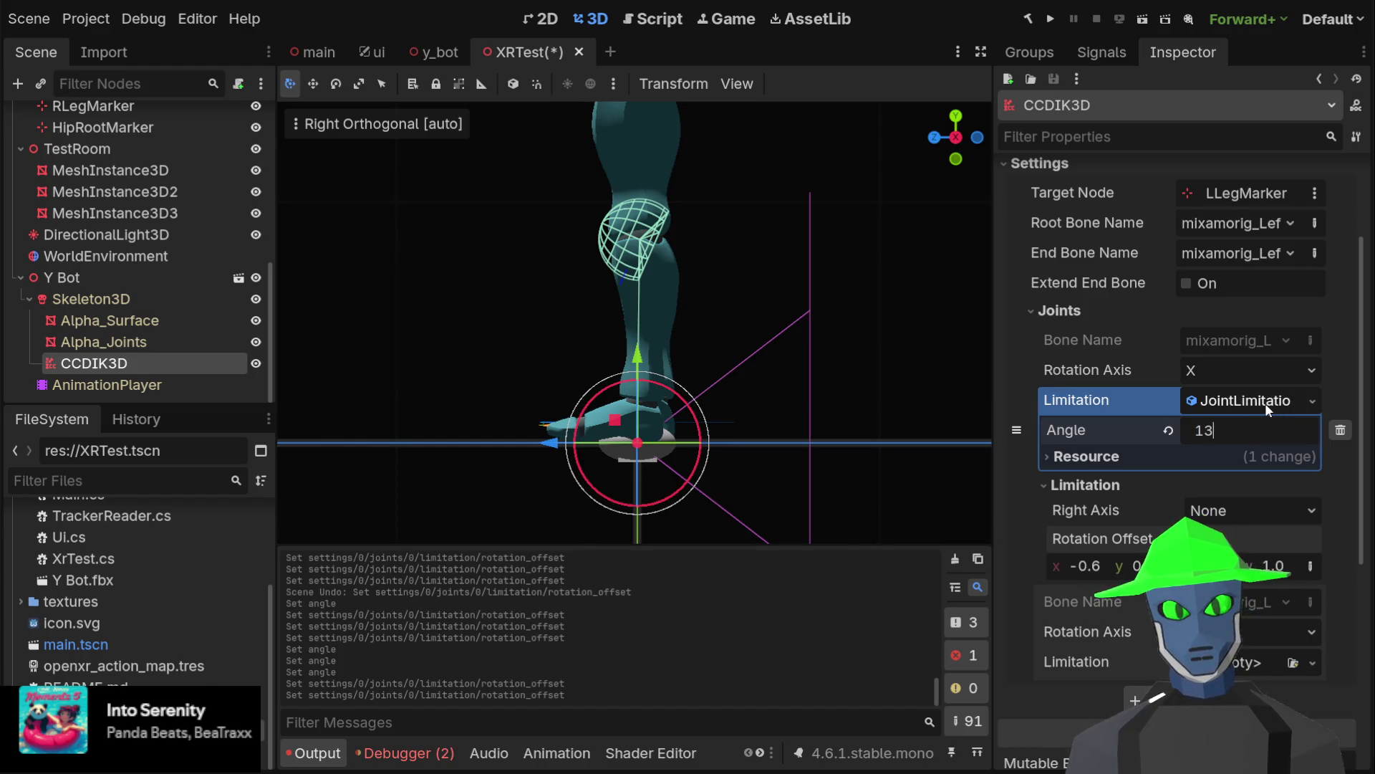
key("Return")
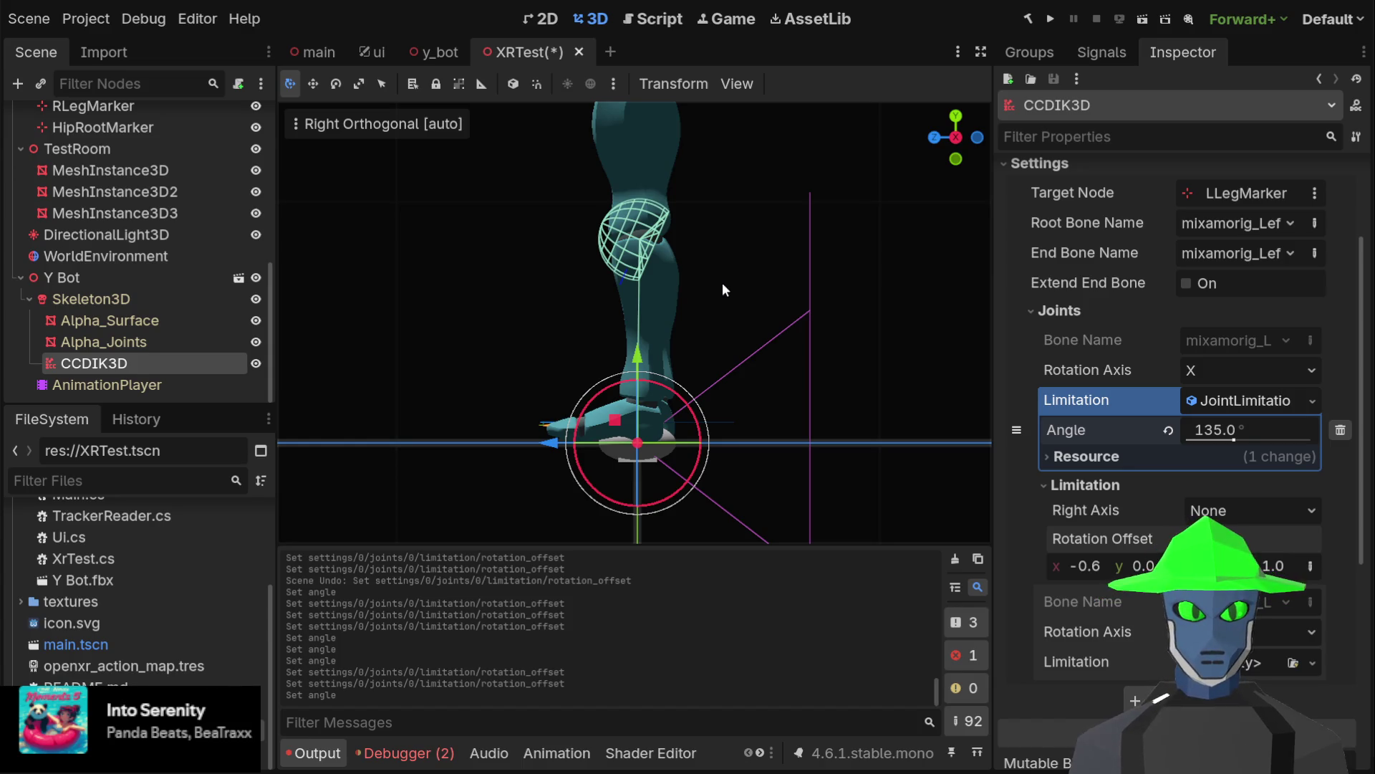
left_click_drag(700, 252, 707, 306)
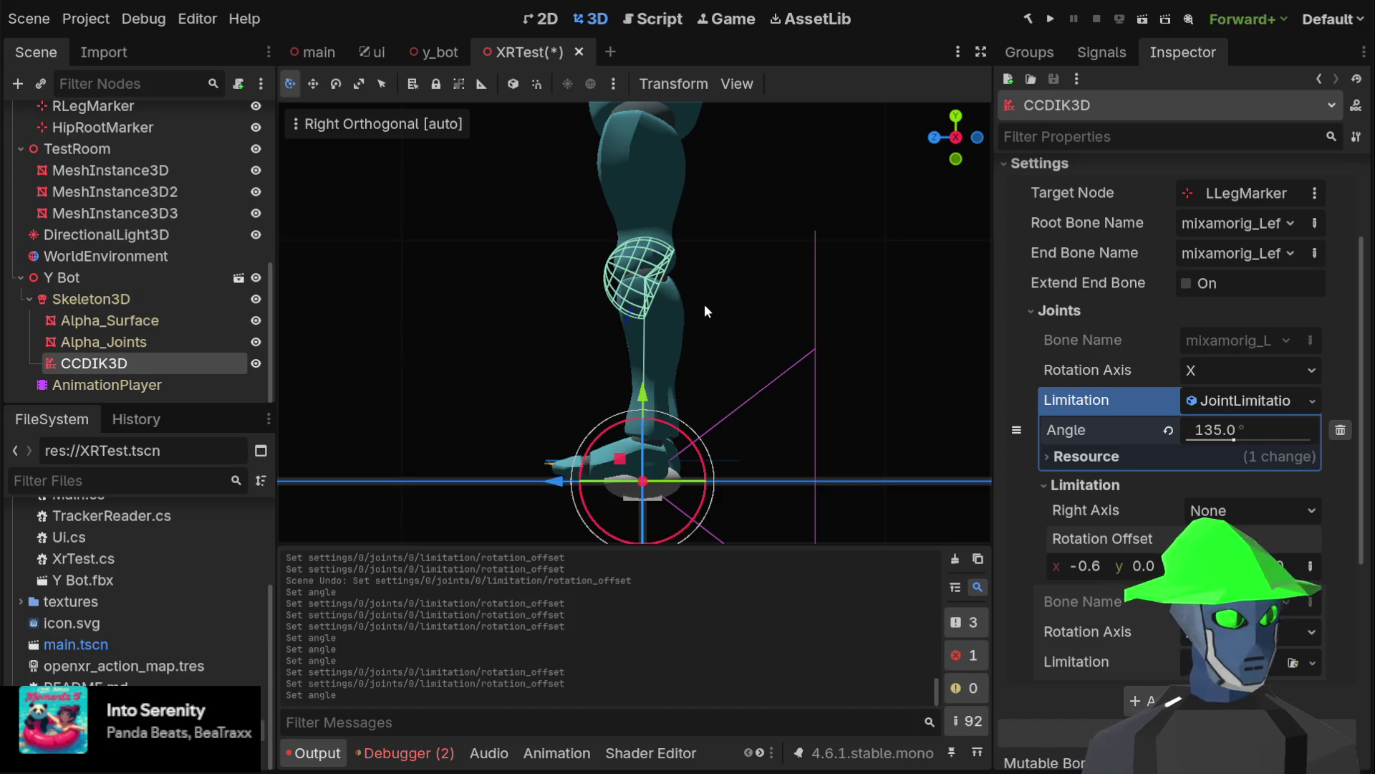
left_click(702, 376)
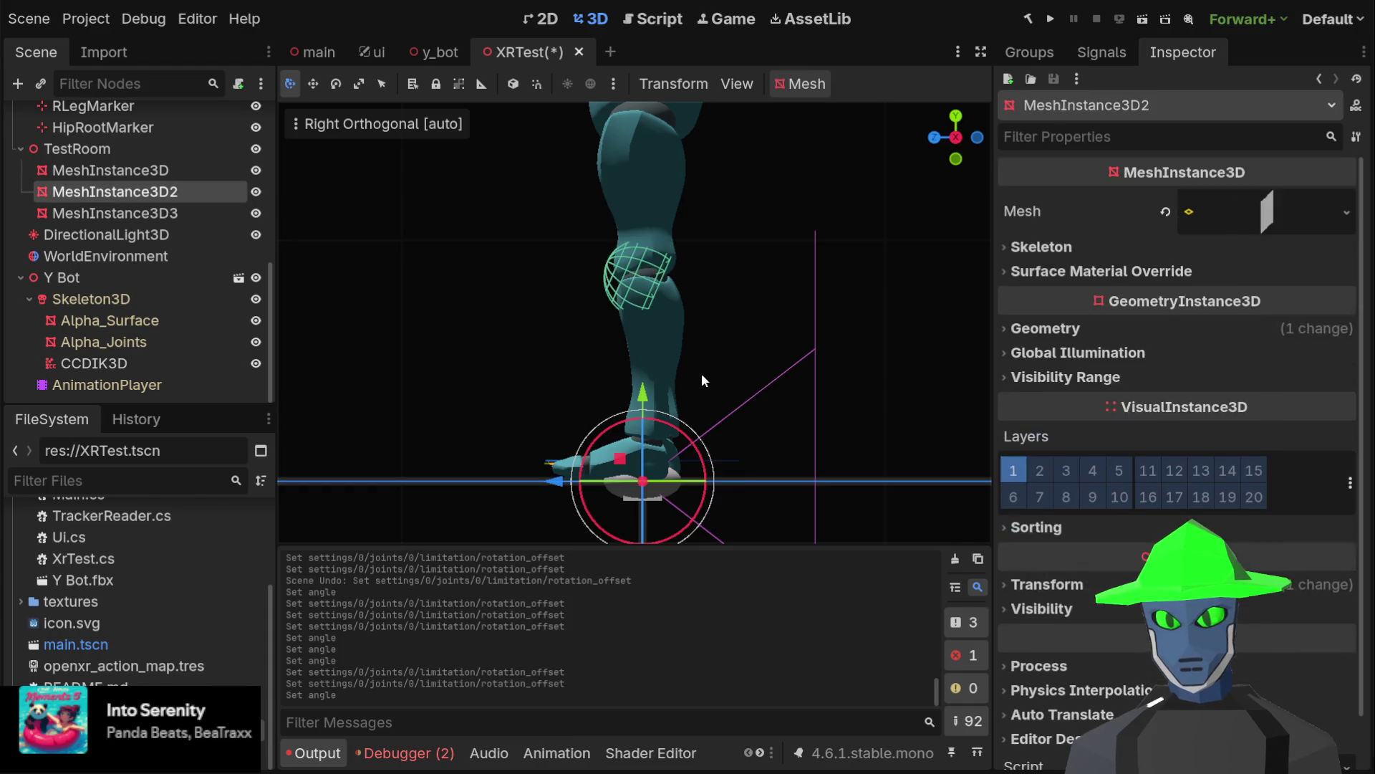
Save the XRTest scene, then raise LLegMarker toward the hip to test the left knee bend
key("ctrl+s")
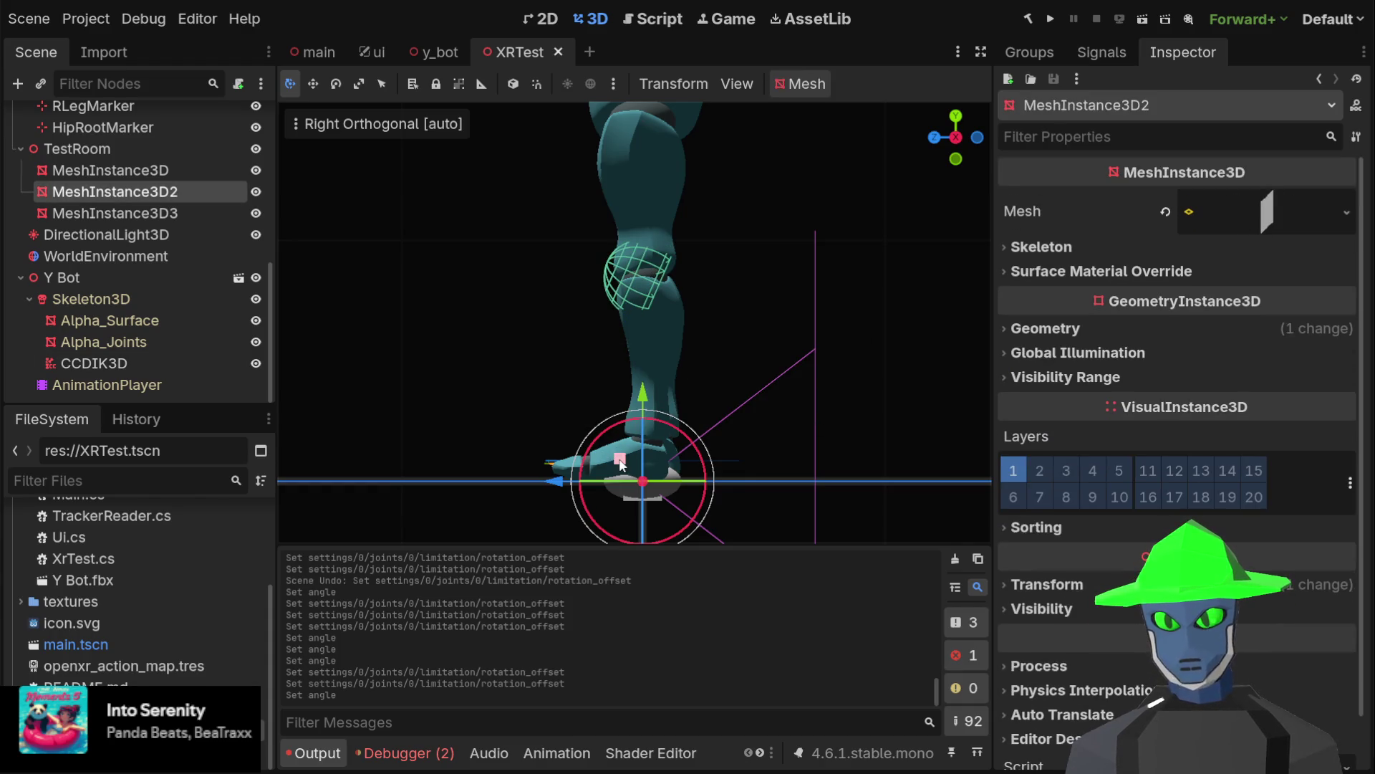
scroll(153, 144, "up", 3)
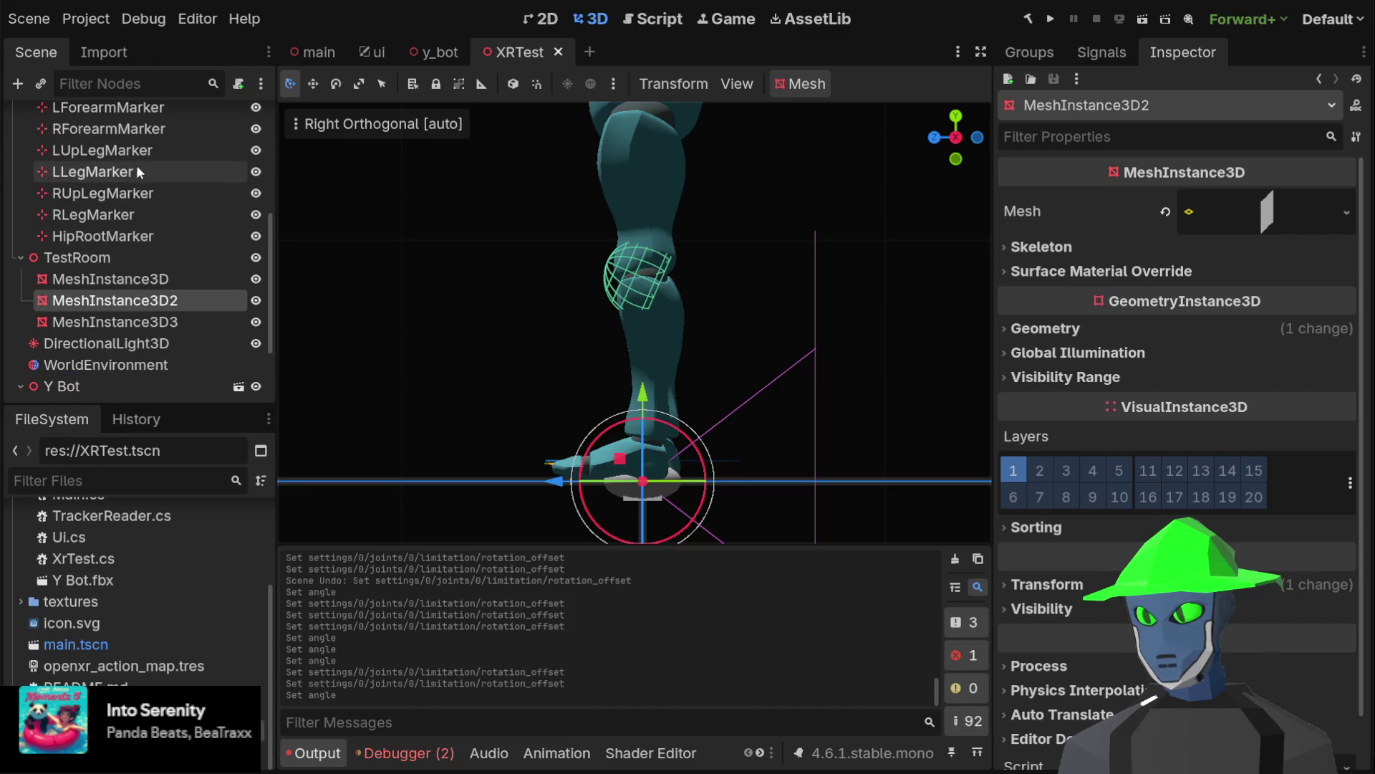
left_click(139, 175)
mouse_move(620, 442)
left_mouse_down()
mouse_move(669, 435)
mouse_move(491, 425)
mouse_move(729, 409)
mouse_move(591, 440)
mouse_move(772, 303)
mouse_move(758, 112)
mouse_move(693, 85)
mouse_move(728, 139)
mouse_move(664, 108)
mouse_move(702, 100)
mouse_move(714, 137)
mouse_move(706, 126)
left_mouse_up()
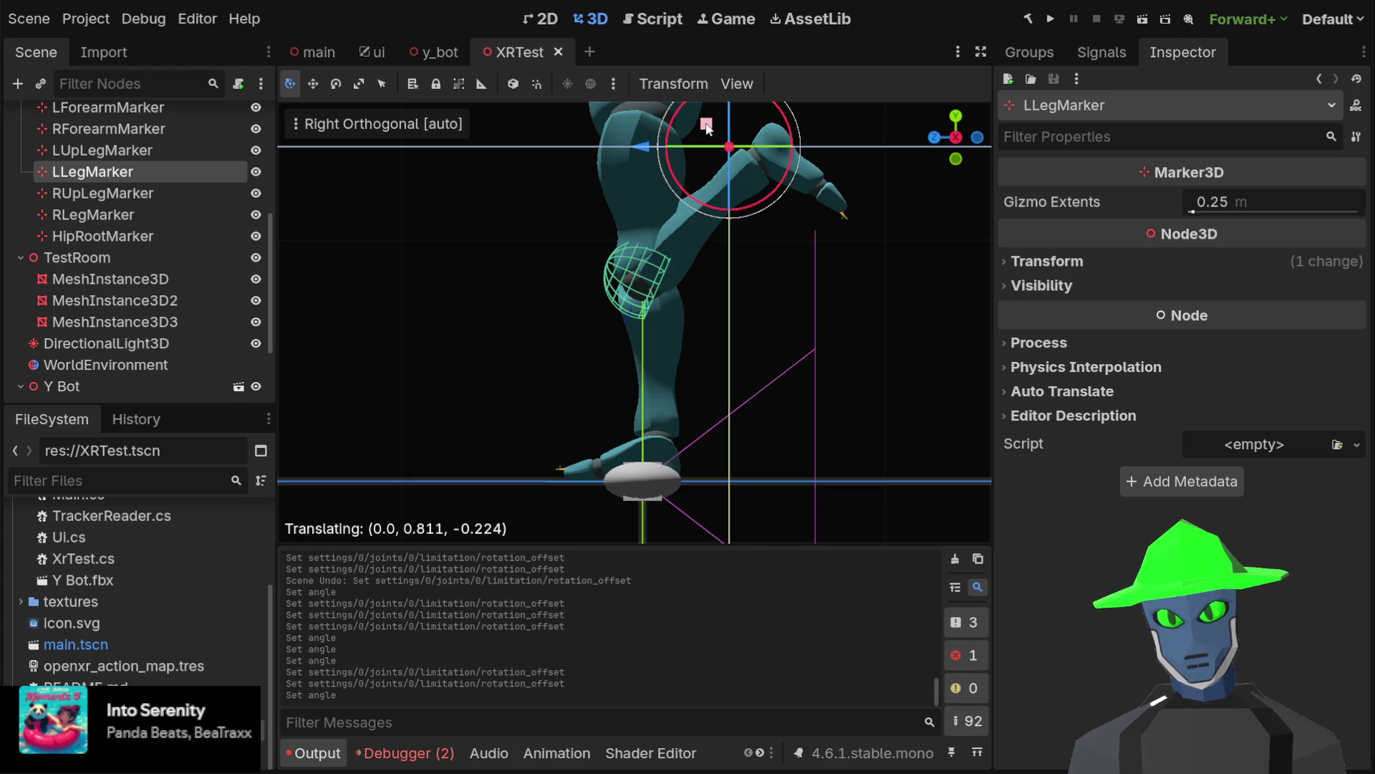
left_click_drag(705, 126, 705, 126)
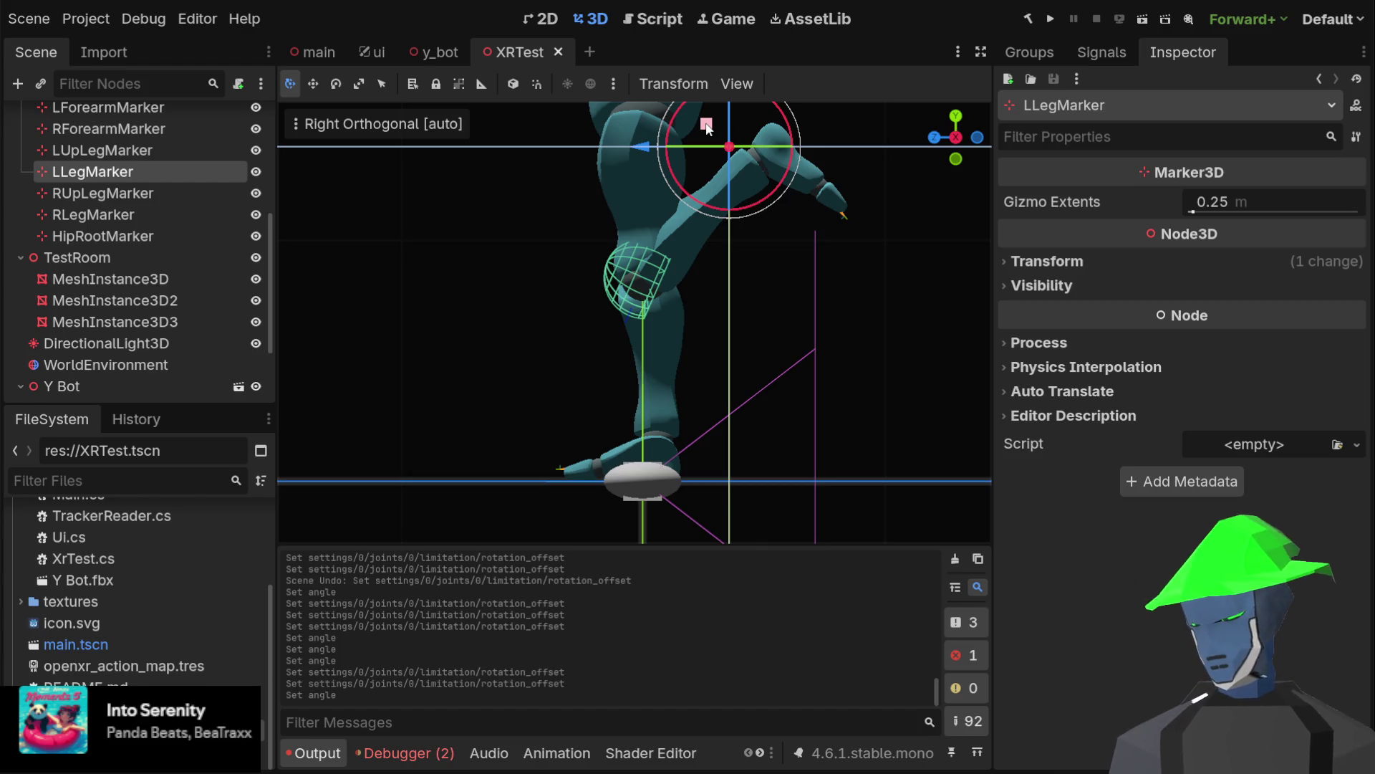
mouse_move(706, 126)
left_mouse_down()
mouse_move(680, 261)
mouse_move(523, 355)
mouse_move(579, 8)
left_mouse_up()
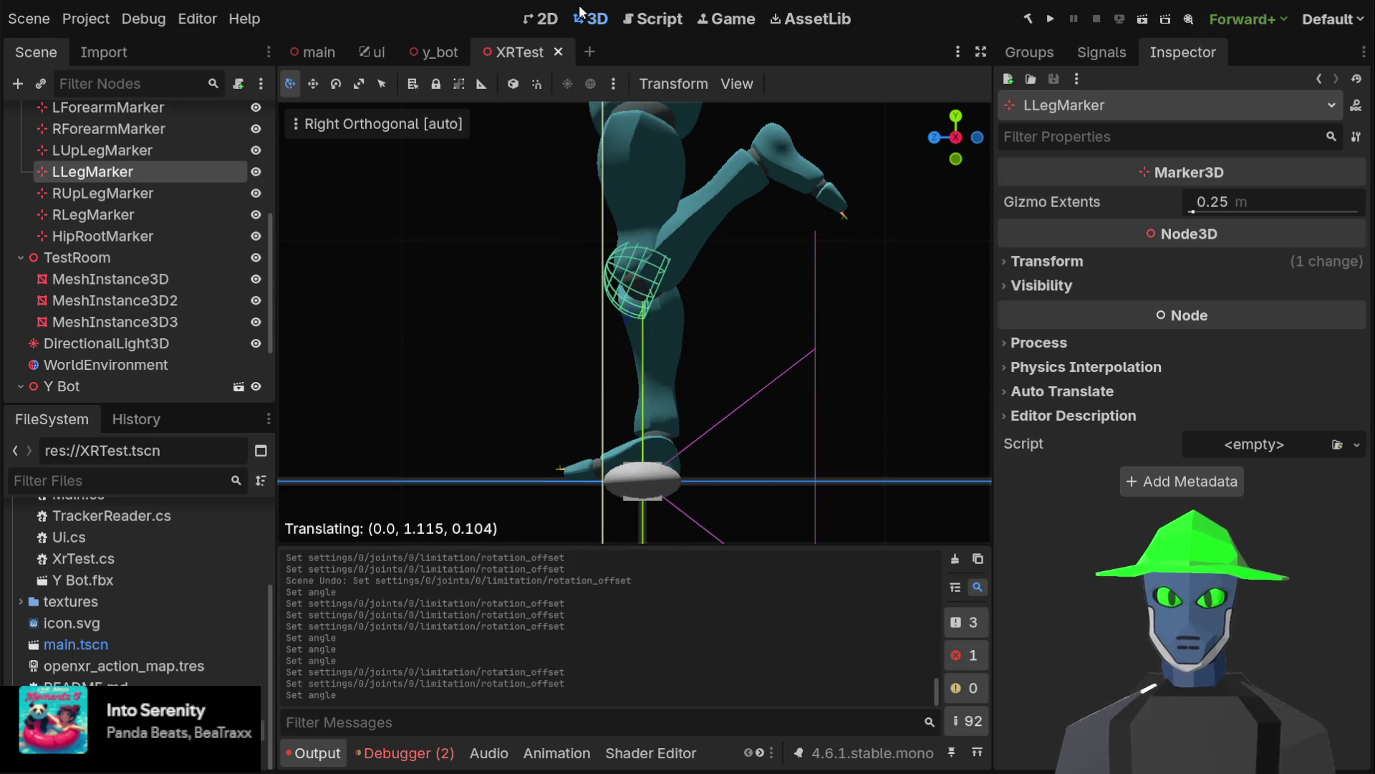
mouse_move(580, 11)
left_mouse_down()
mouse_move(611, 345)
mouse_move(633, 358)
mouse_move(670, 27)
mouse_move(672, 56)
mouse_move(577, 409)
mouse_move(784, 127)
mouse_move(738, 18)
mouse_move(598, 401)
mouse_move(510, 441)
left_mouse_up()
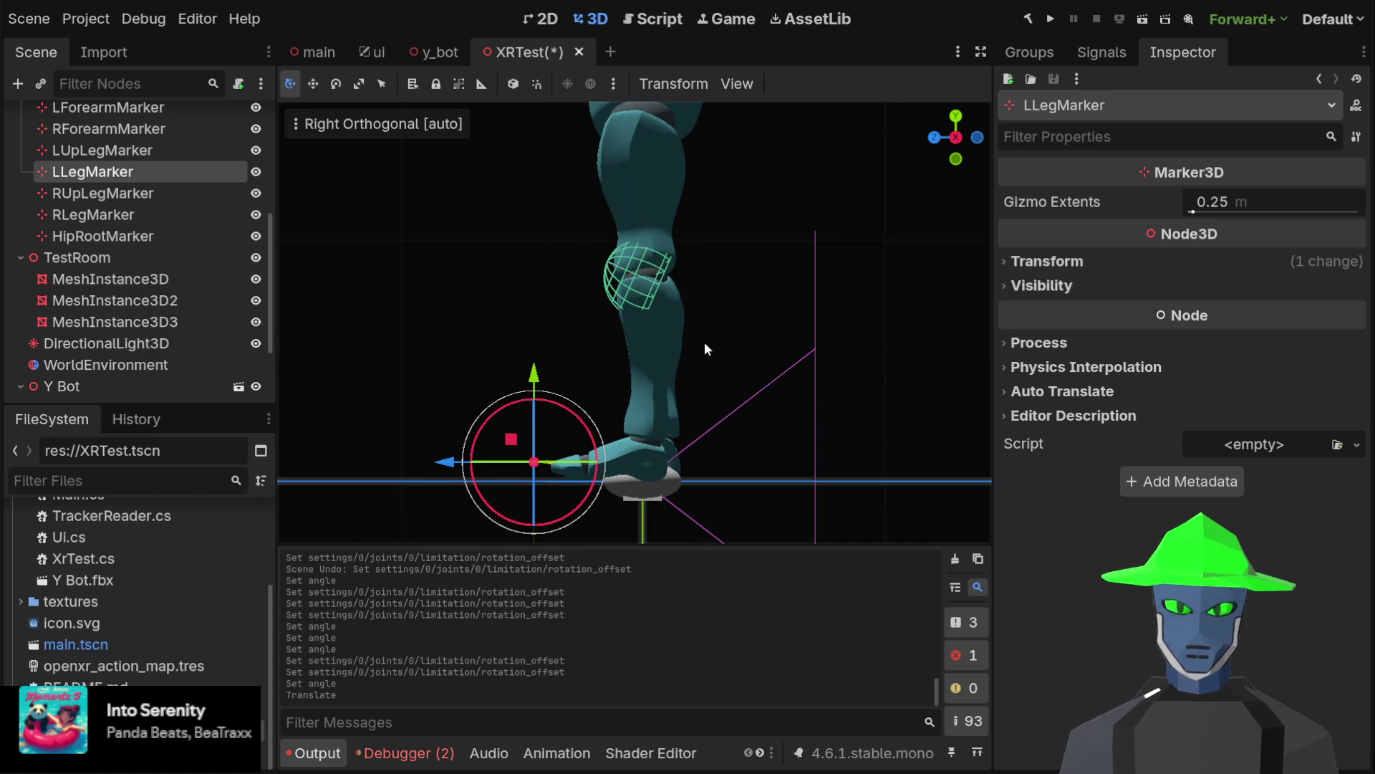
Undo the test move so LLegMarker returns to the left foot, and view the leg in perspective
key("ctrl+z")
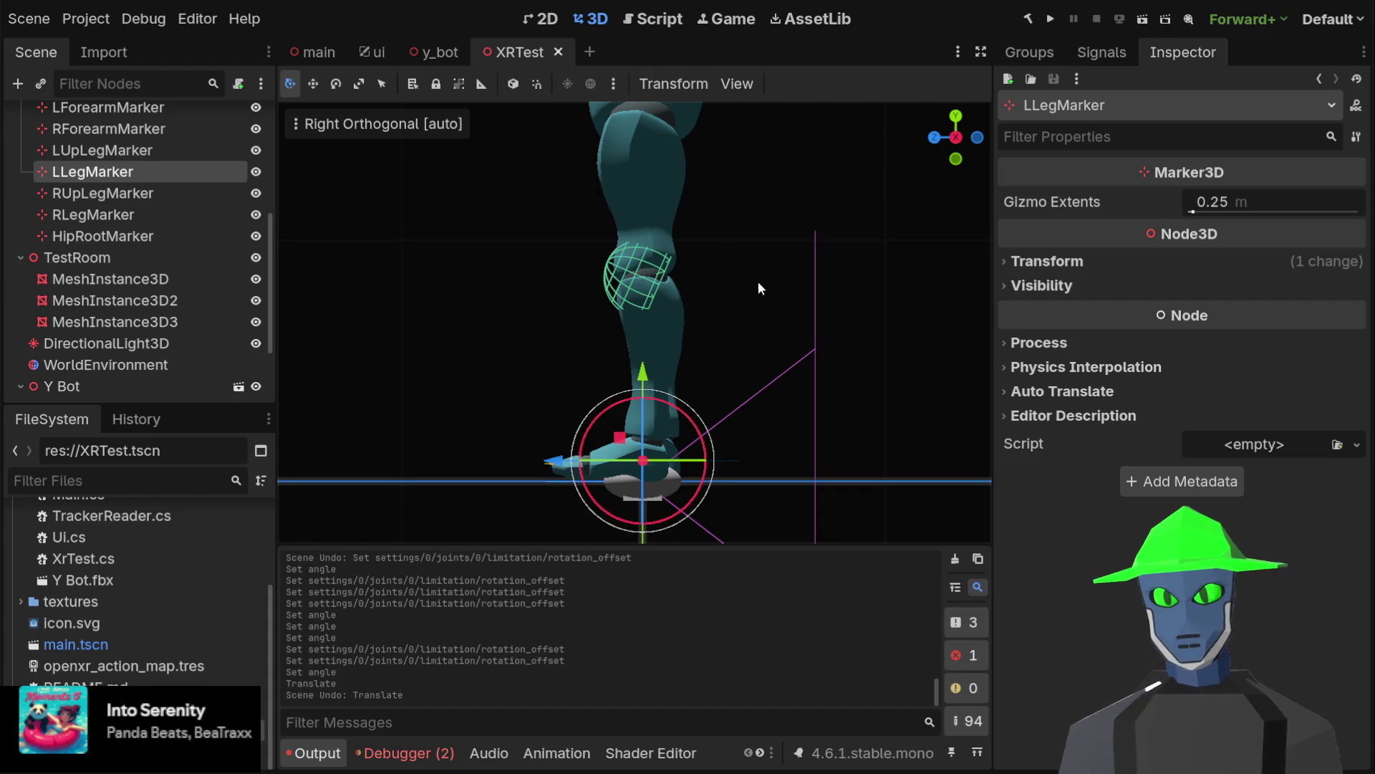
scroll(716, 319, "up", 3)
mouse_move(716, 319)
left_mouse_down()
mouse_move(729, 334)
mouse_move(646, 252)
mouse_move(677, 269)
mouse_move(768, 251)
mouse_move(702, 261)
left_mouse_up()
scroll(743, 318, "down", 2)
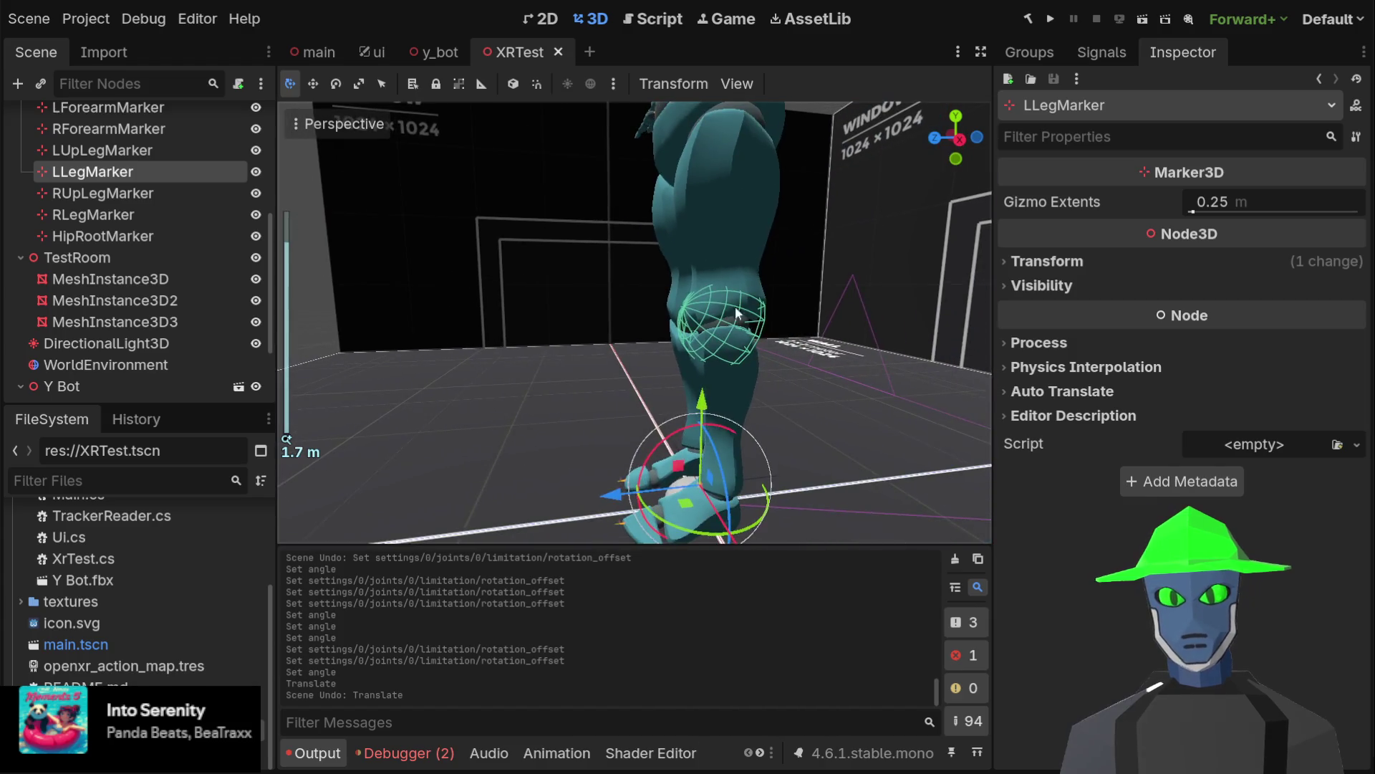
scroll(699, 269, "down", 2)
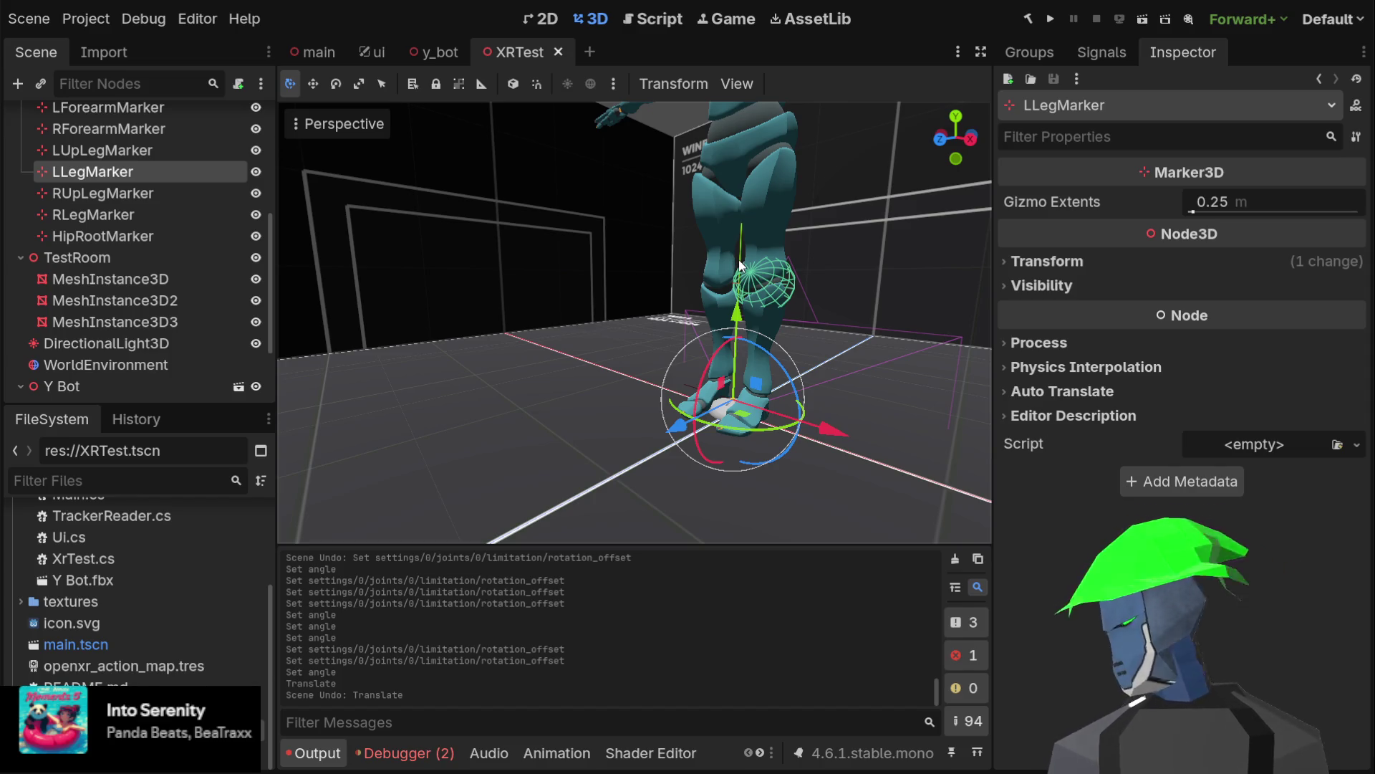
mouse_move(773, 285)
left_mouse_down()
mouse_move(724, 269)
mouse_move(734, 276)
left_mouse_up()
scroll(733, 276, "up", 3)
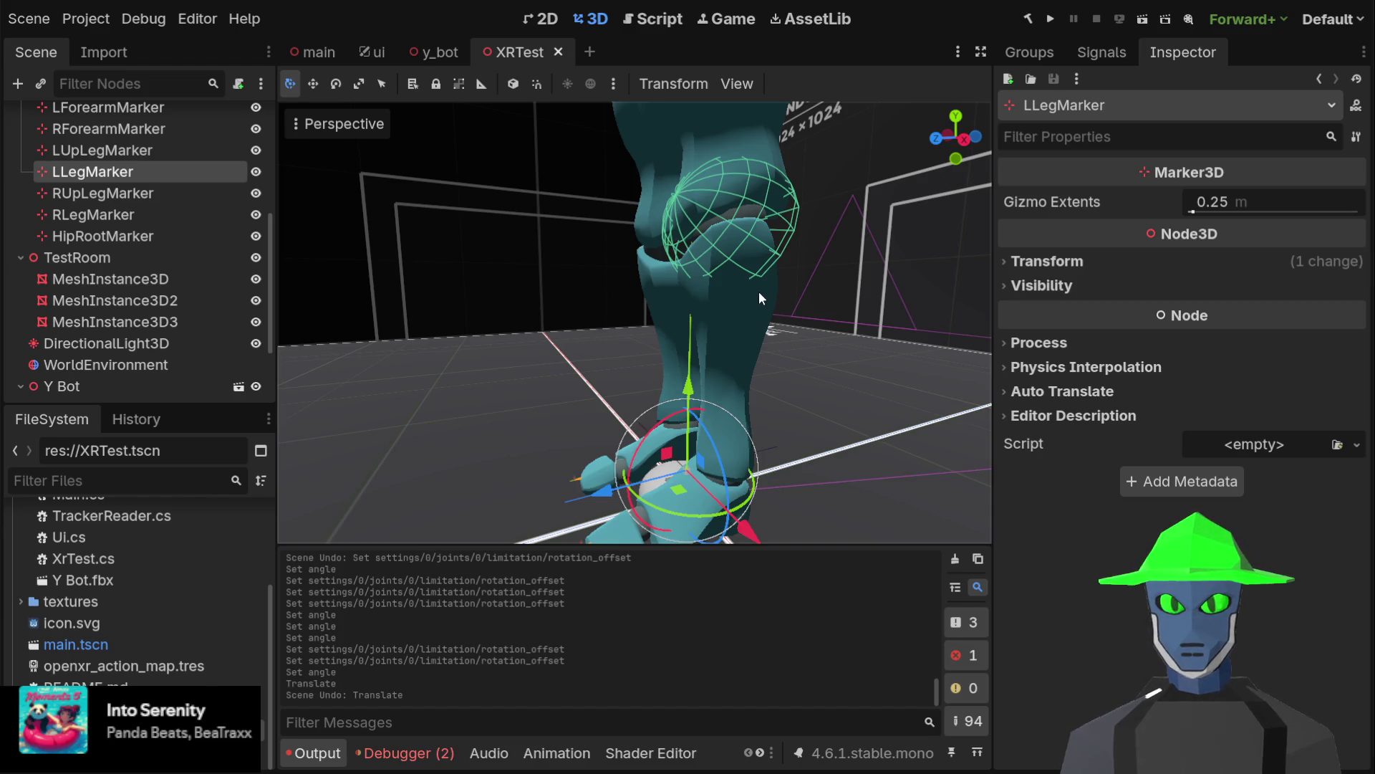
scroll(161, 366, "down", 3)
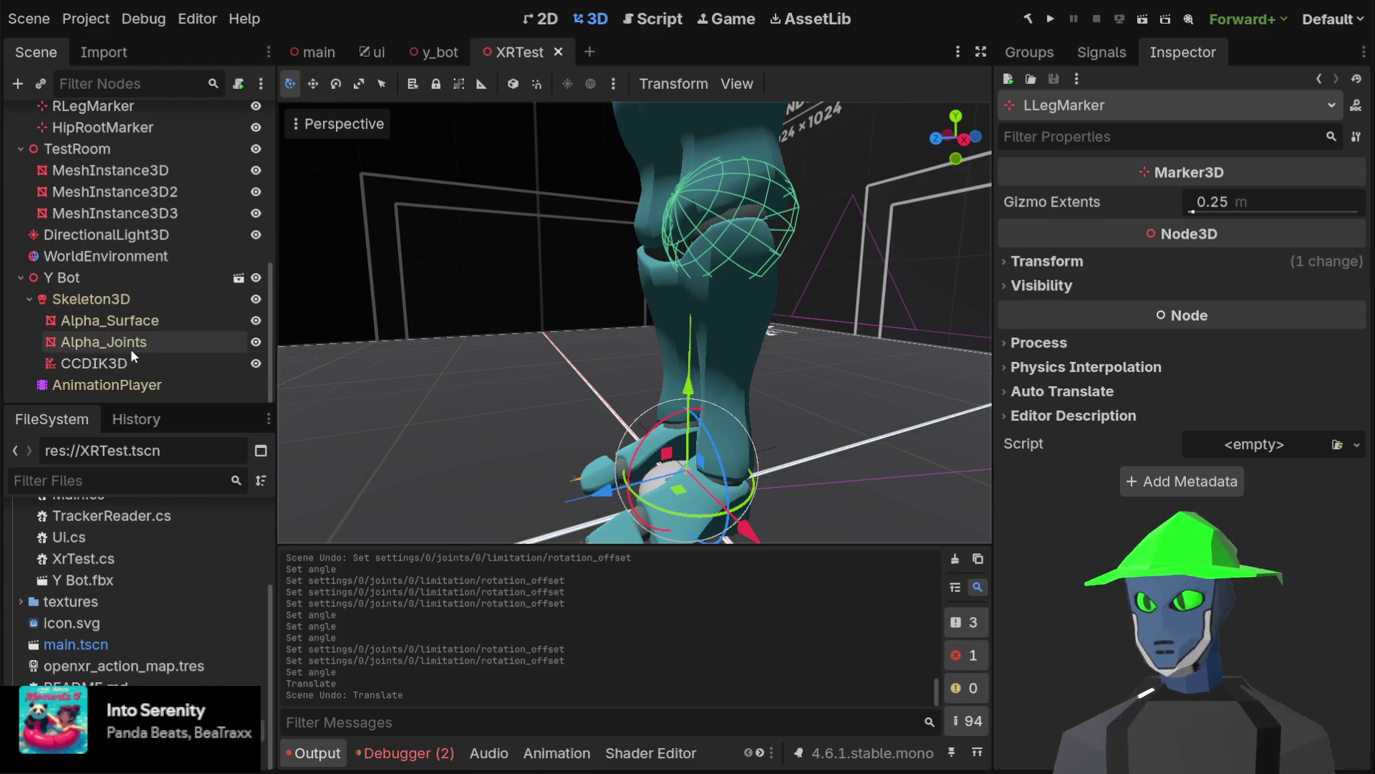
left_click(123, 363)
scroll(752, 335, "down", 2)
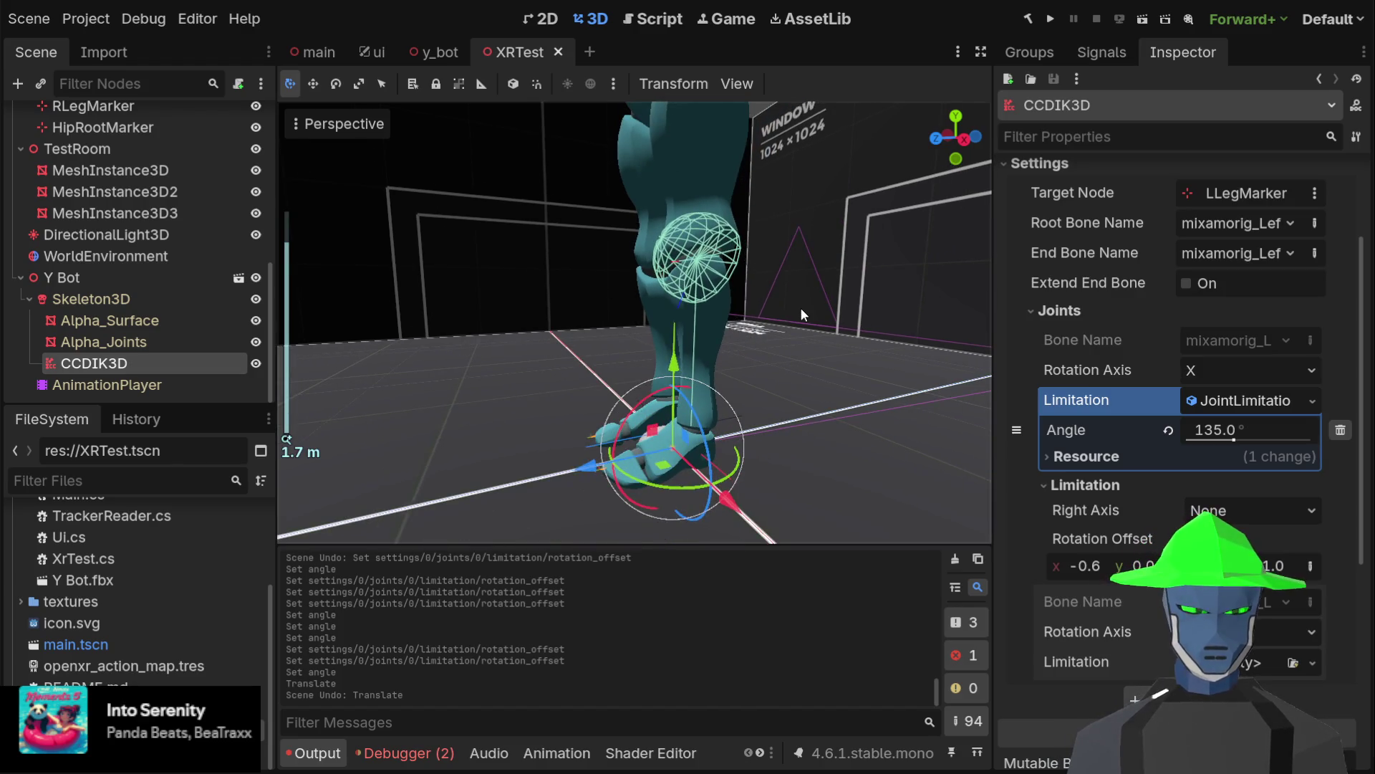
left_click(1029, 311)
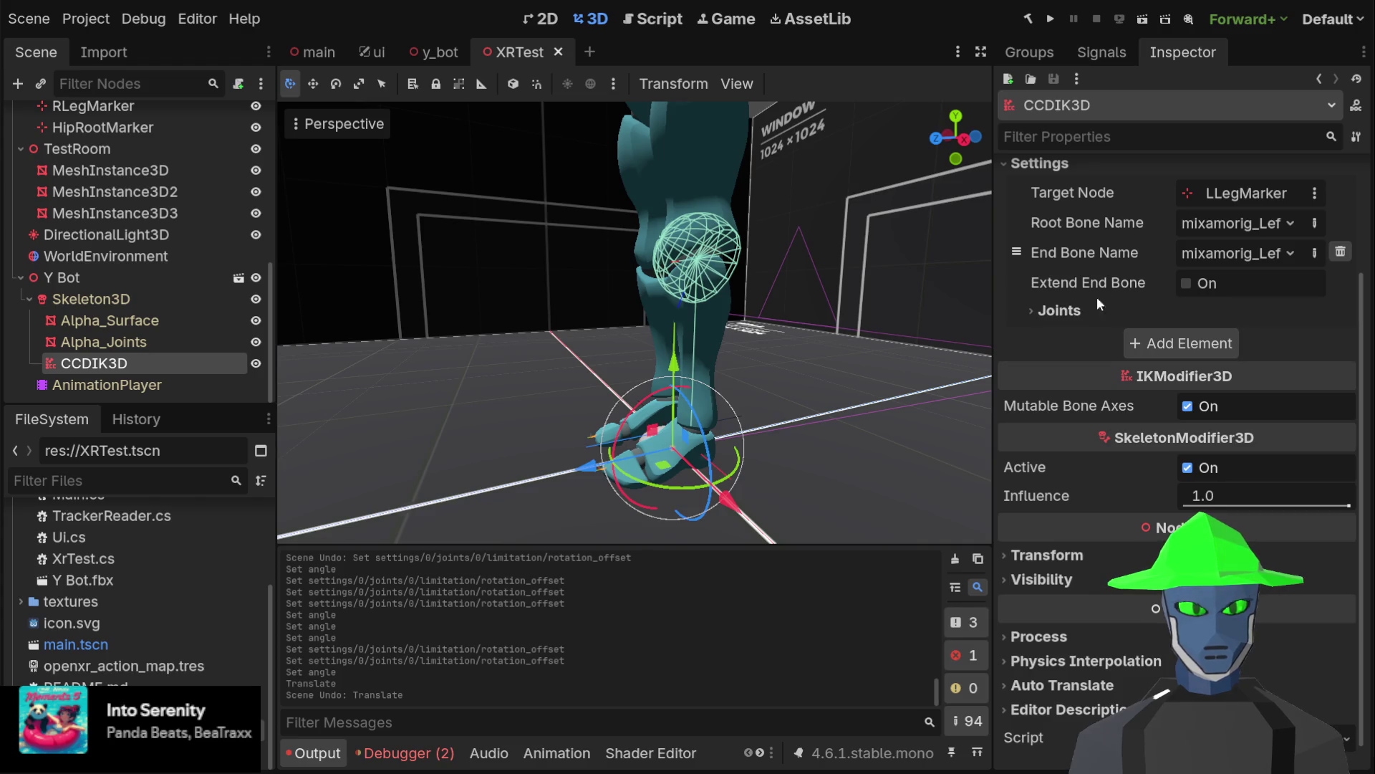
scroll(1079, 299, "up", 3)
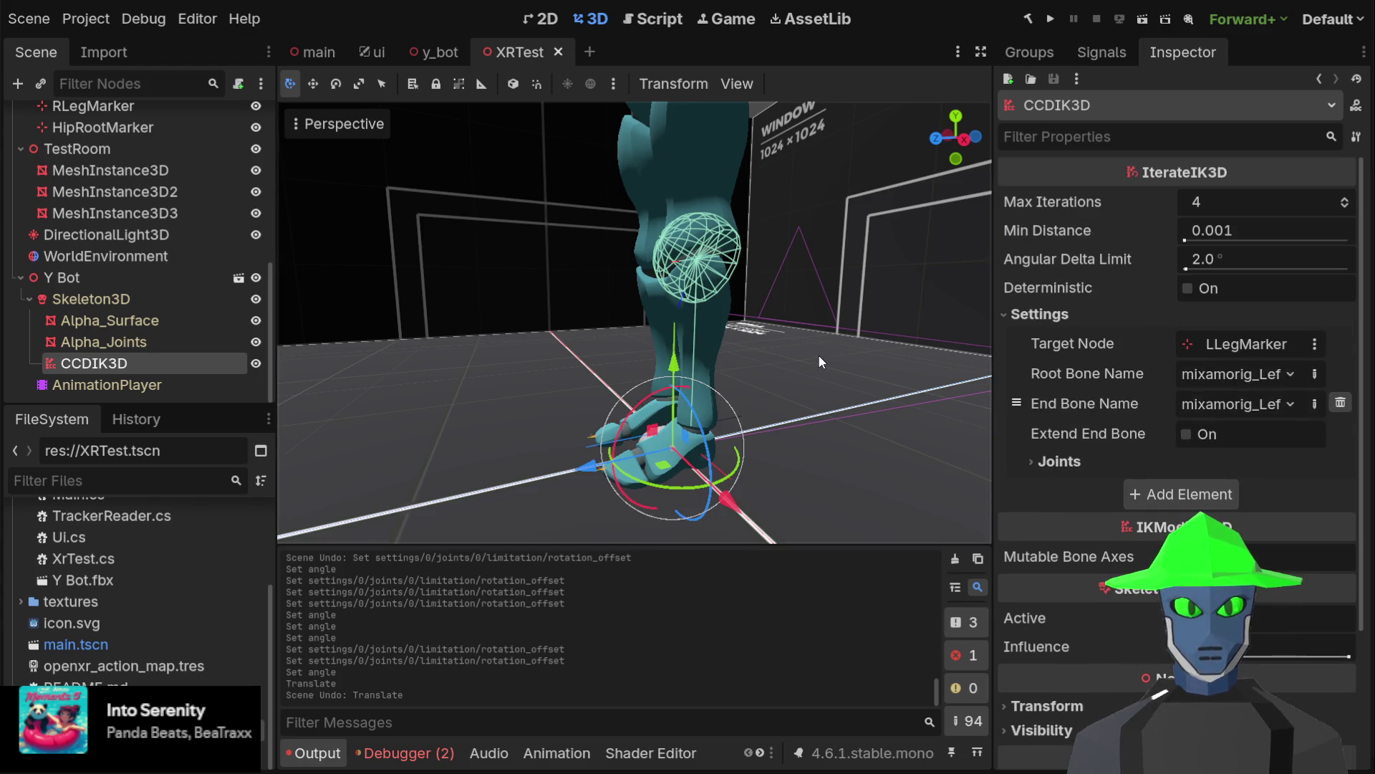
mouse_move(749, 333)
left_mouse_down()
mouse_move(732, 315)
mouse_move(891, 307)
mouse_move(728, 317)
left_mouse_up()
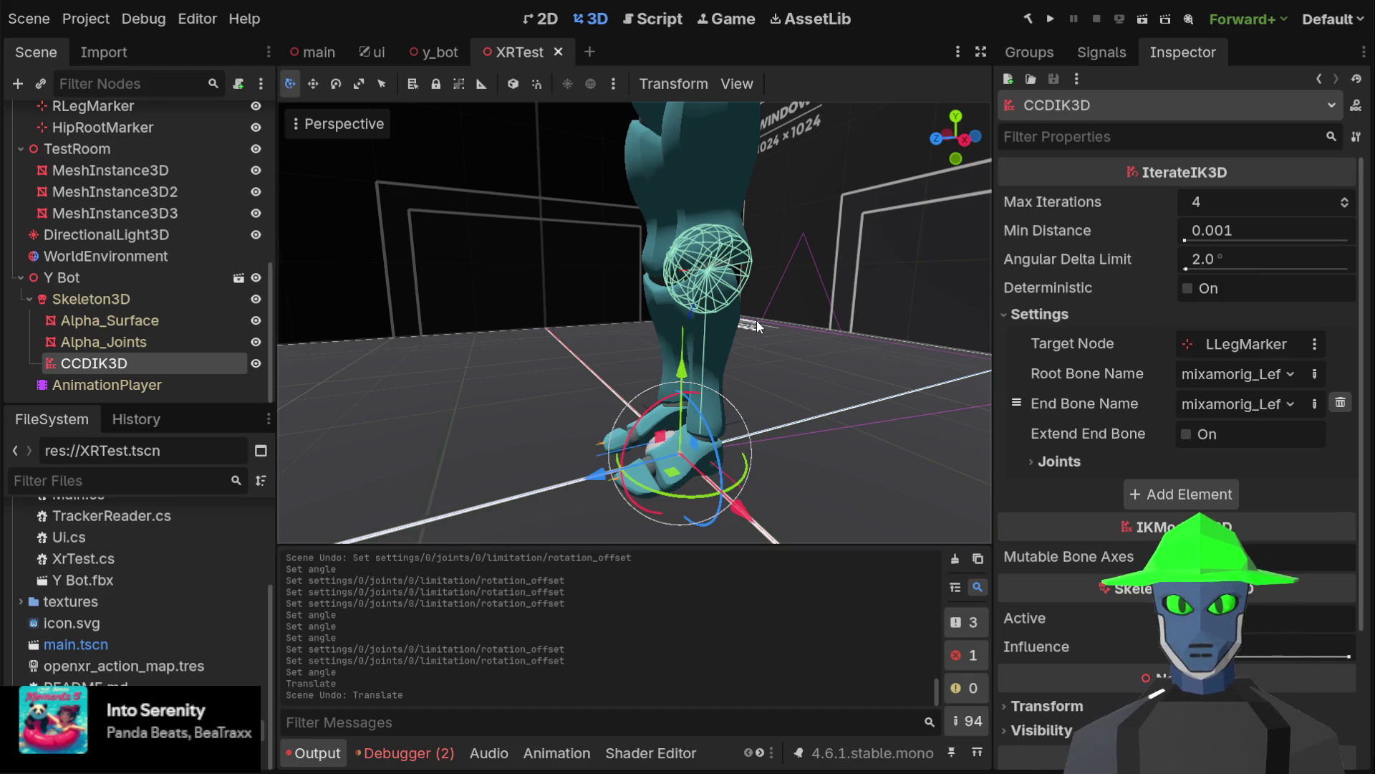
scroll(757, 320, "down", 3)
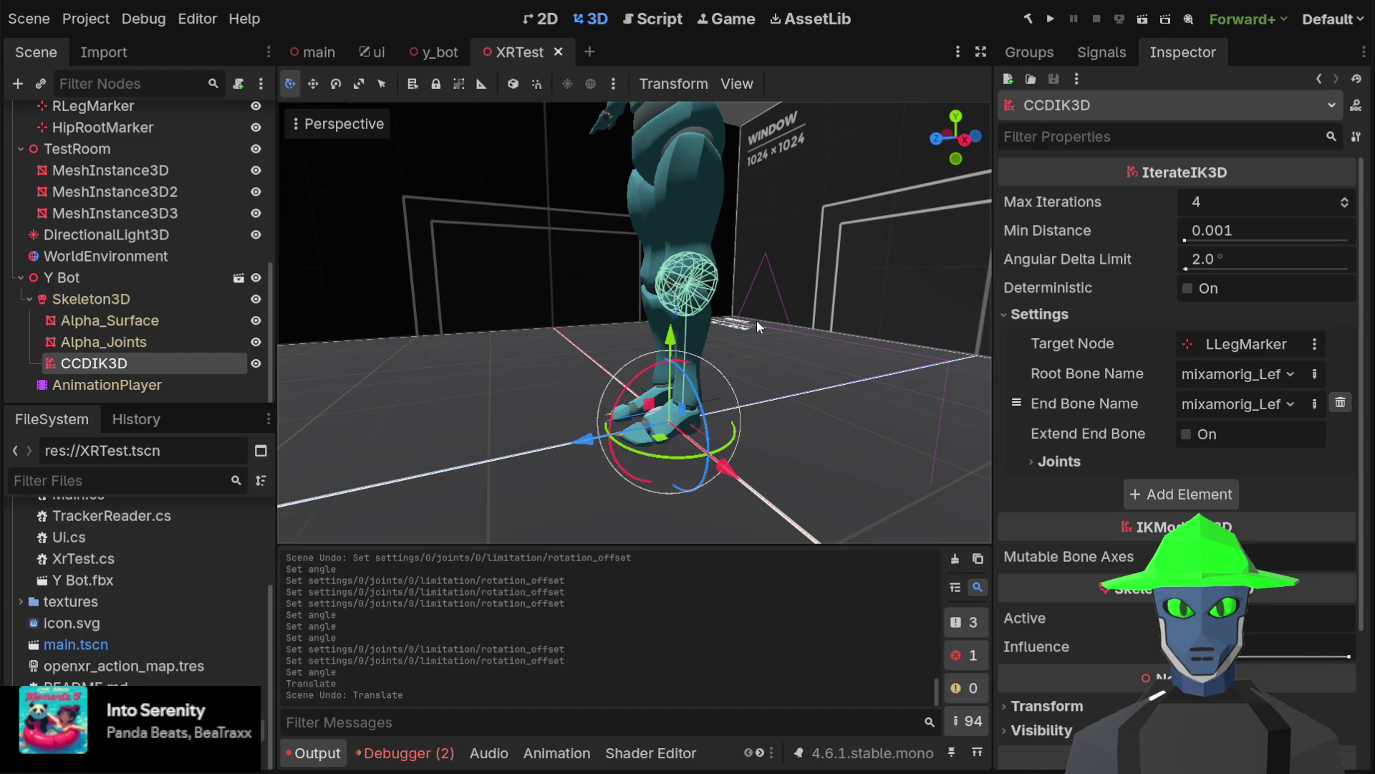
mouse_move(757, 321)
left_mouse_down()
mouse_move(869, 342)
mouse_move(784, 329)
left_mouse_up()
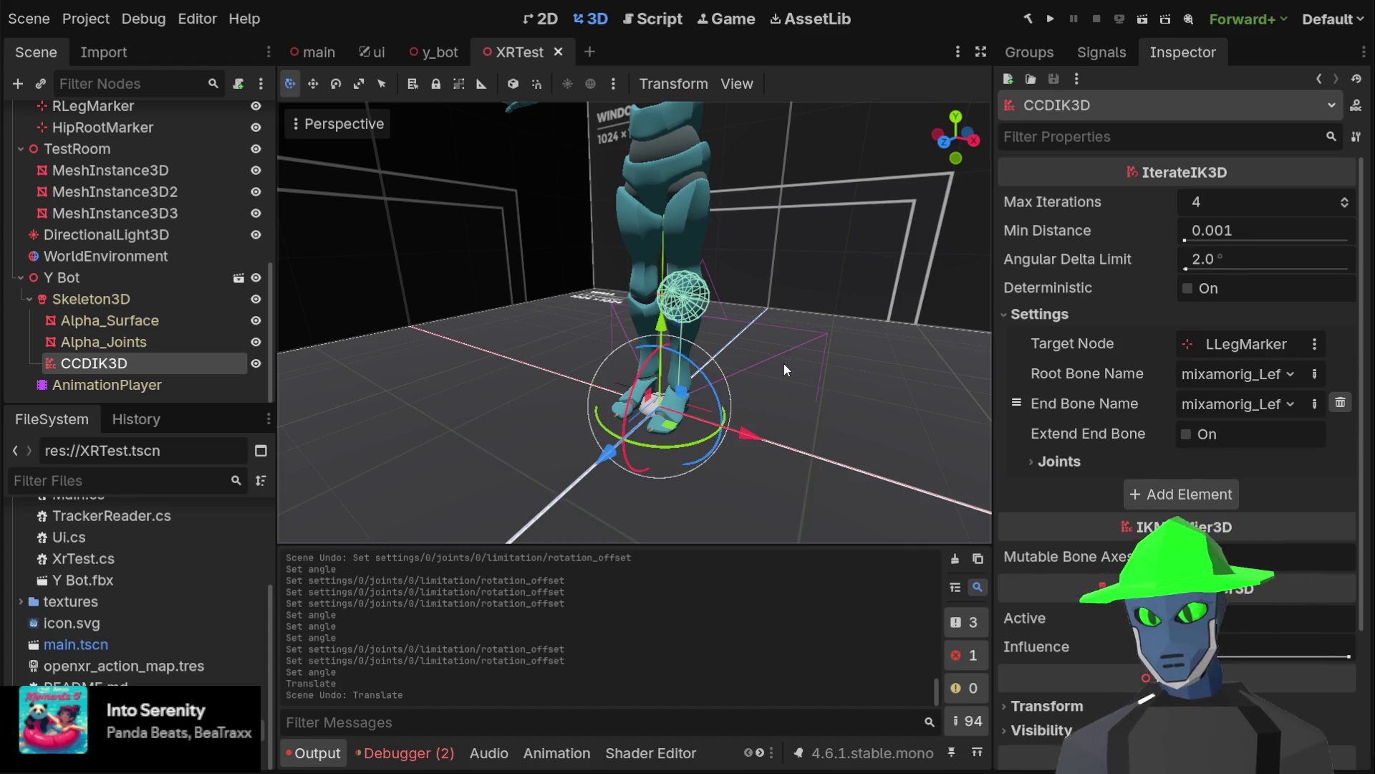
left_click_drag(671, 430, 793, 462)
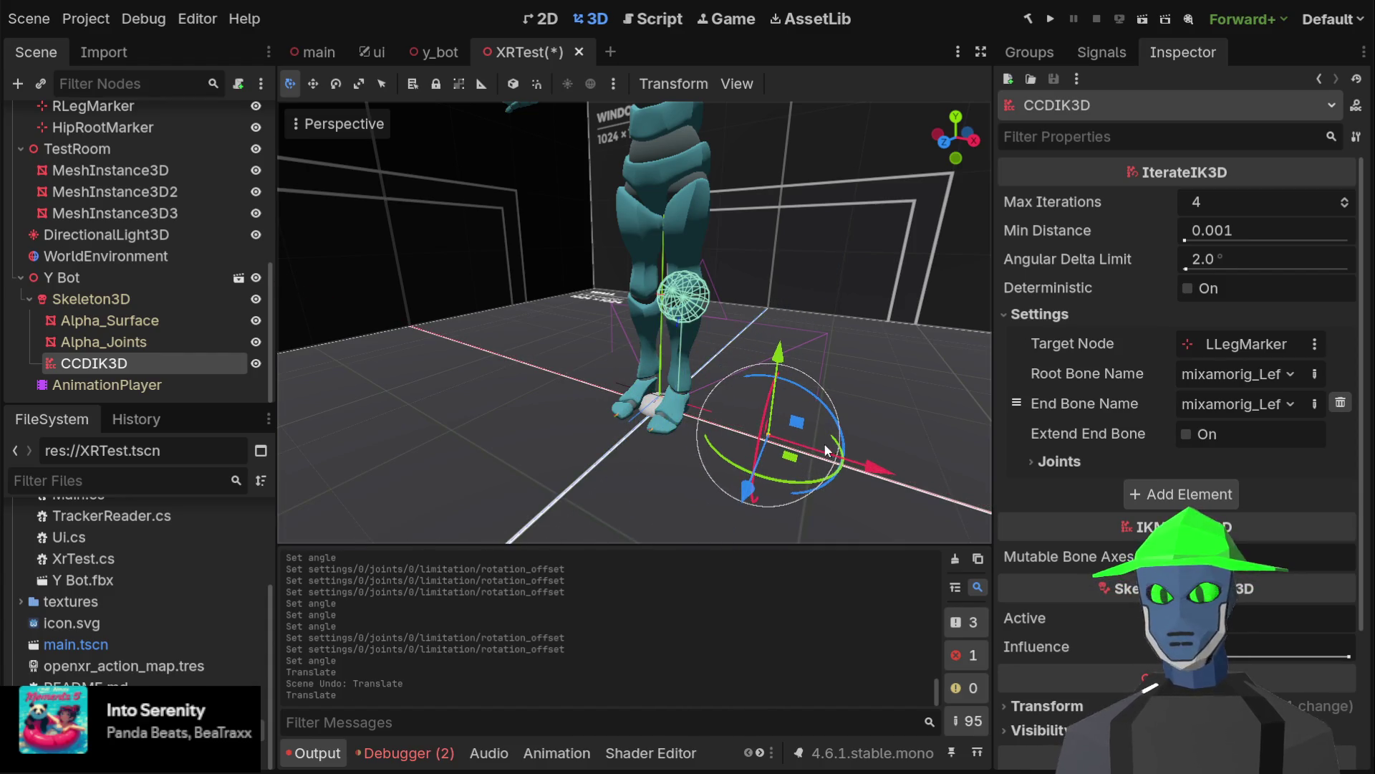
key("ctrl+z")
scroll(116, 135, "up", 3)
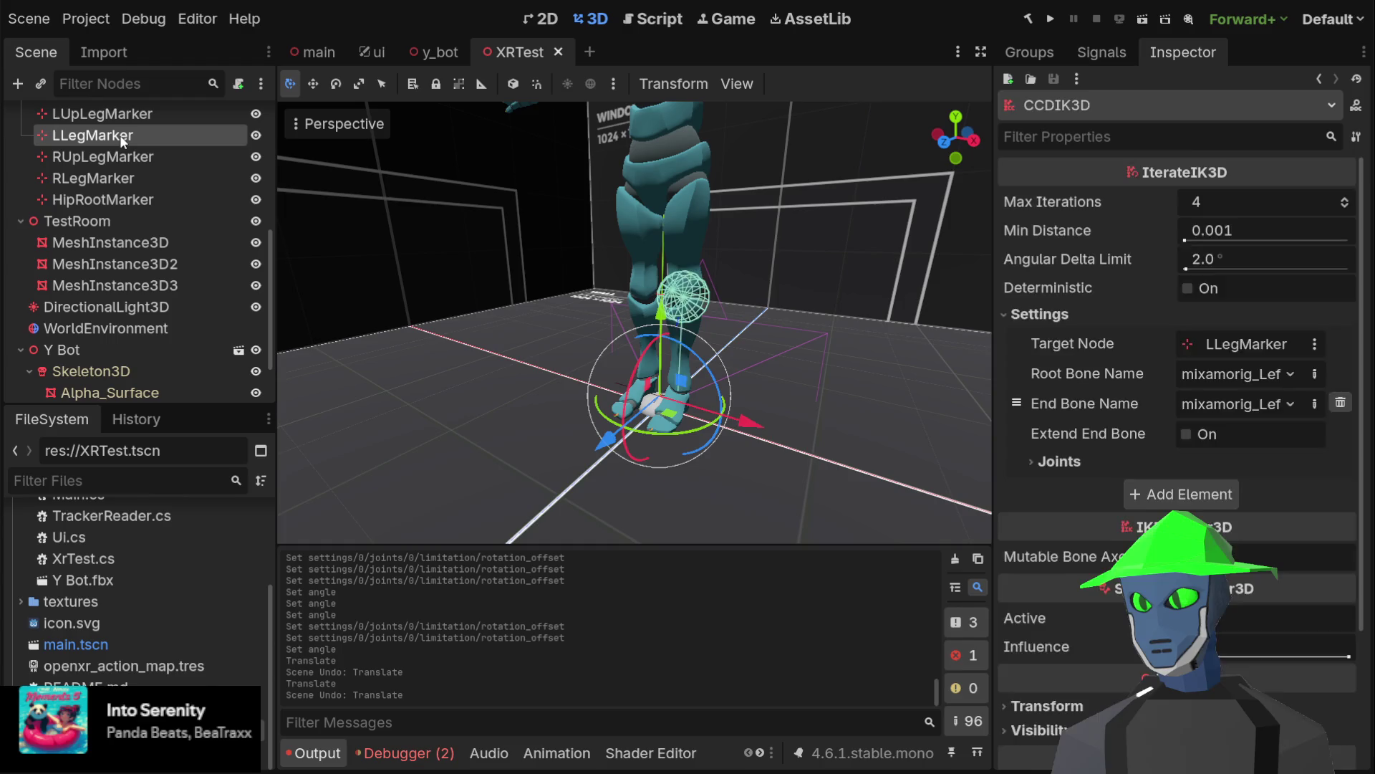
Nudge LLegMarker to see the leg follow, then undo the move
left_click(119, 134)
mouse_move(671, 430)
left_mouse_down()
mouse_move(839, 455)
mouse_move(759, 408)
mouse_move(687, 432)
mouse_move(776, 342)
mouse_move(666, 415)
mouse_move(669, 392)
left_mouse_up()
key("ctrl+z")
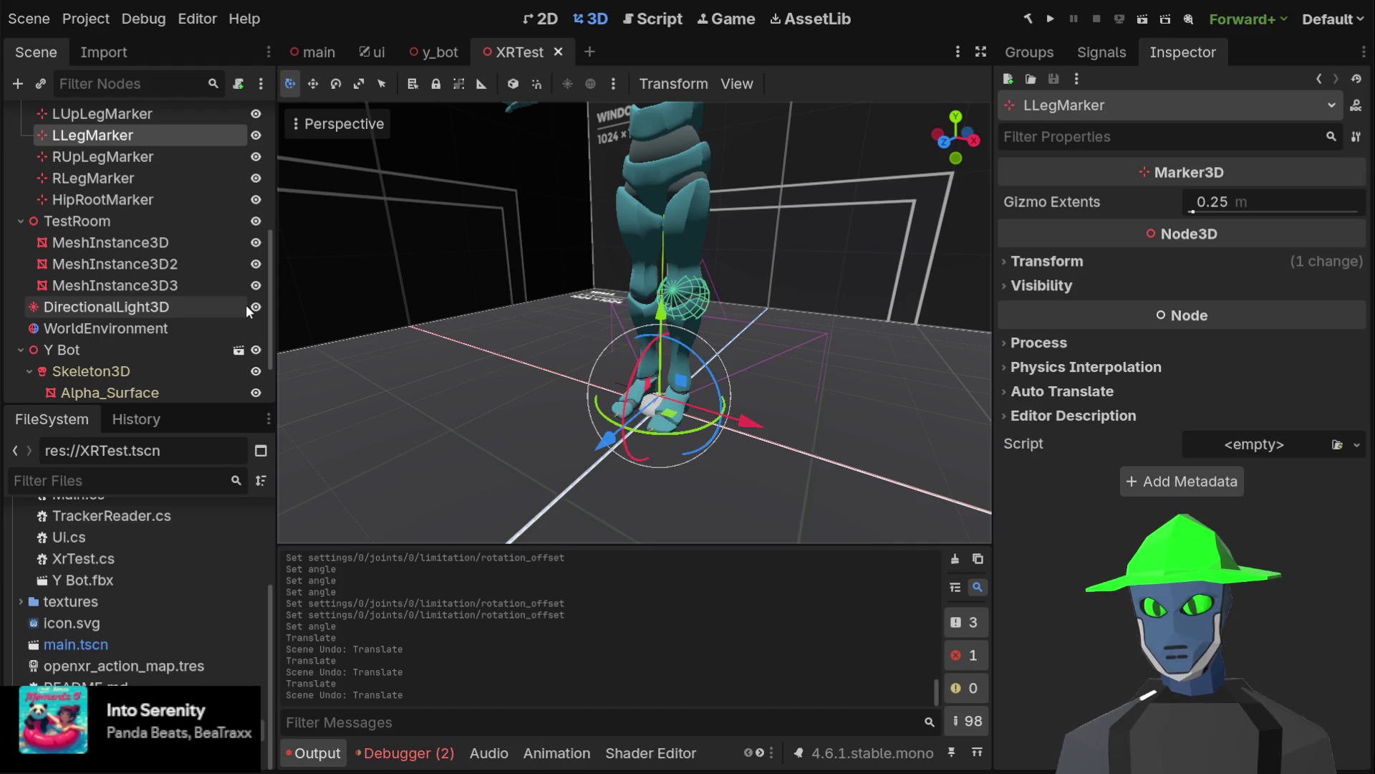
scroll(247, 303, "down", 2)
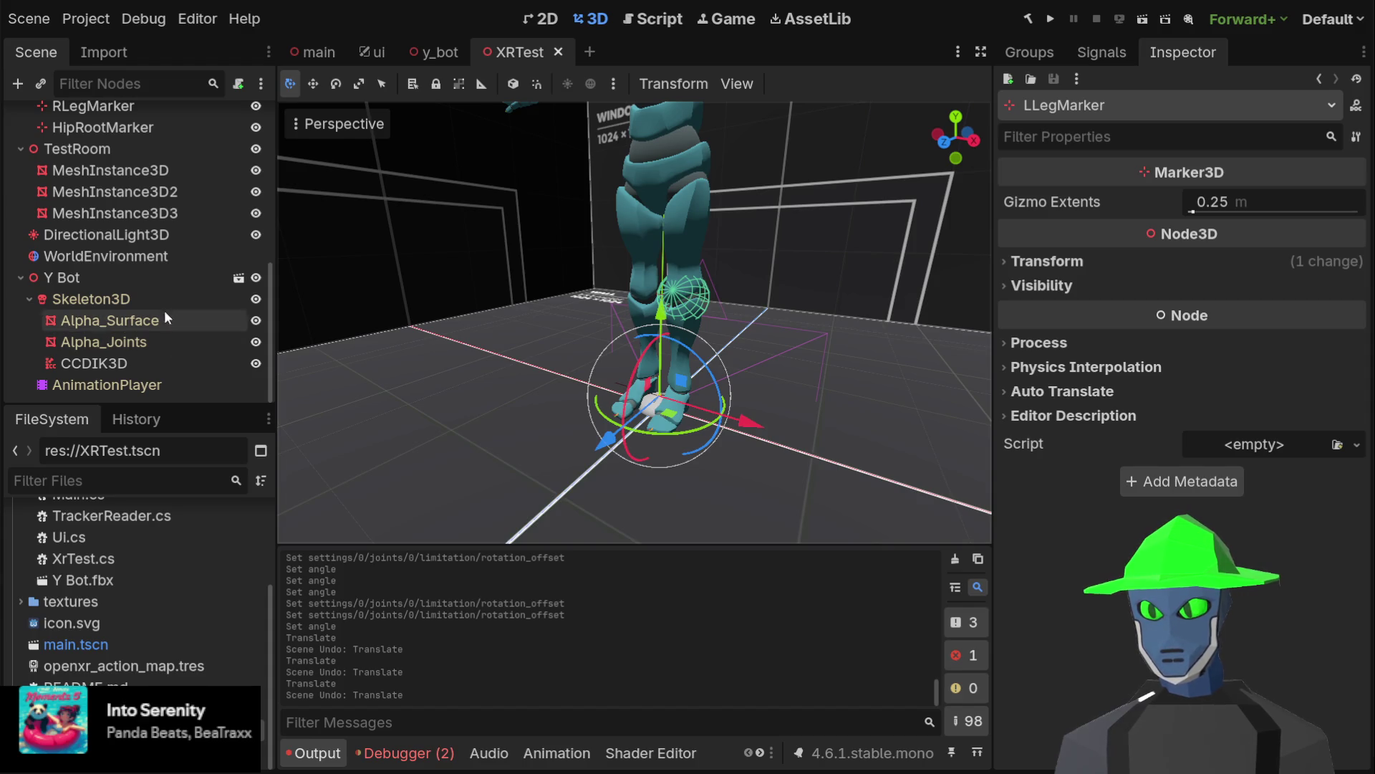
Collapse the first CCDIK3D chain's Joints and add a second, empty chain entry
left_click(149, 297)
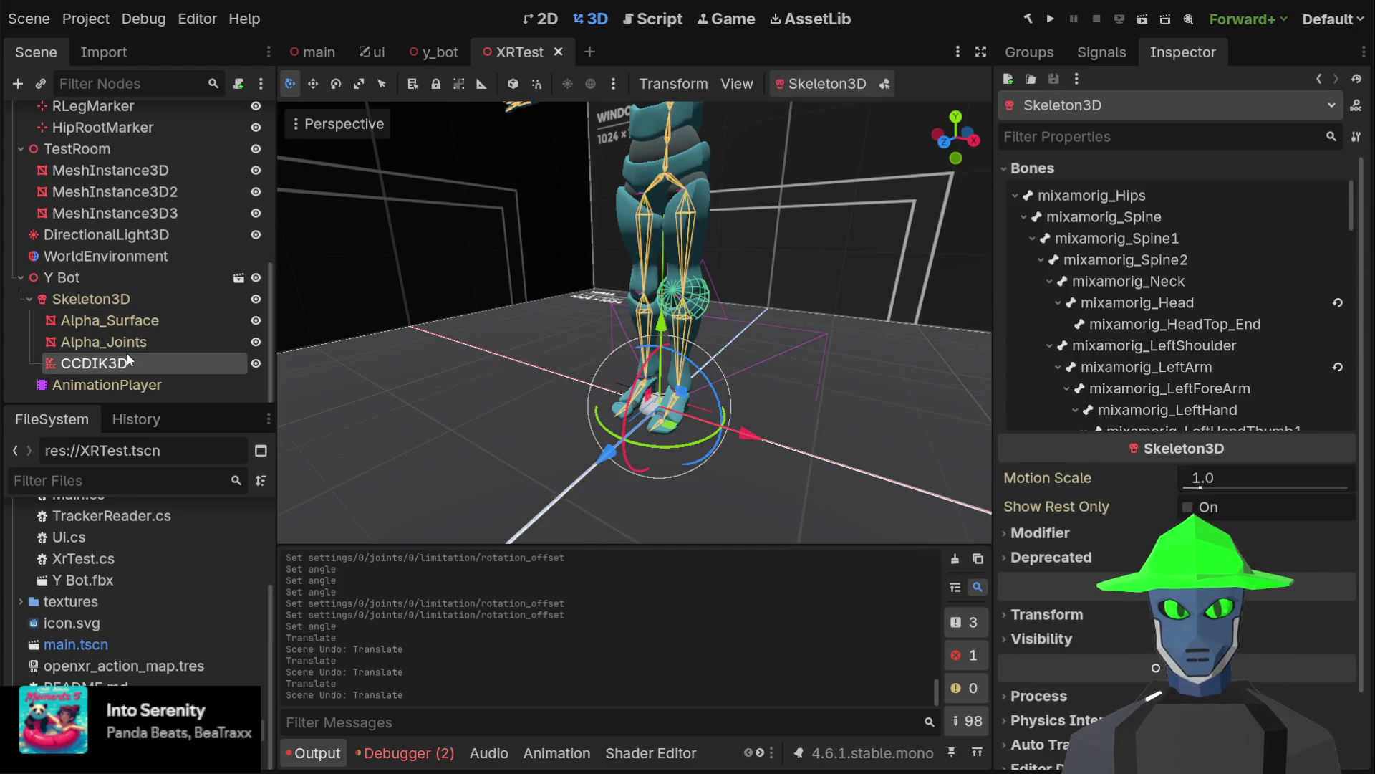
left_click(143, 363)
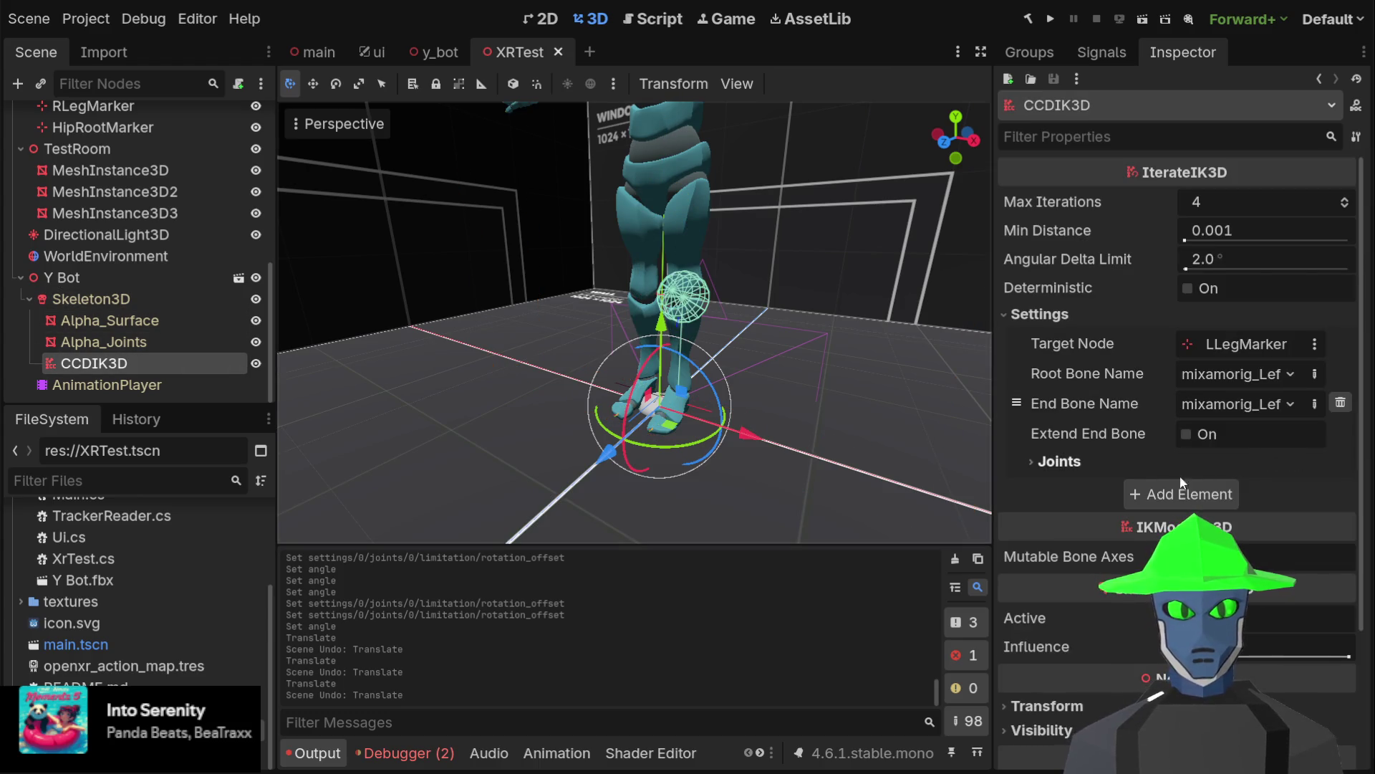
left_click(1126, 463)
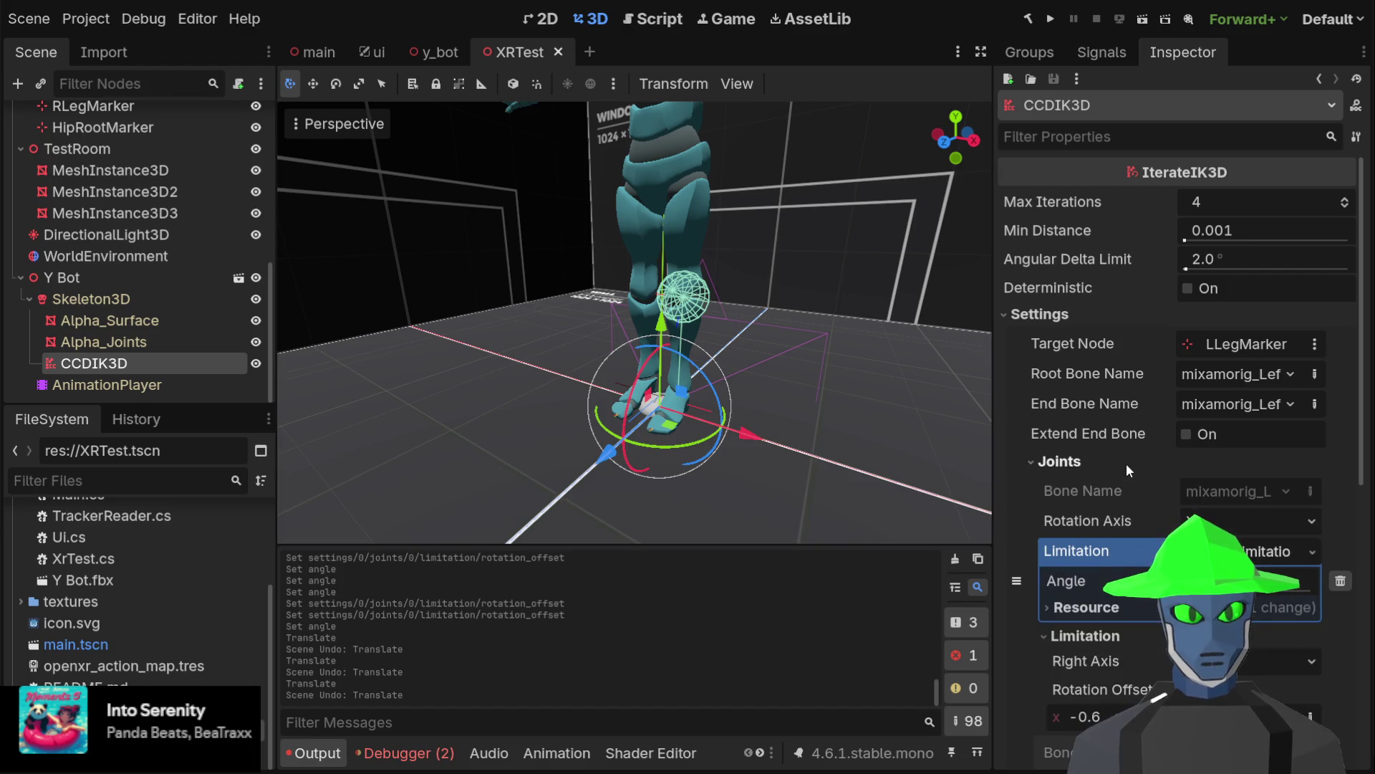
left_click(1126, 462)
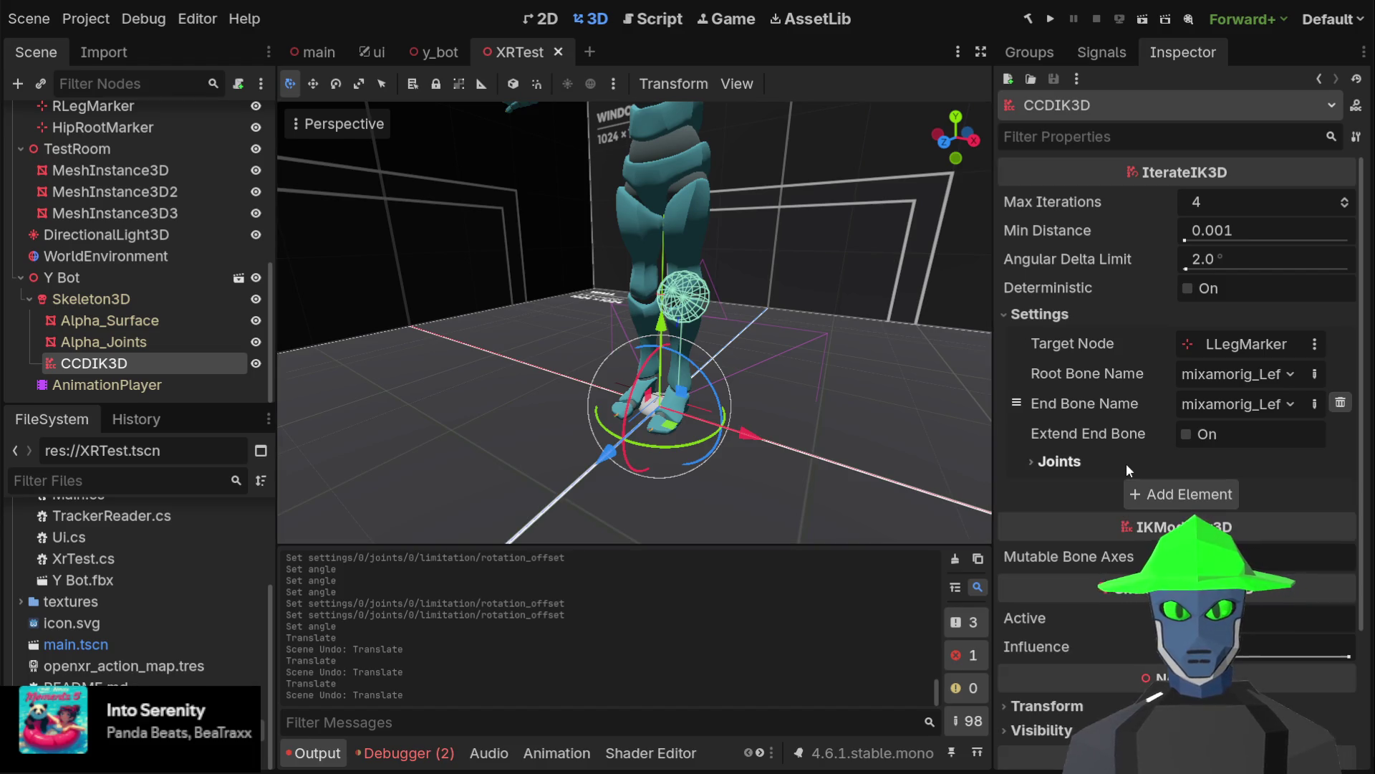
left_click(1126, 463)
left_click(1126, 463)
left_click(1126, 462)
left_click(1126, 463)
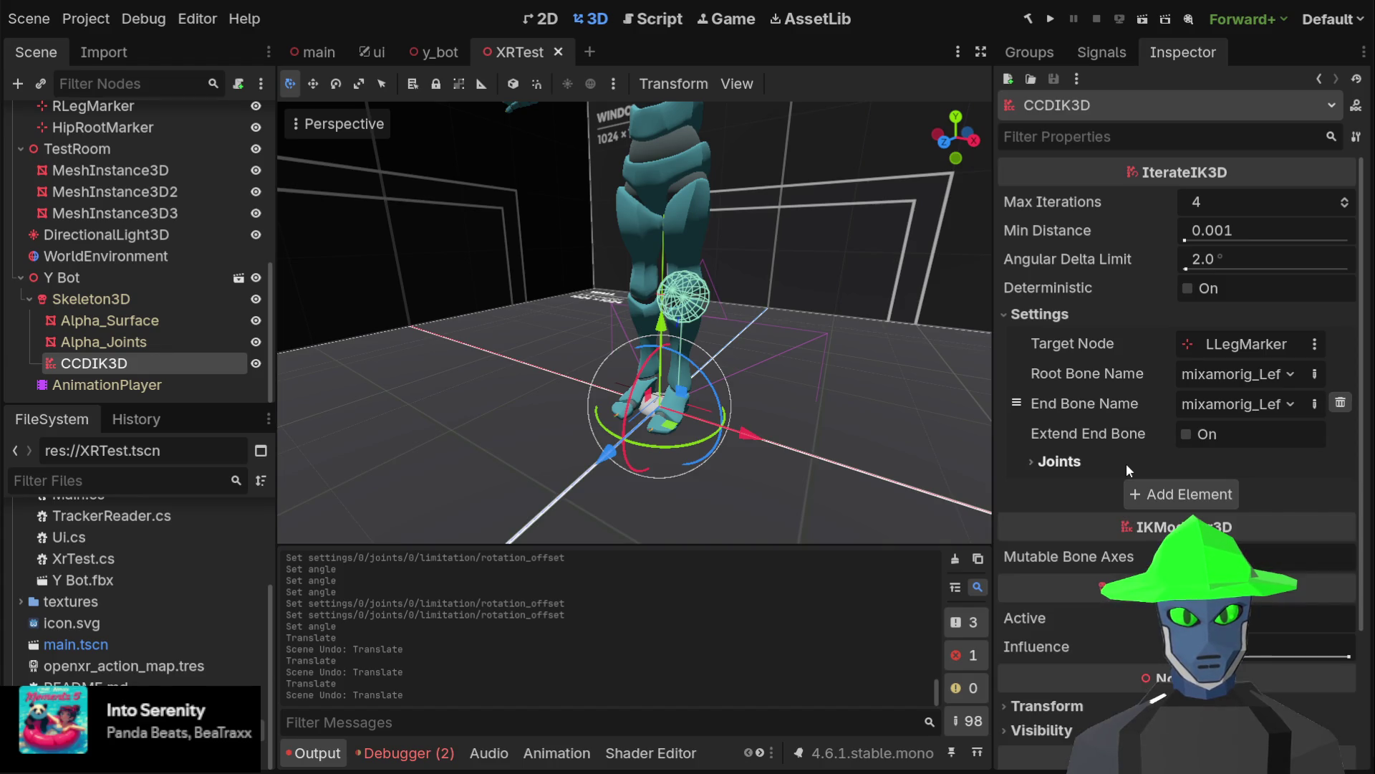
left_click(1161, 500)
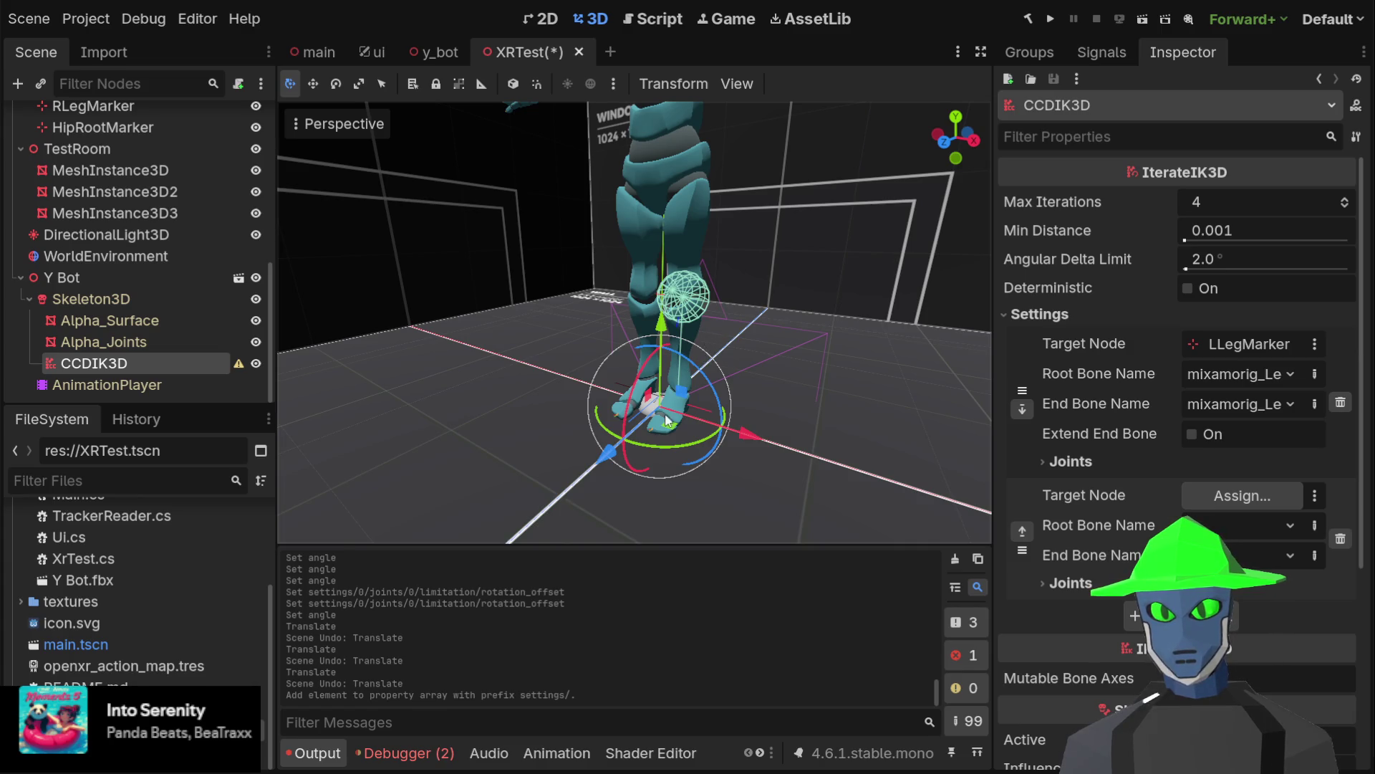
Assign LUpLegMarker as the second CCDIK3D chain's Target Node
left_click_drag(636, 621, 1242, 496)
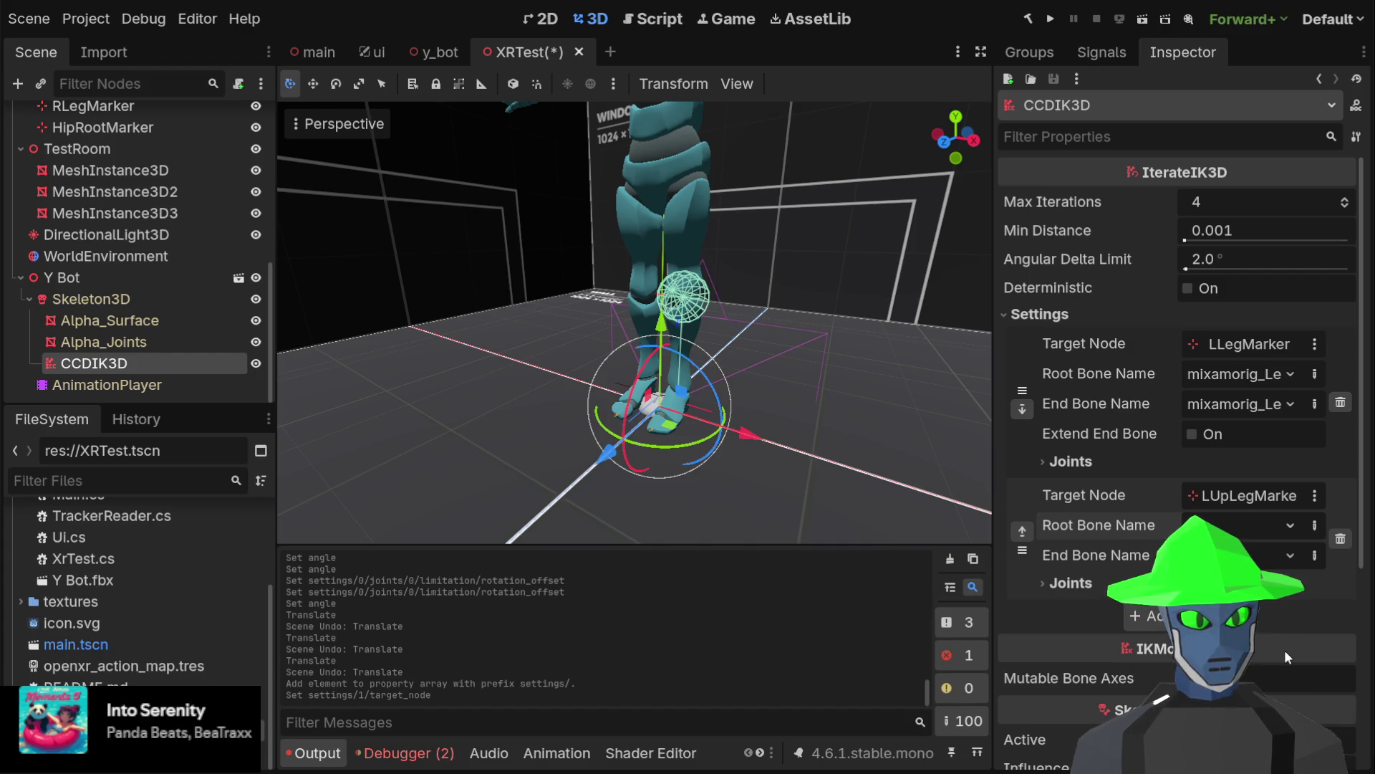
scroll(1261, 525, "down", 1)
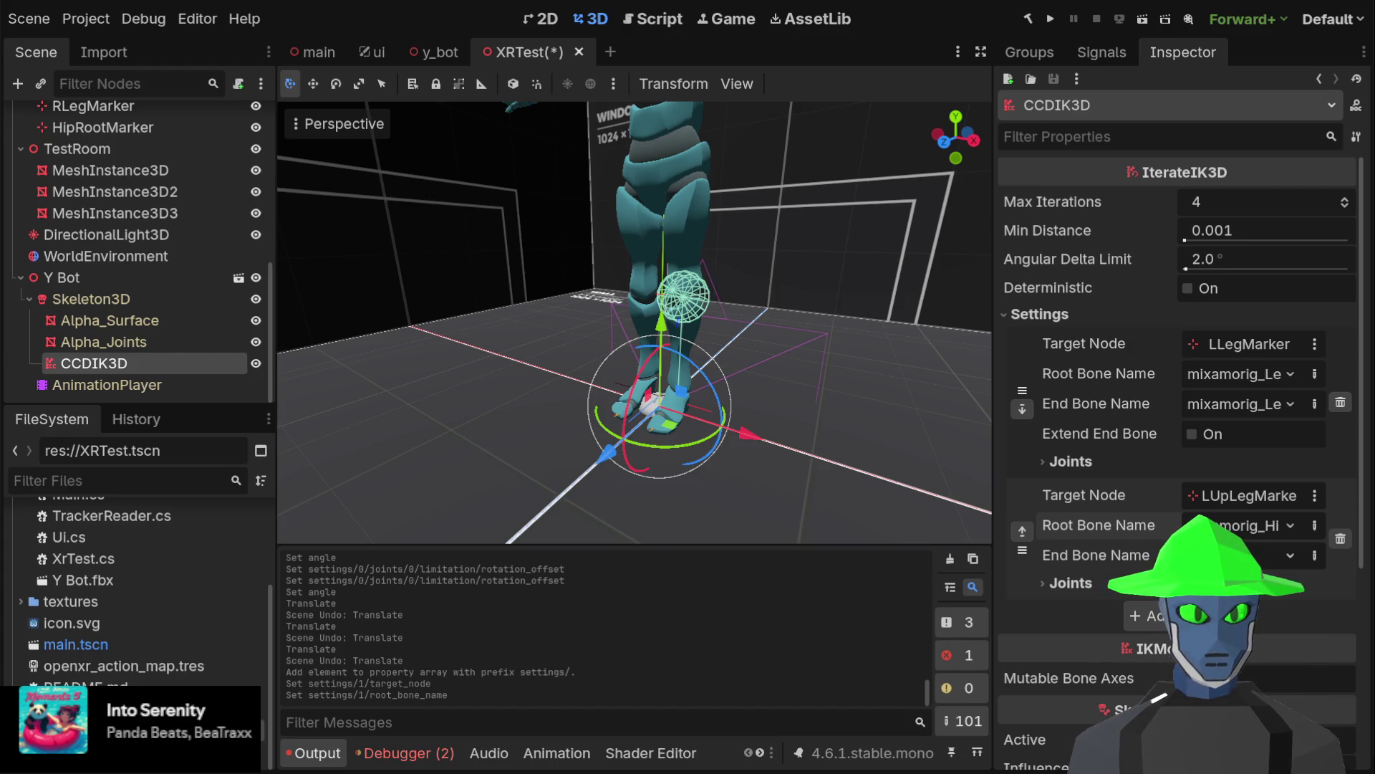
scroll(1260, 555, "down", 1)
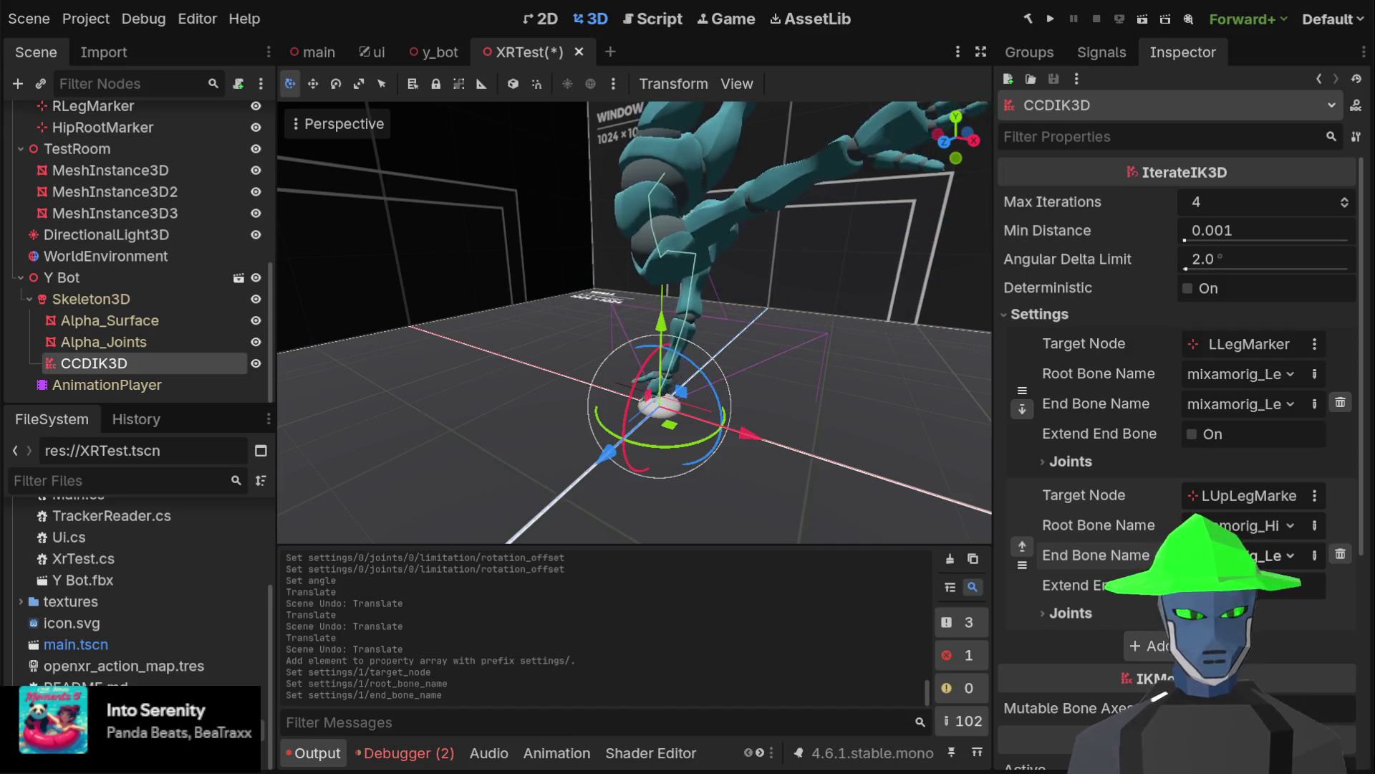
scroll(1288, 565, "down", 1)
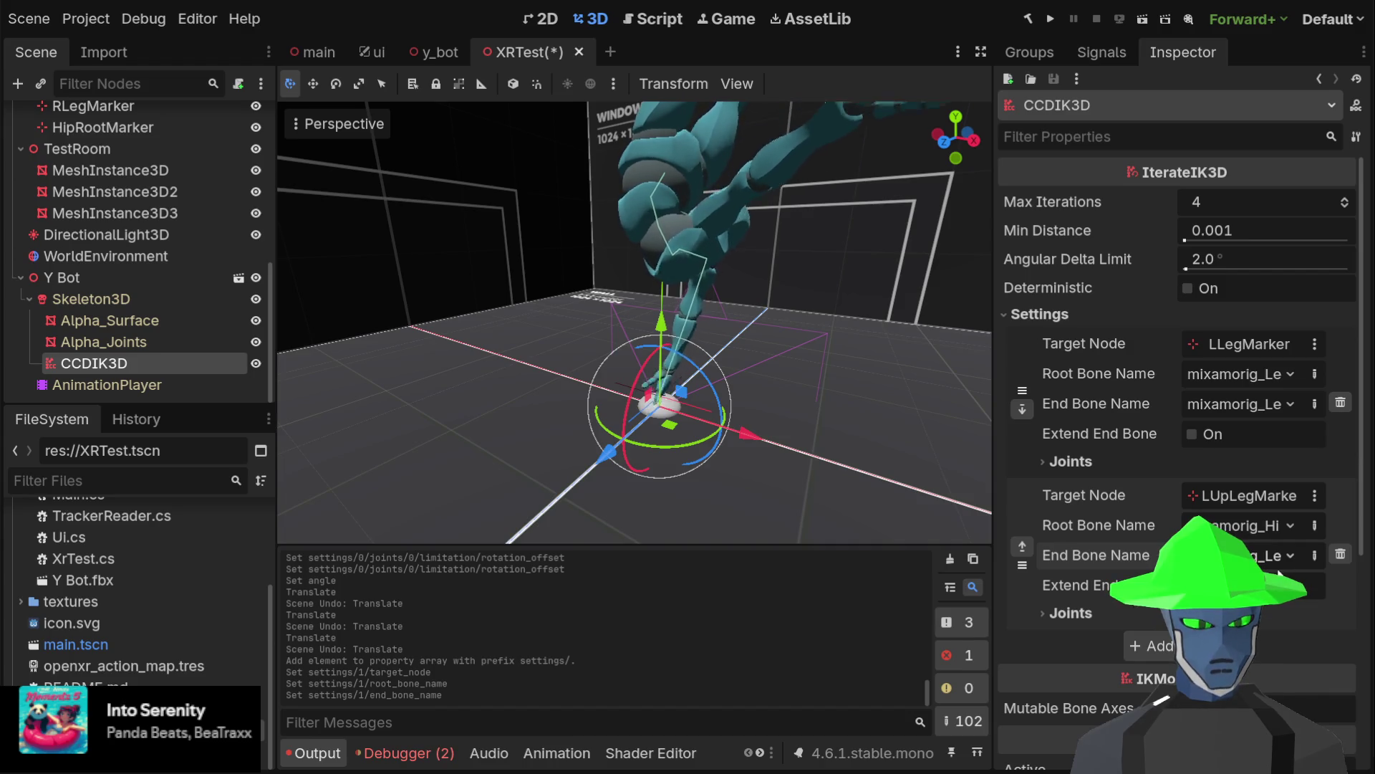
scroll(749, 327, "down", 5)
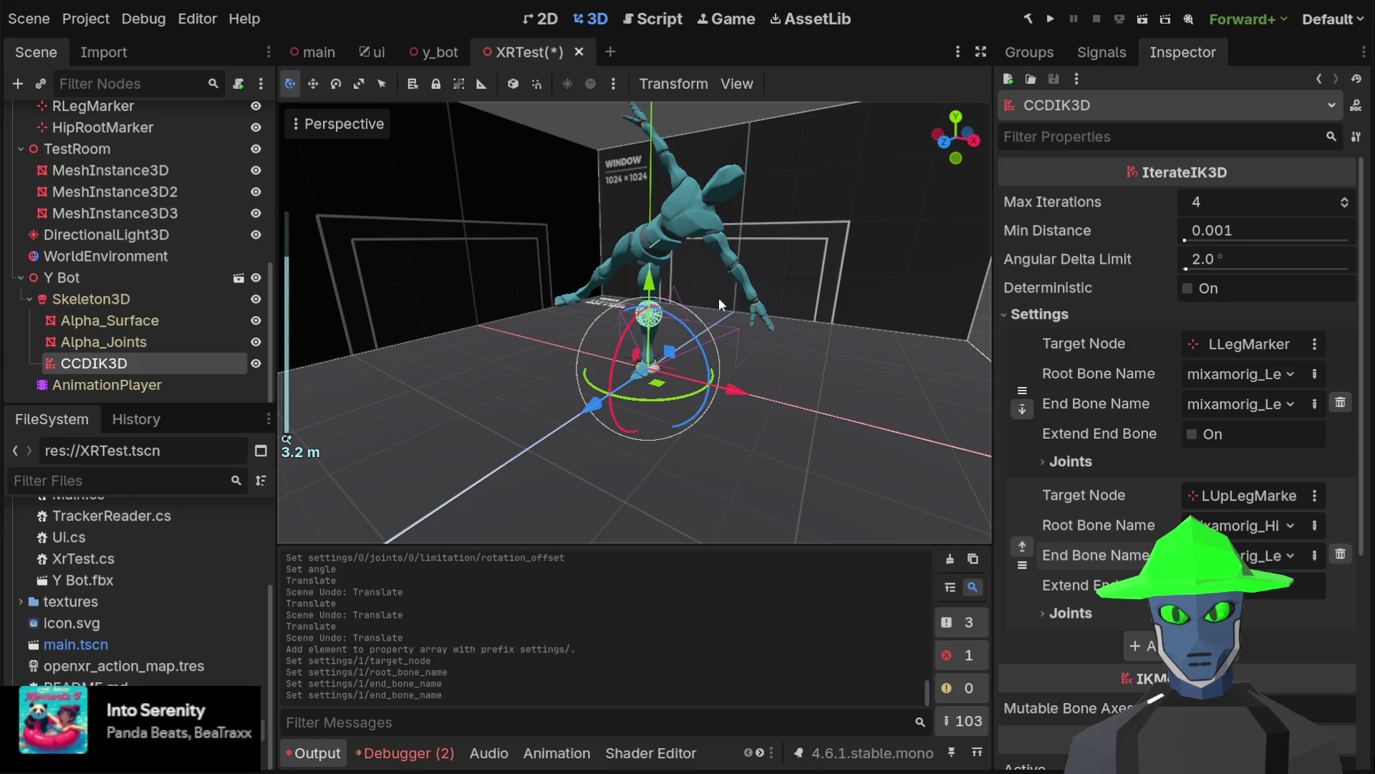
mouse_move(720, 298)
left_mouse_down()
mouse_move(775, 285)
mouse_move(776, 296)
left_mouse_up()
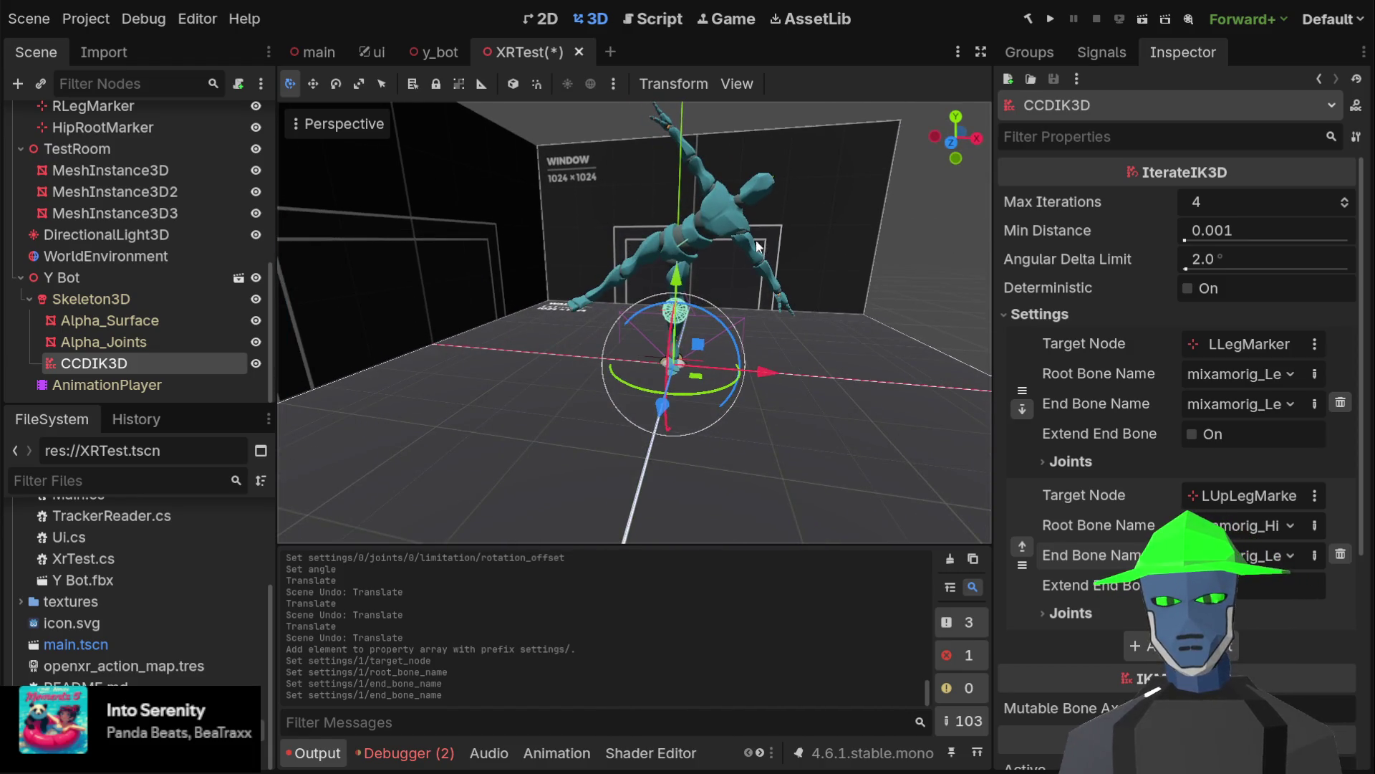
scroll(703, 304, "up", 5)
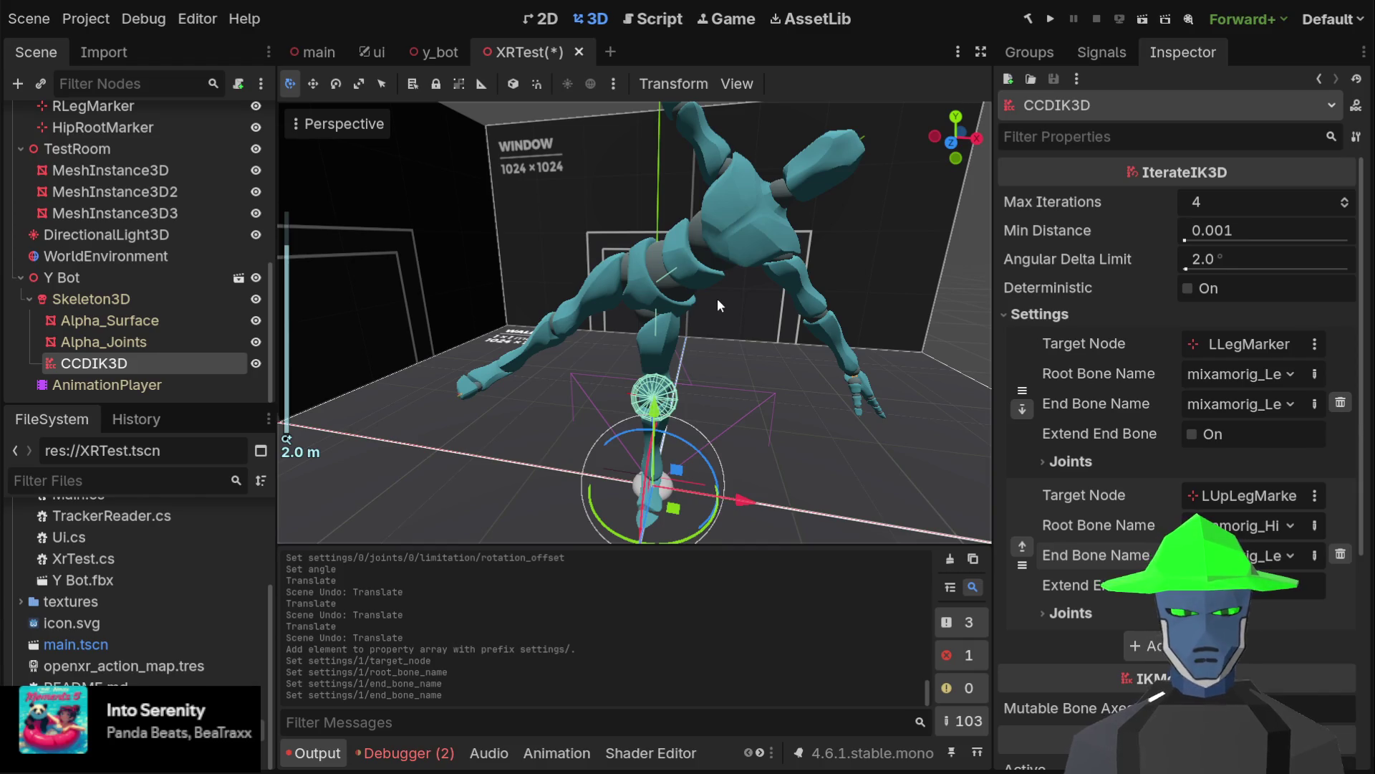
mouse_move(694, 278)
left_mouse_down()
mouse_move(725, 335)
mouse_move(659, 326)
mouse_move(719, 295)
mouse_move(930, 319)
mouse_move(807, 317)
mouse_move(750, 343)
left_mouse_up()
scroll(750, 342, "down", 2)
scroll(750, 342, "up", 2)
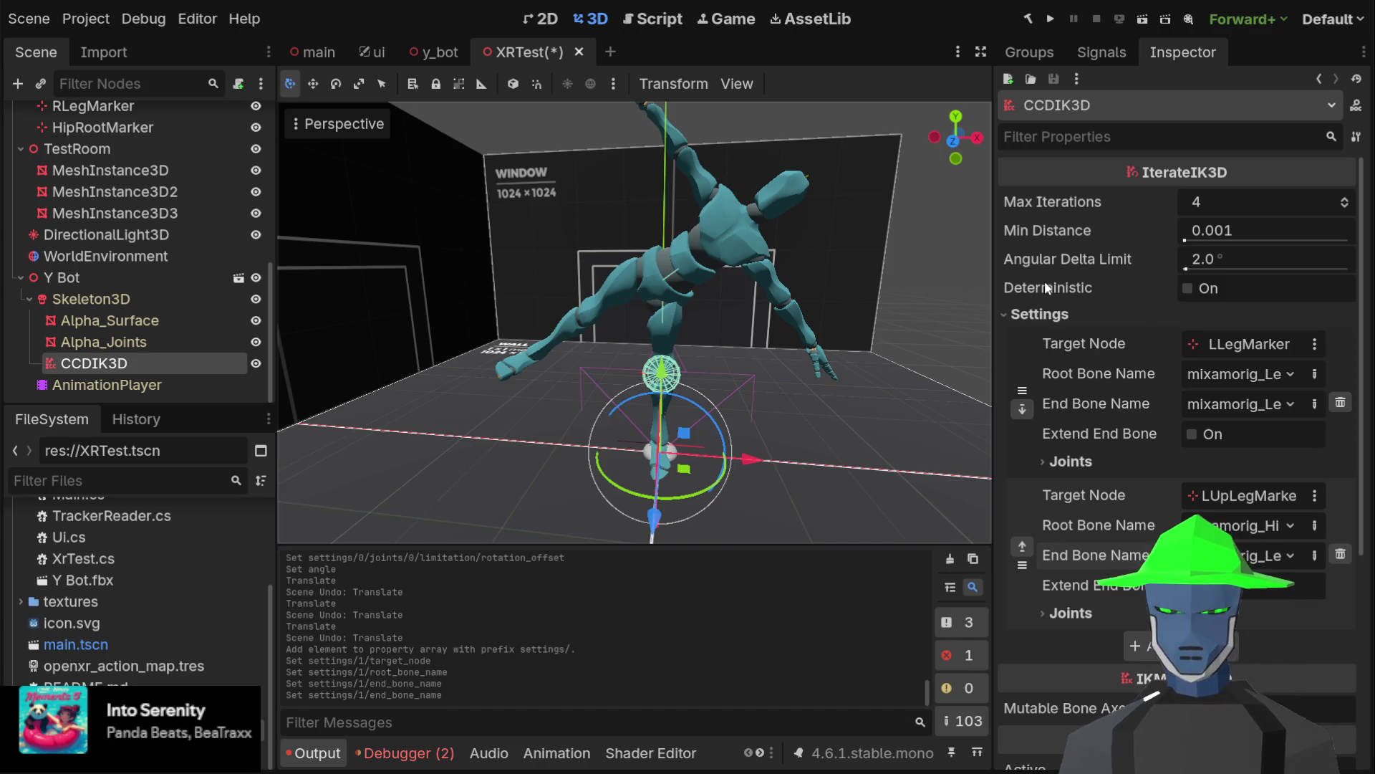
scroll(136, 199, "up", 4)
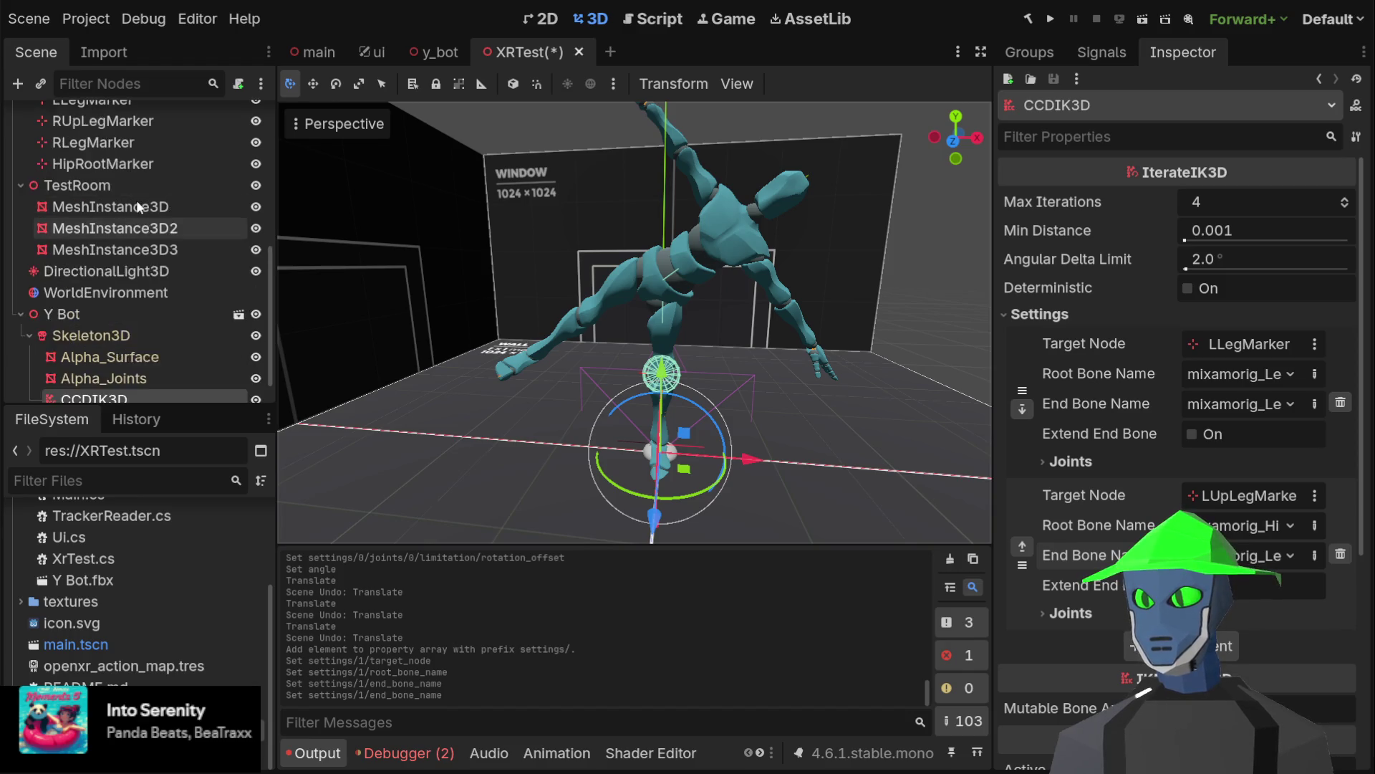
Test-move LLegMarker sideways and undo it
left_click(151, 176)
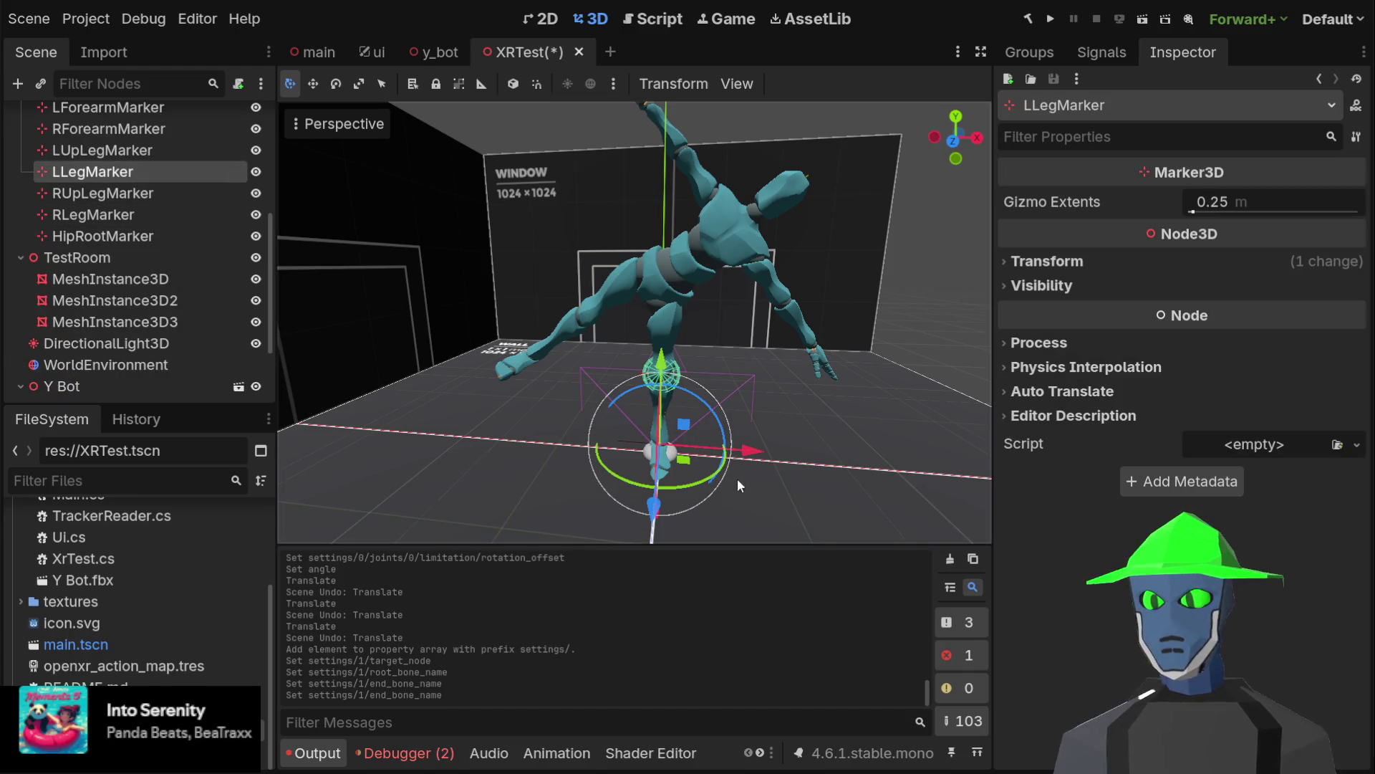
left_click_drag(684, 428, 764, 427)
key("ctrl+z")
Drag LUpLegMarker along Z and back to test the new thigh chain
left_click(120, 152)
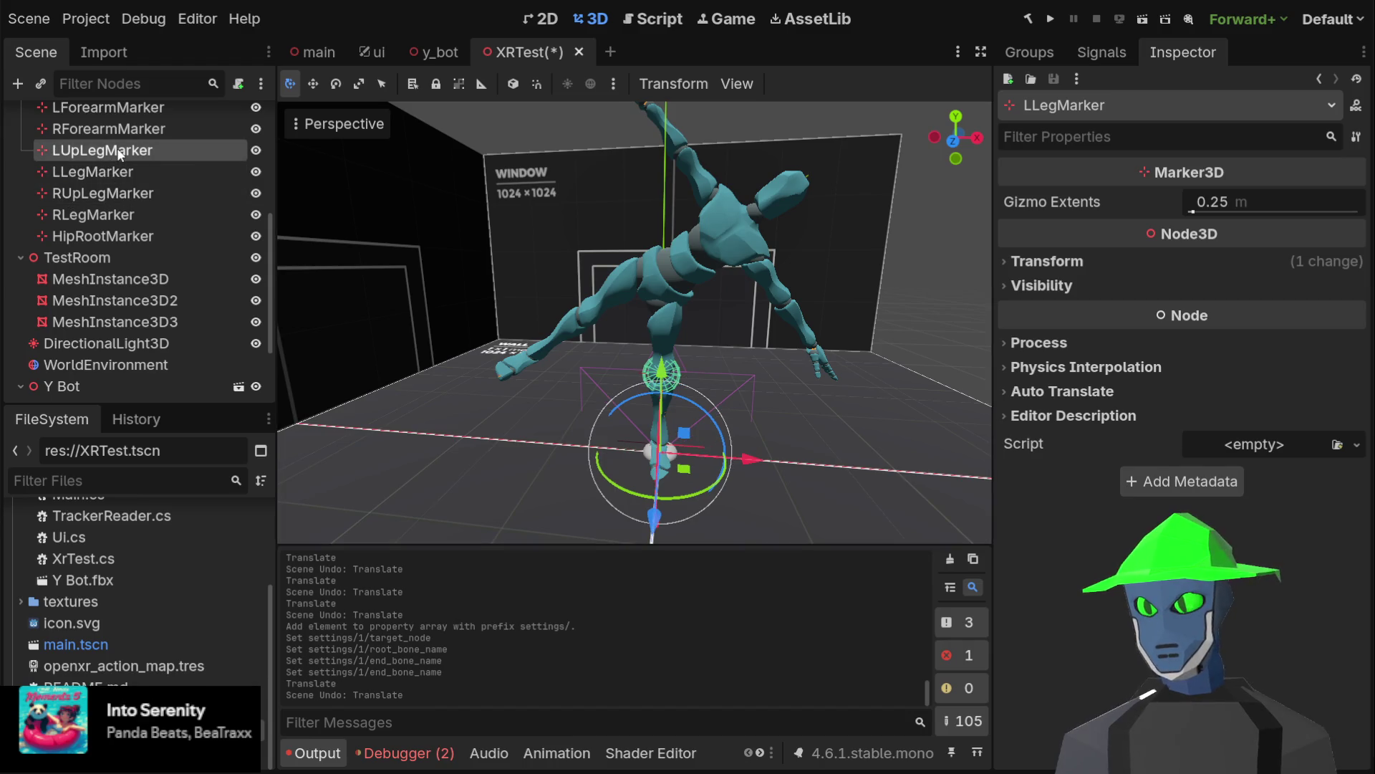
mouse_move(772, 367)
left_mouse_down()
mouse_move(607, 391)
mouse_move(618, 276)
left_mouse_up()
mouse_move(577, 388)
left_mouse_down()
mouse_move(423, 345)
mouse_move(634, 356)
mouse_move(416, 351)
mouse_move(523, 298)
mouse_move(585, 303)
mouse_move(621, 199)
mouse_move(470, 271)
mouse_move(613, 252)
mouse_move(573, 281)
mouse_move(437, 312)
mouse_move(537, 304)
mouse_move(591, 271)
mouse_move(563, 294)
mouse_move(488, 306)
mouse_move(449, 268)
mouse_move(514, 279)
mouse_move(586, 323)
left_mouse_up()
mouse_move(765, 351)
left_mouse_down()
mouse_move(815, 377)
mouse_move(848, 364)
mouse_move(907, 265)
mouse_move(741, 351)
mouse_move(832, 317)
mouse_move(544, 344)
mouse_move(899, 230)
mouse_move(794, 316)
mouse_move(785, 344)
mouse_move(840, 286)
mouse_move(986, 248)
mouse_move(544, 229)
mouse_move(586, 217)
mouse_move(900, 248)
mouse_move(552, 338)
mouse_move(849, 337)
mouse_move(676, 353)
mouse_move(724, 354)
mouse_move(901, 325)
mouse_move(836, 337)
mouse_move(871, 321)
mouse_move(875, 295)
mouse_move(867, 353)
left_mouse_up()
mouse_move(831, 448)
left_mouse_down()
mouse_move(787, 504)
mouse_move(652, 513)
mouse_move(600, 489)
mouse_move(682, 339)
mouse_move(632, 453)
mouse_move(643, 420)
mouse_move(509, 488)
mouse_move(566, 401)
mouse_move(553, 445)
mouse_move(570, 381)
left_mouse_up()
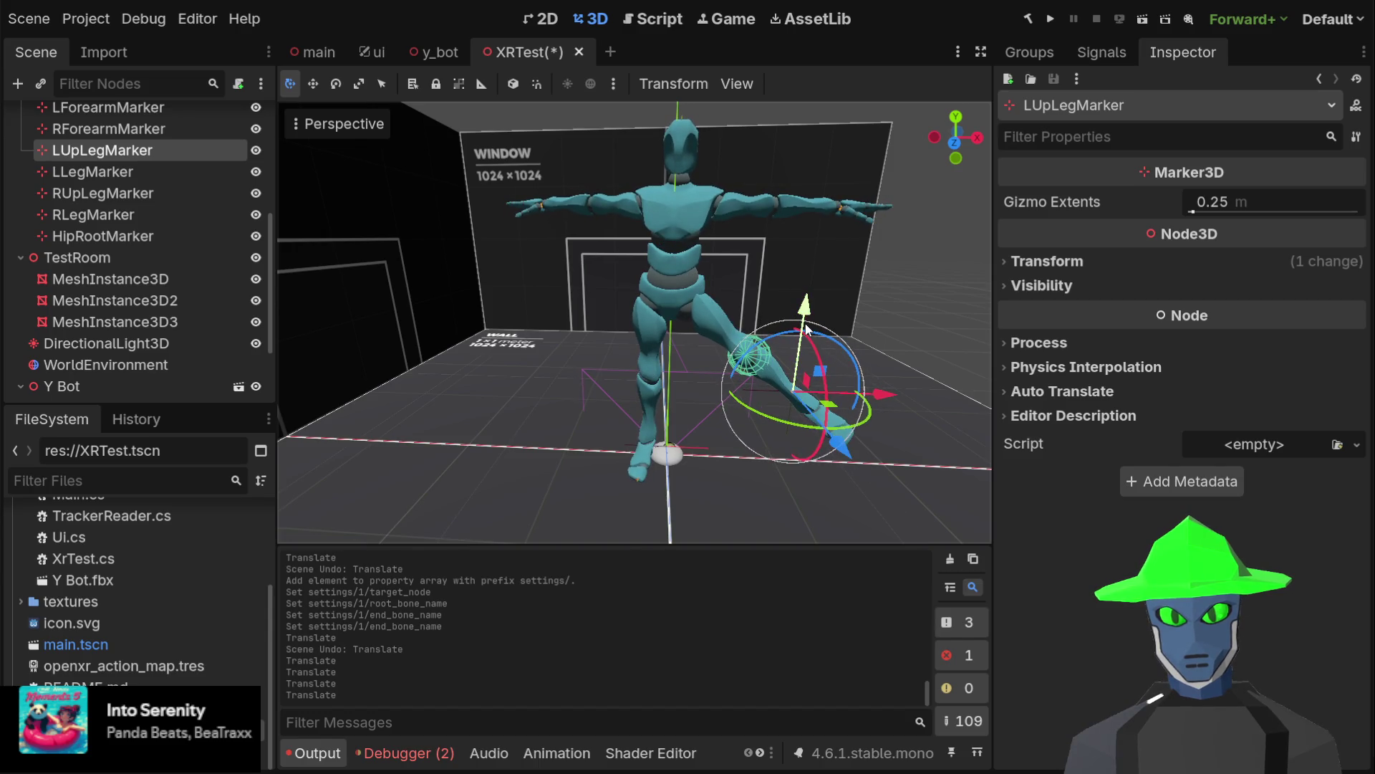
mouse_move(883, 351)
left_mouse_down()
mouse_move(775, 354)
mouse_move(618, 425)
left_mouse_up()
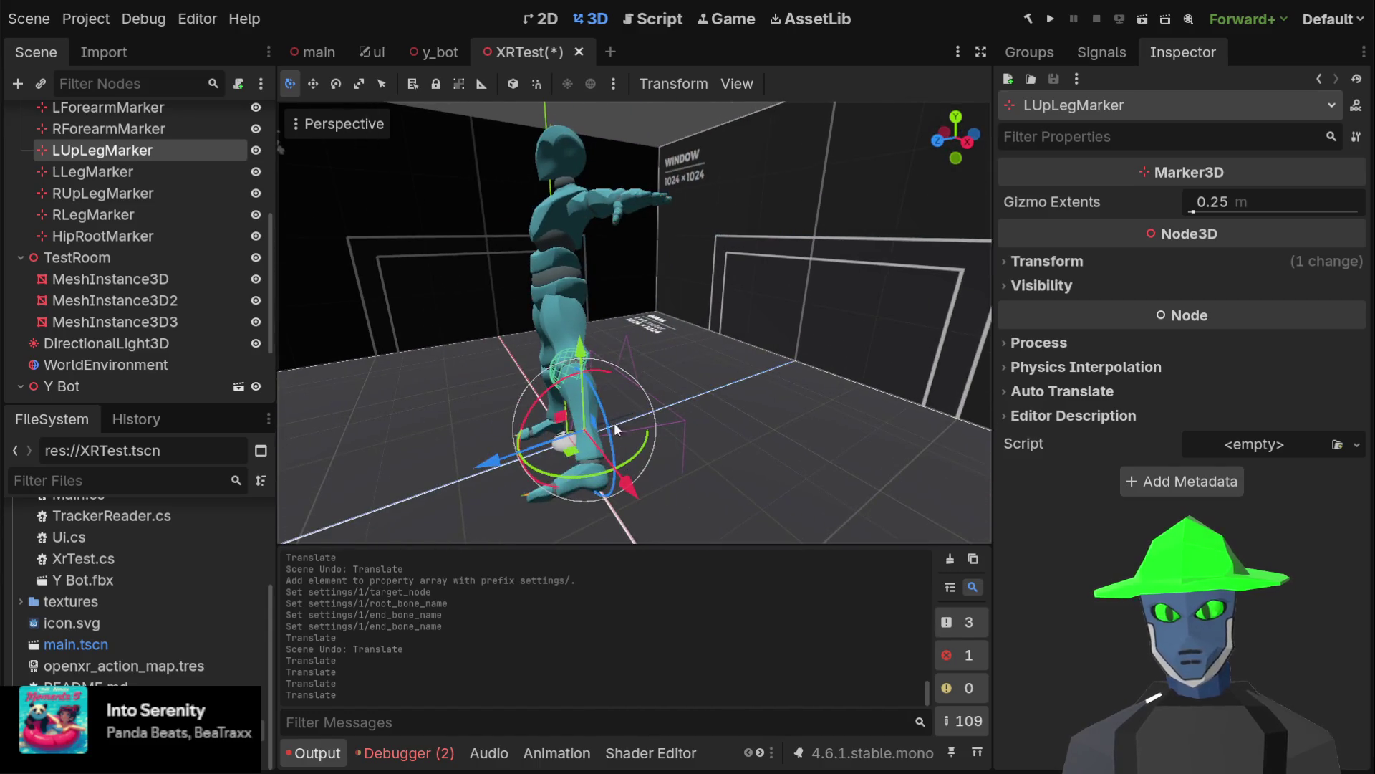
mouse_move(507, 471)
left_mouse_down()
mouse_move(617, 401)
mouse_move(562, 389)
mouse_move(411, 430)
mouse_move(647, 355)
mouse_move(389, 423)
mouse_move(605, 366)
mouse_move(444, 406)
mouse_move(604, 366)
mouse_move(480, 401)
mouse_move(506, 403)
left_mouse_up()
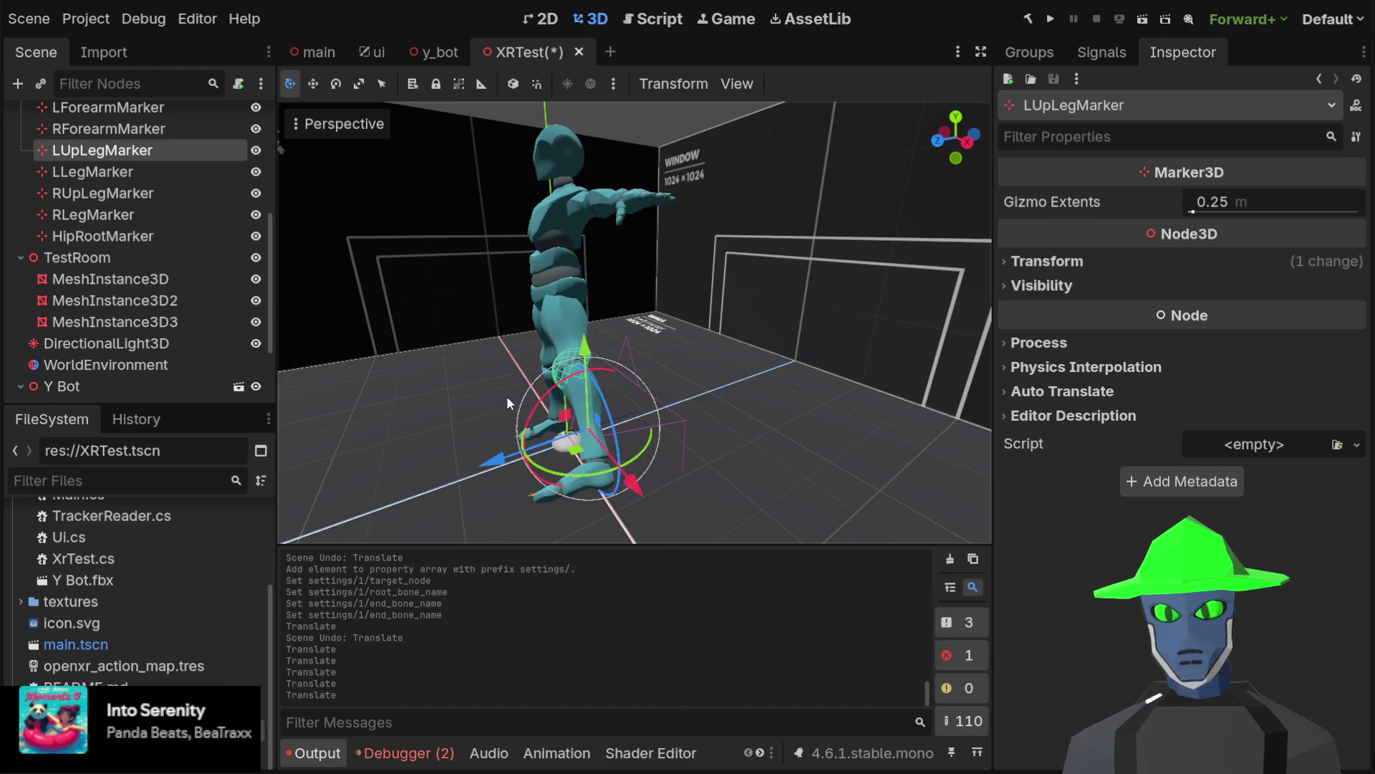
Move LLegMarker along X, Y and Z to check the left lower leg follows
left_click(165, 177)
left_click_drag(667, 411, 690, 411)
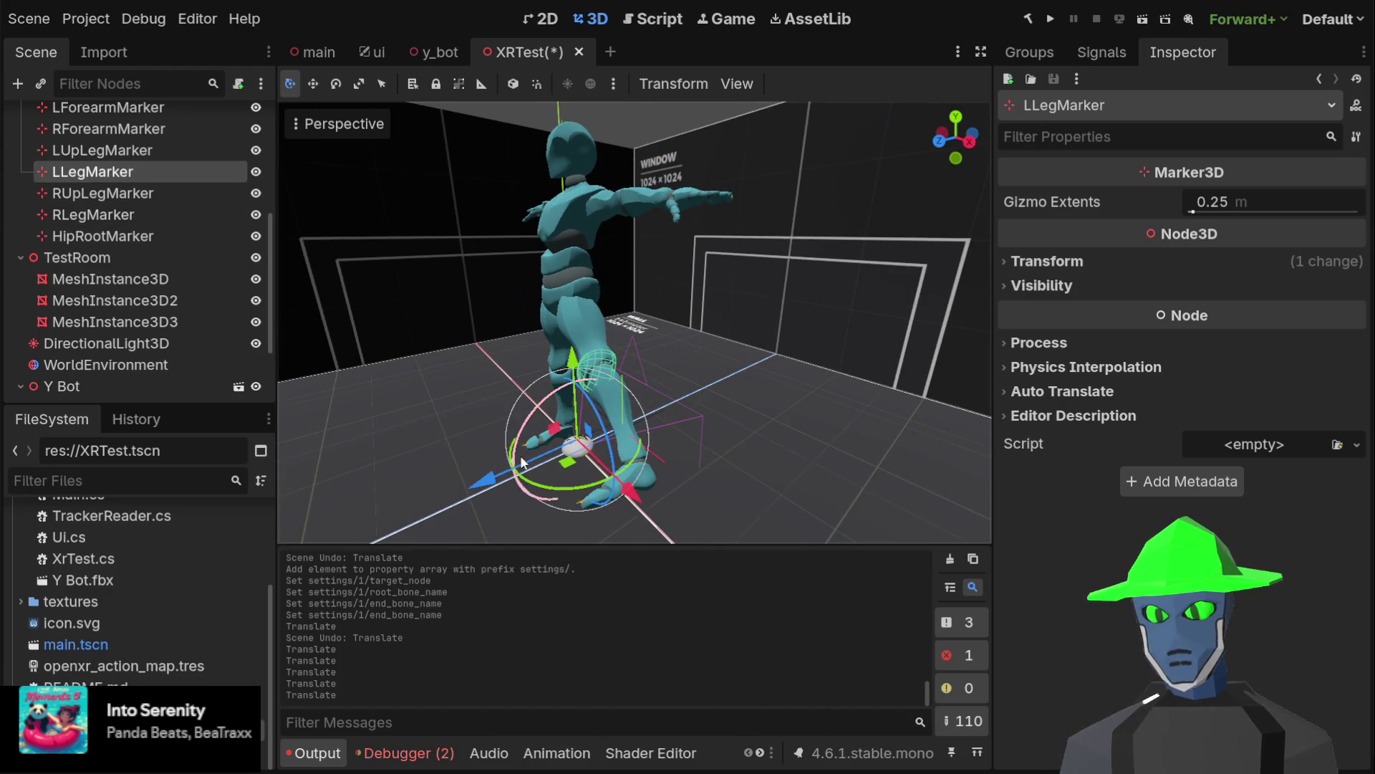
left_click_drag(653, 530, 720, 563)
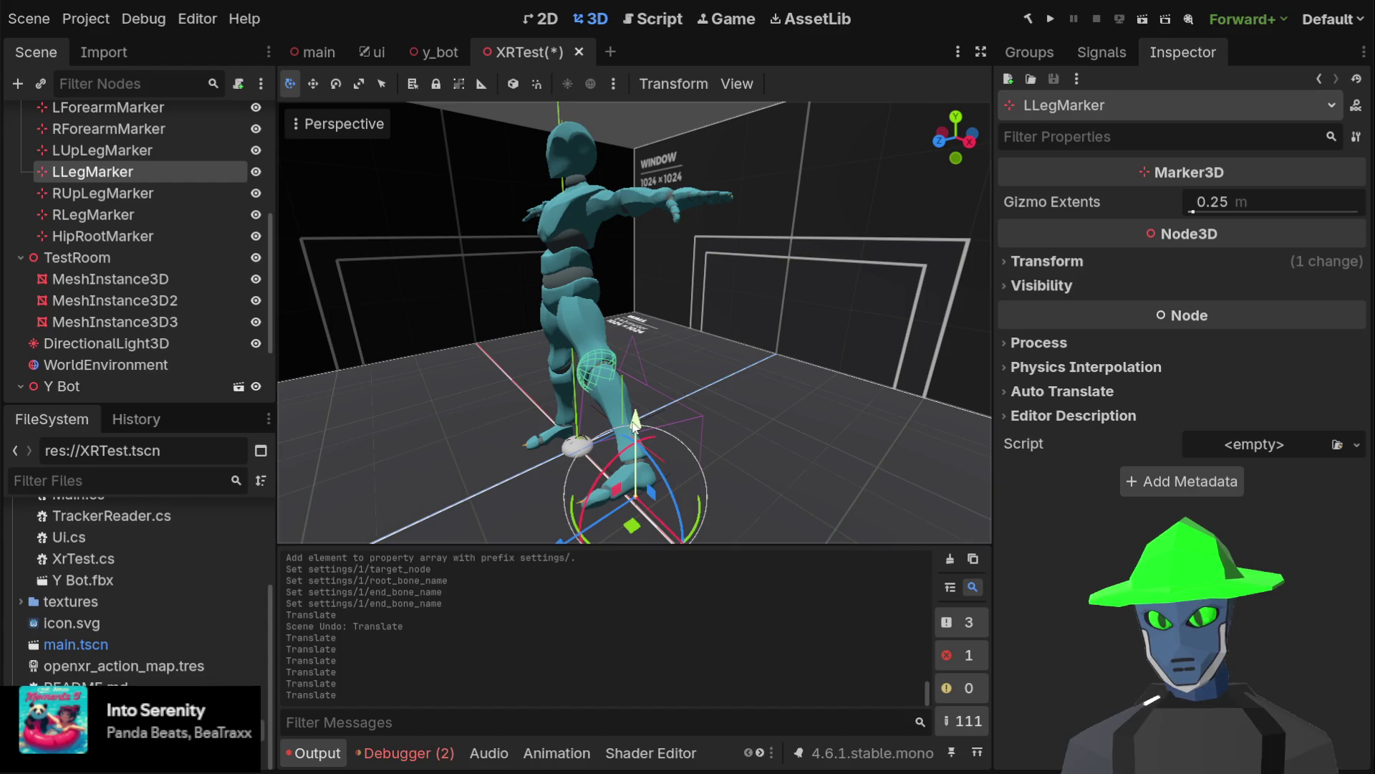
left_click_drag(636, 425, 636, 363)
left_click_drag(553, 486, 600, 470)
mouse_move(648, 422)
left_mouse_down()
mouse_move(729, 387)
mouse_move(749, 324)
mouse_move(821, 291)
mouse_move(643, 355)
mouse_move(579, 430)
left_mouse_up()
mouse_move(630, 354)
left_mouse_down()
mouse_move(635, 261)
mouse_move(645, 369)
mouse_move(652, 323)
mouse_move(644, 355)
left_mouse_up()
mouse_move(644, 355)
left_mouse_down()
mouse_move(620, 305)
mouse_move(758, 274)
mouse_move(737, 284)
mouse_move(745, 301)
left_mouse_up()
left_click_drag(844, 407, 806, 406)
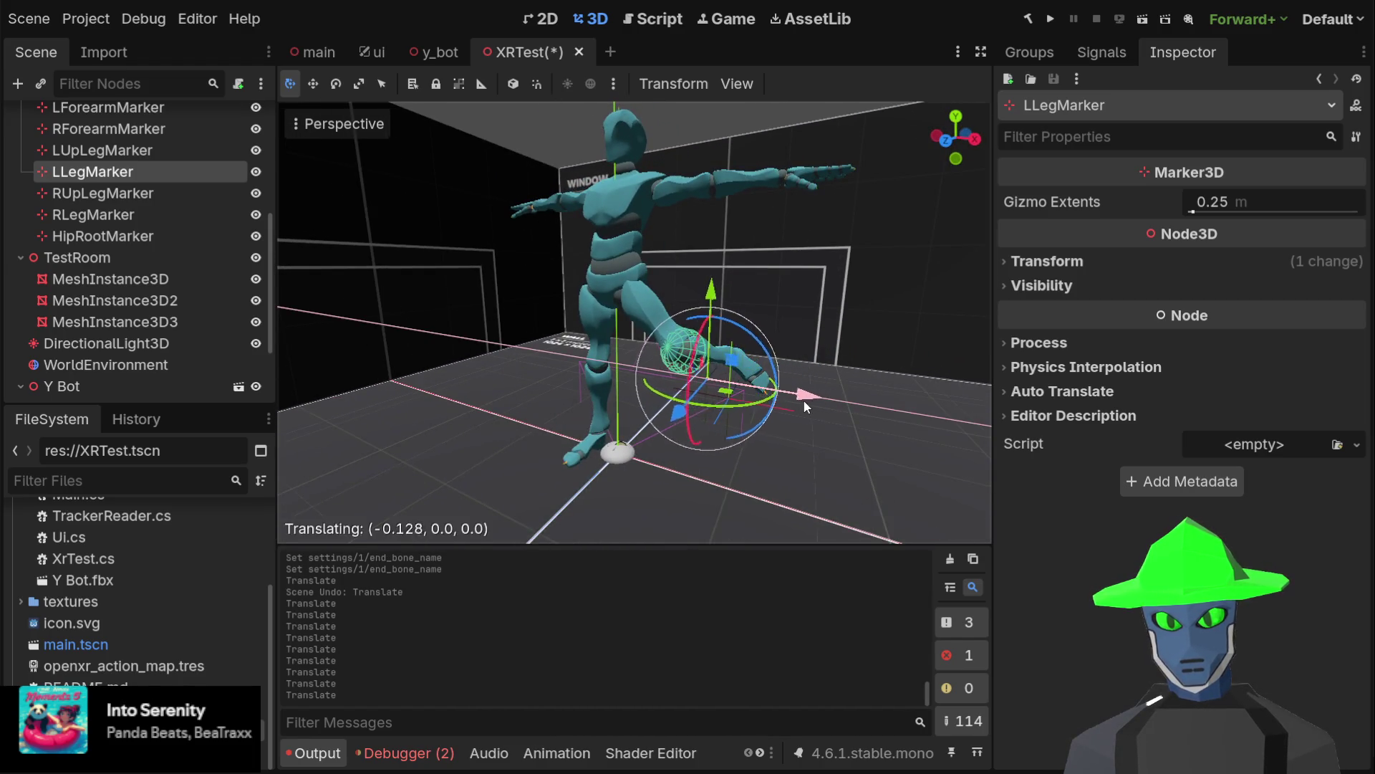
Move LUpLegMarker along Z and lift it along Y, viewed from higher behind the character
left_click(151, 151)
left_click_drag(705, 442, 630, 477)
mouse_move(714, 347)
left_mouse_down()
mouse_move(689, 218)
mouse_move(664, 219)
mouse_move(638, 391)
mouse_move(652, 205)
mouse_move(635, 222)
mouse_move(612, 342)
left_mouse_up()
left_click_drag(727, 300, 629, 316)
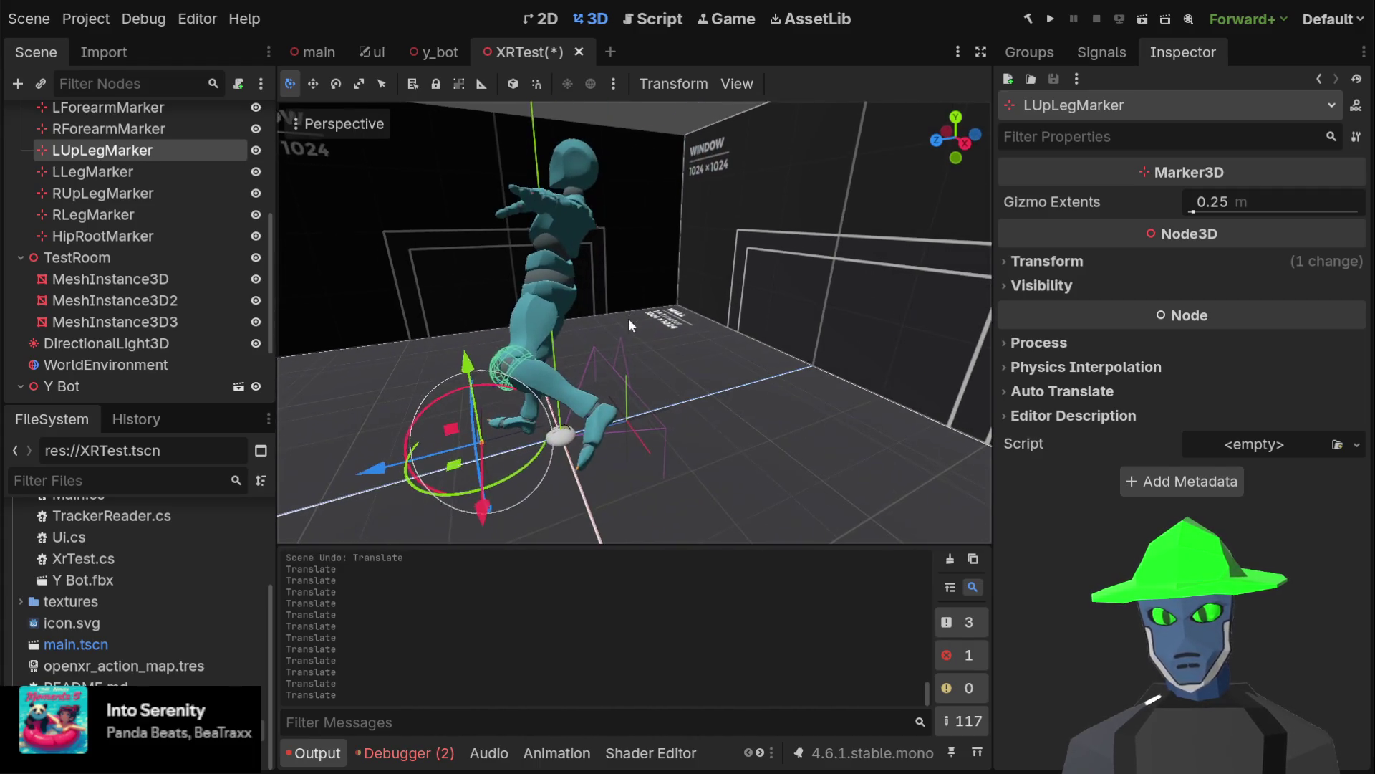
left_click_drag(552, 381, 519, 457)
scroll(507, 464, "up", 3)
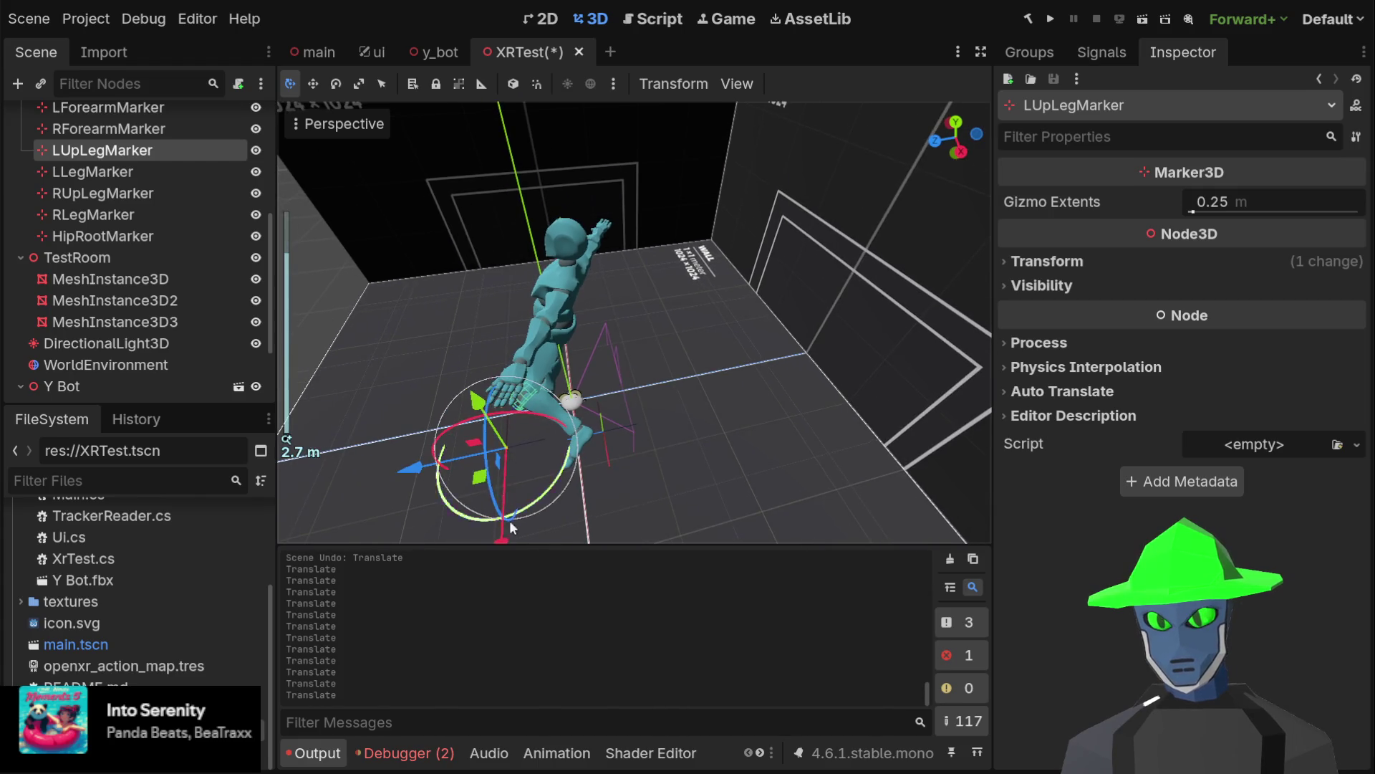
Shift LUpLegMarker further along X and Z, then swing LLegMarker back and forth
left_click_drag(504, 542, 503, 494)
mouse_move(544, 301)
left_mouse_down()
mouse_move(551, 281)
mouse_move(652, 239)
left_mouse_up()
scroll(652, 239, "down", 2)
scroll(626, 458, "up", 2)
mouse_move(563, 497)
left_mouse_down()
mouse_move(656, 427)
mouse_move(683, 425)
mouse_move(556, 466)
mouse_move(606, 449)
left_mouse_up()
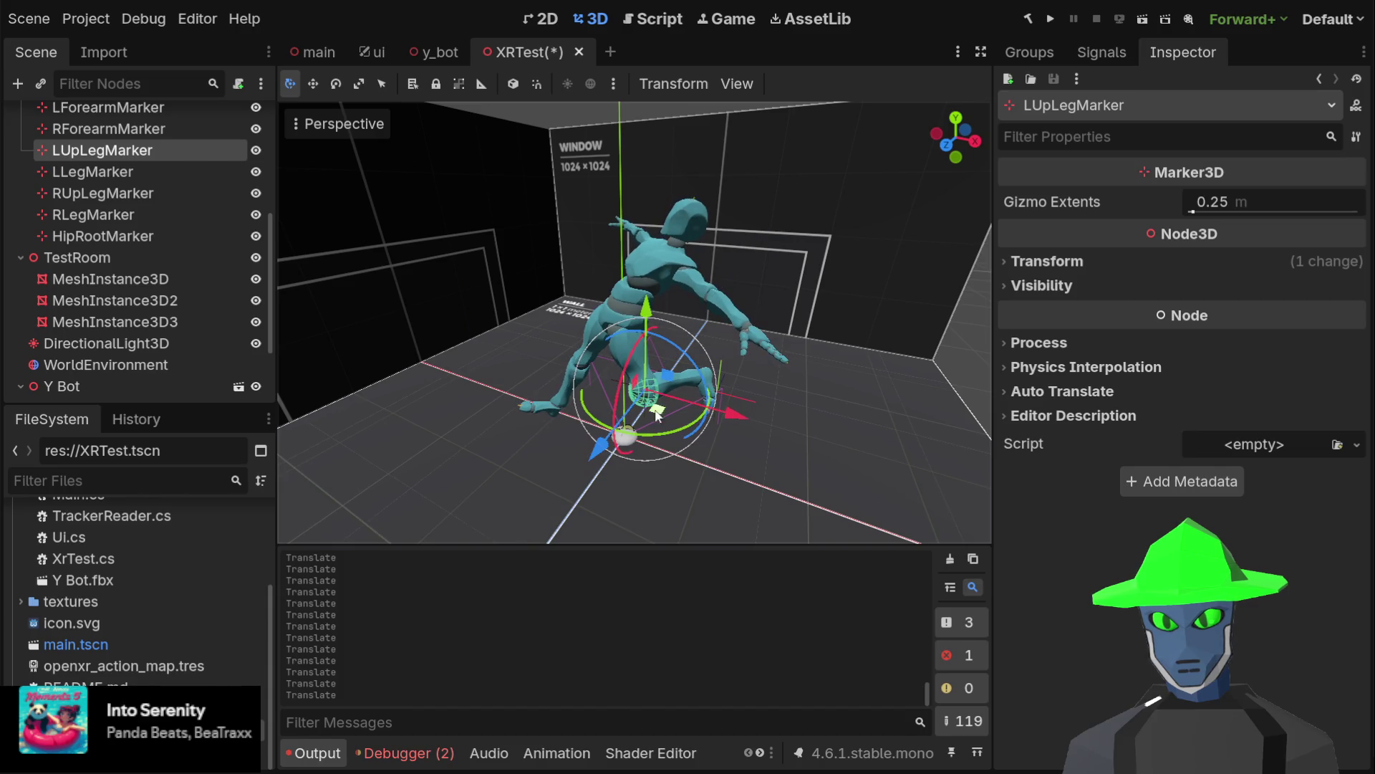
left_click(144, 175)
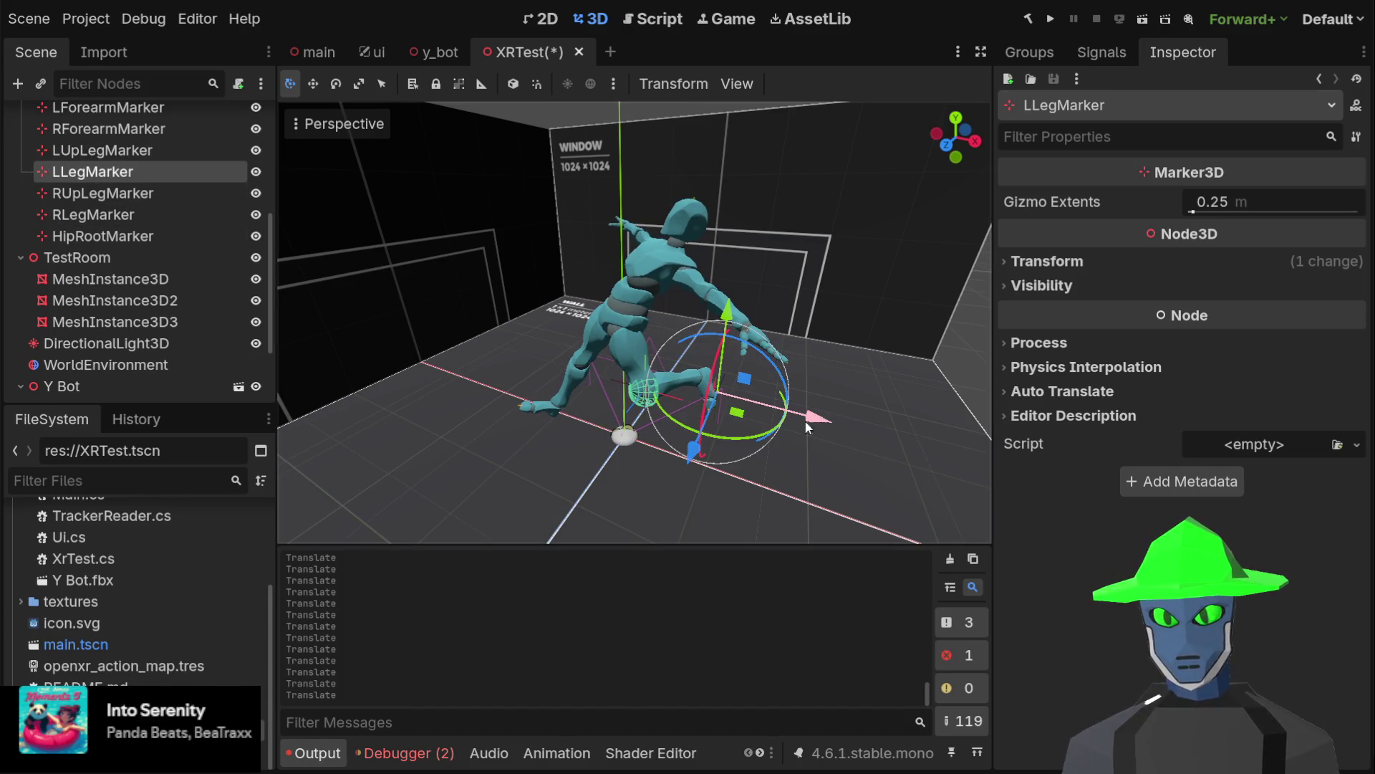
mouse_move(686, 462)
left_mouse_down()
mouse_move(654, 481)
mouse_move(801, 368)
mouse_move(845, 361)
mouse_move(895, 237)
left_mouse_up()
Switch to the Front Orthogonal view and pull LLegMarker down and to the left
left_click(953, 140)
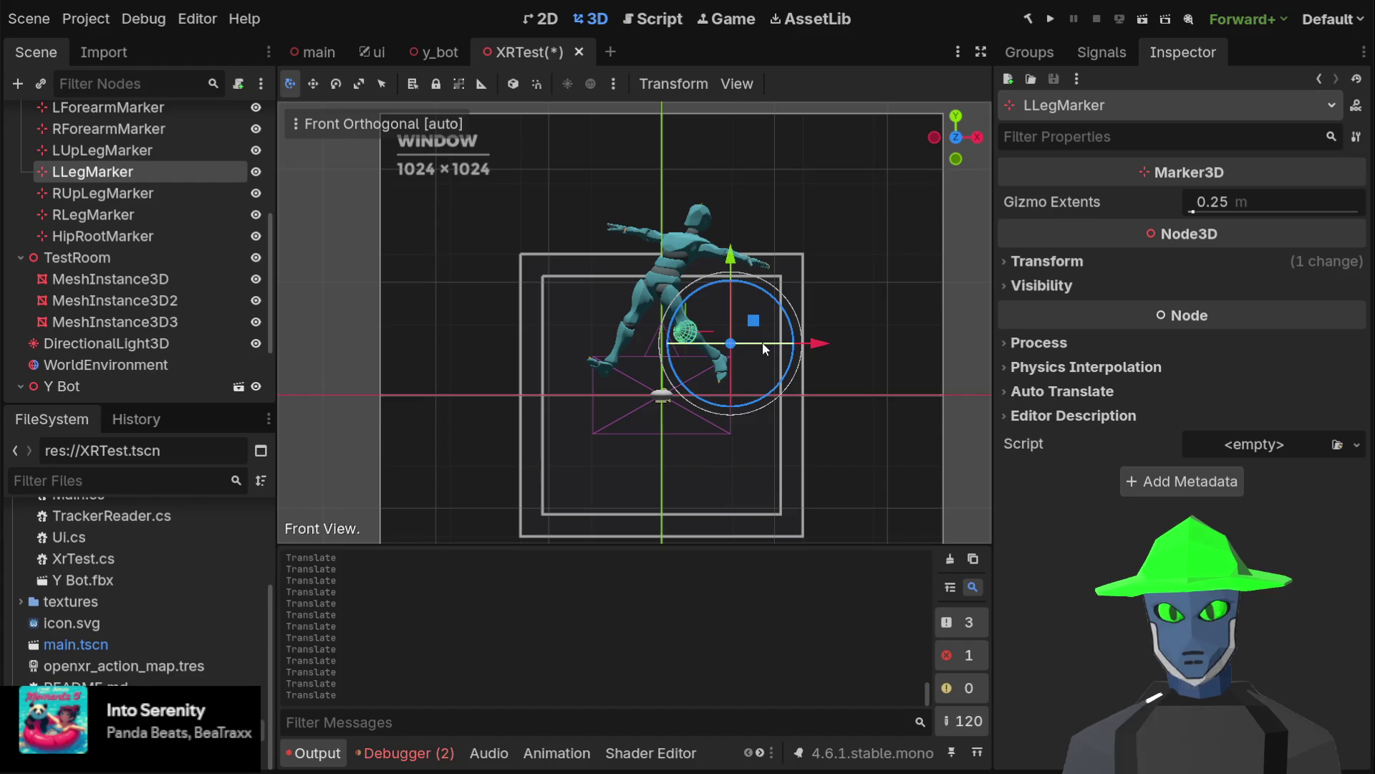
scroll(837, 294, "up", 5)
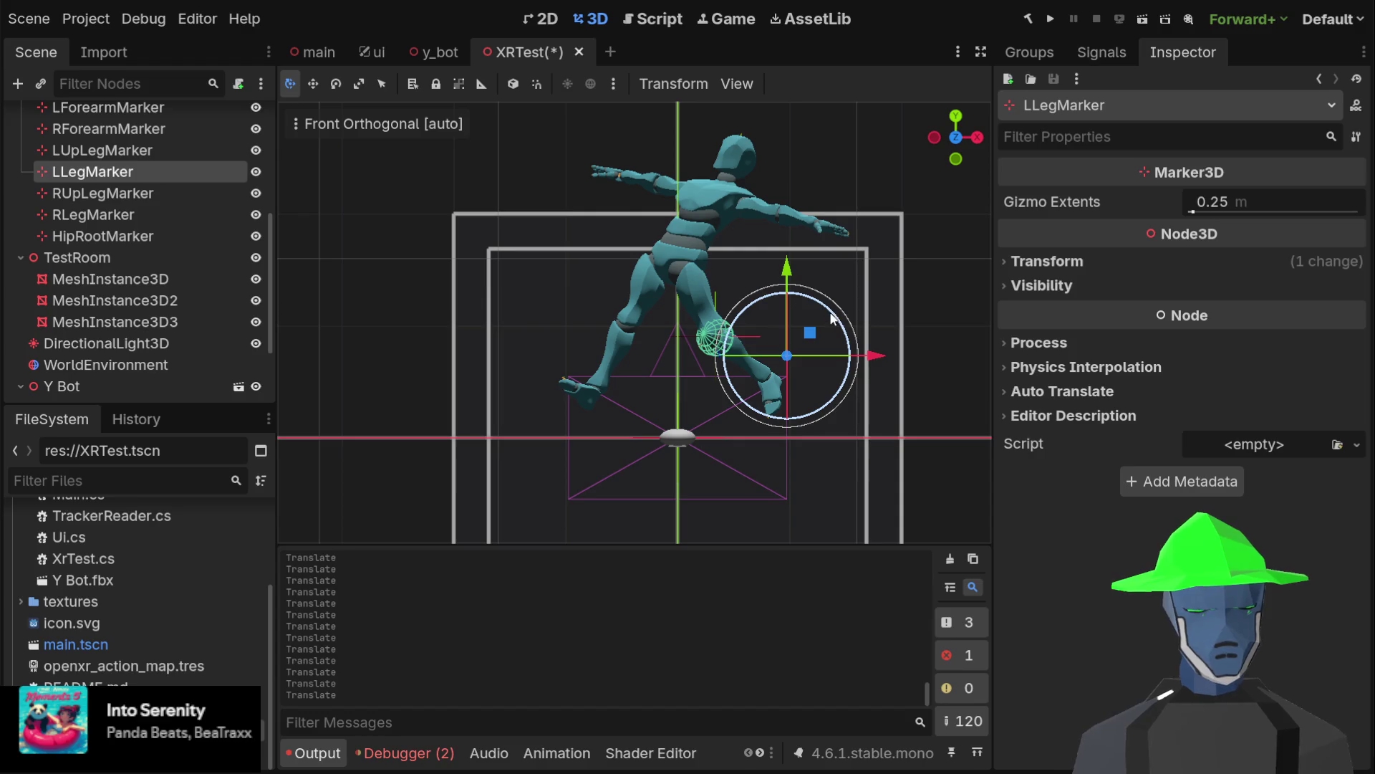
mouse_move(810, 337)
left_mouse_down()
mouse_move(805, 372)
mouse_move(770, 386)
mouse_move(748, 332)
mouse_move(748, 370)
mouse_move(793, 348)
mouse_move(772, 354)
mouse_move(786, 367)
left_mouse_up()
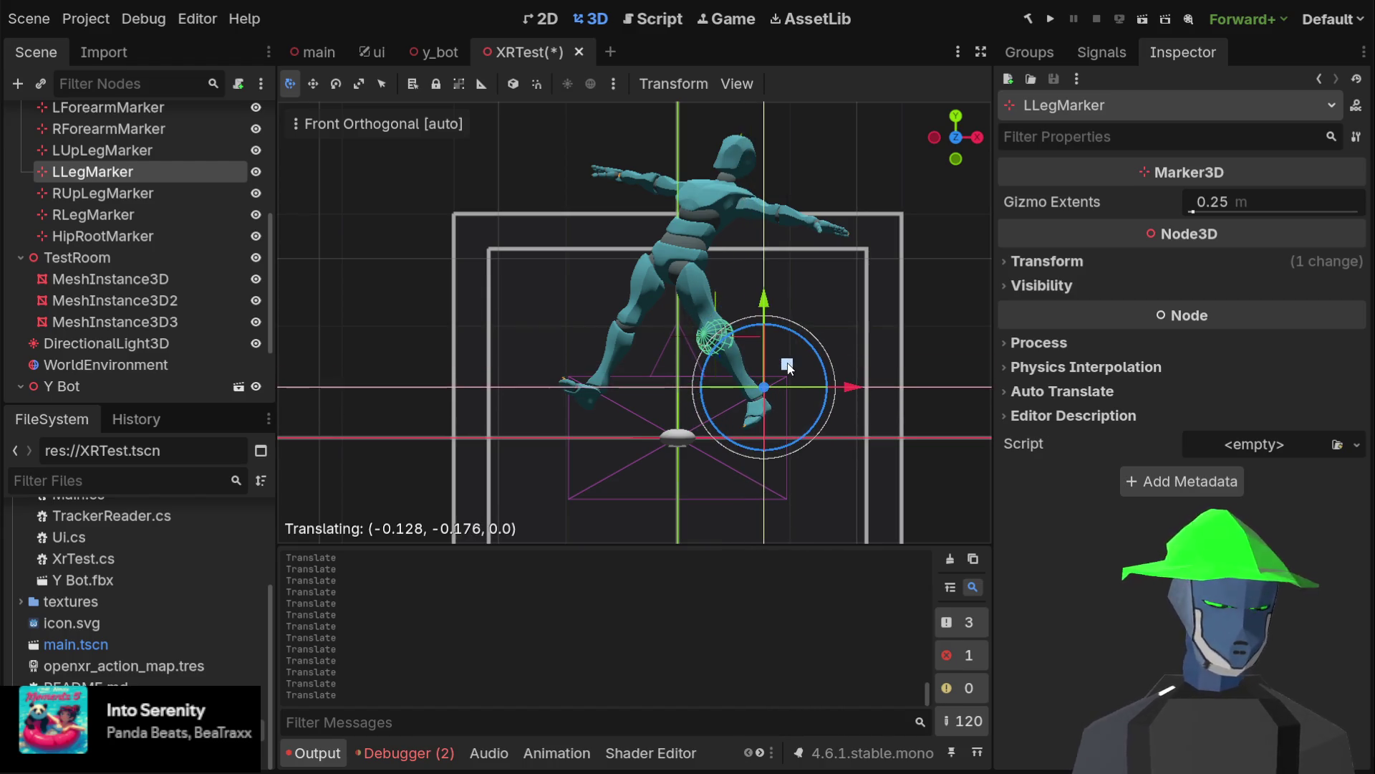
mouse_move(792, 366)
left_mouse_down()
mouse_move(747, 373)
mouse_move(809, 369)
mouse_move(746, 430)
mouse_move(816, 363)
mouse_move(809, 294)
mouse_move(779, 394)
mouse_move(793, 353)
left_mouse_up()
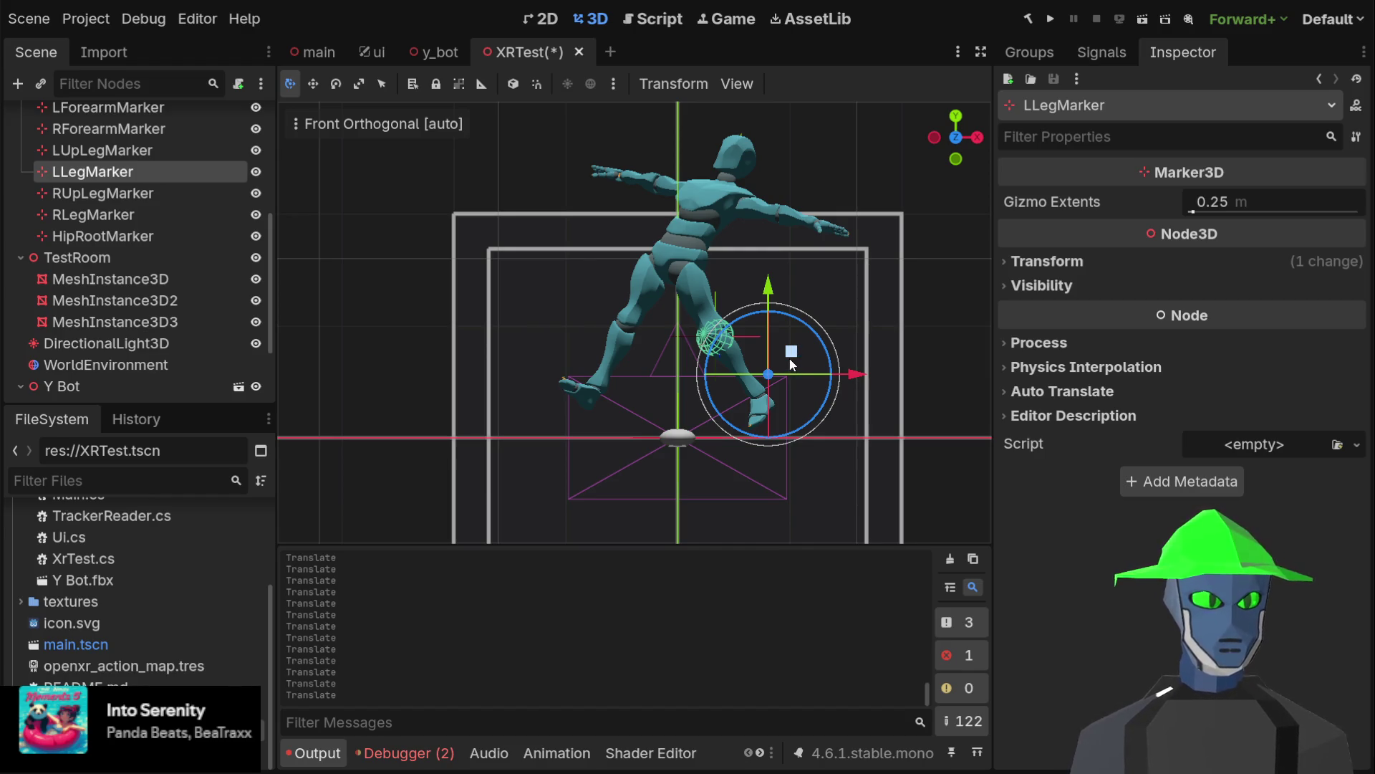
mouse_move(797, 354)
left_mouse_down()
mouse_move(794, 328)
mouse_move(765, 354)
mouse_move(791, 329)
mouse_move(787, 366)
mouse_move(804, 356)
mouse_move(796, 307)
mouse_move(814, 302)
mouse_move(795, 288)
mouse_move(781, 317)
mouse_move(787, 294)
mouse_move(773, 287)
mouse_move(735, 309)
mouse_move(761, 283)
mouse_move(718, 321)
mouse_move(754, 308)
mouse_move(706, 307)
mouse_move(762, 298)
mouse_move(694, 325)
mouse_move(799, 270)
mouse_move(763, 306)
left_mouse_up()
Raise LUpLegMarker back near the hips so the Y Bot stands upright
left_click(160, 148)
mouse_move(740, 252)
left_mouse_down()
mouse_move(745, 193)
mouse_move(754, 285)
left_mouse_up()
mouse_move(755, 205)
left_mouse_down()
mouse_move(747, 87)
mouse_move(740, 236)
mouse_move(701, 77)
mouse_move(530, 179)
mouse_move(608, 304)
mouse_move(664, 255)
mouse_move(690, 200)
mouse_move(683, 299)
left_mouse_up()
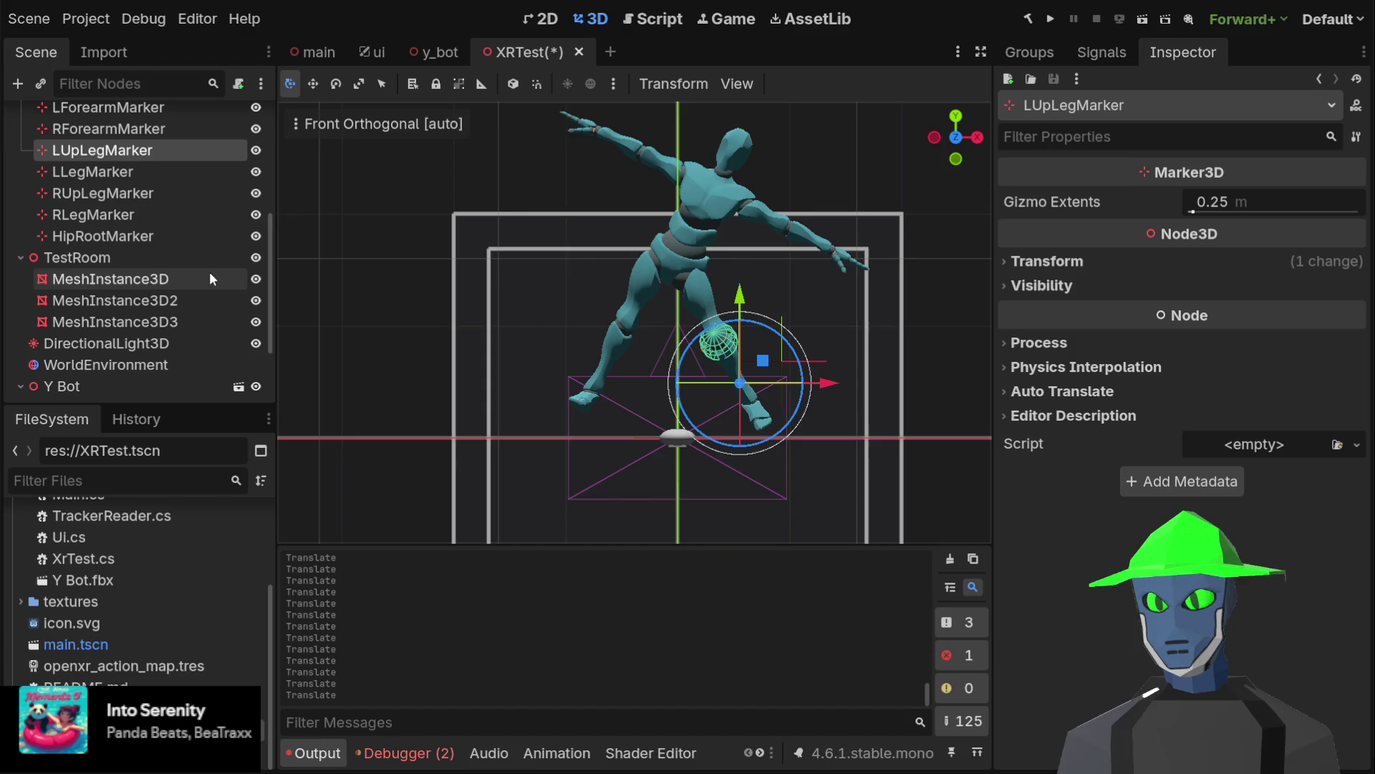
scroll(165, 258, "down", 2)
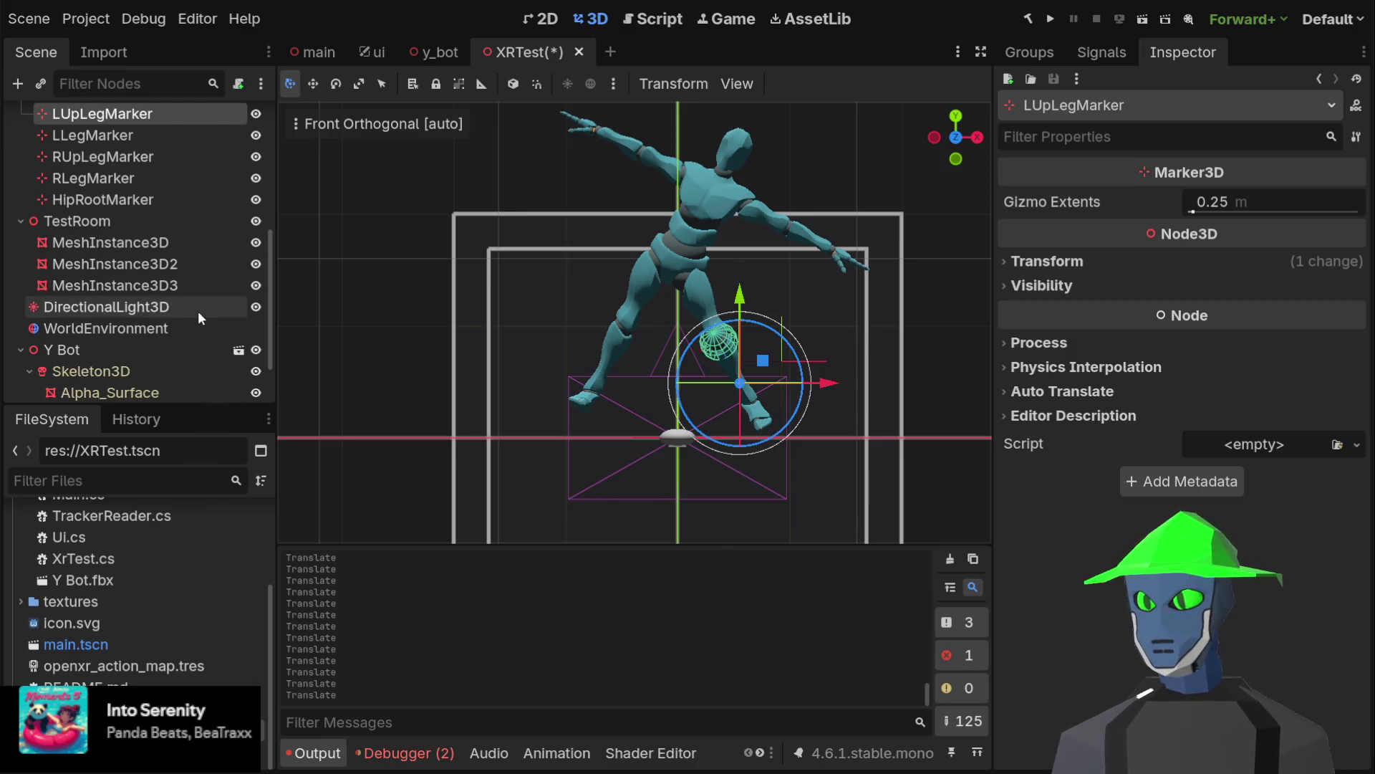
Expand the first CCDIK3D chain's Joints and browse the FileSystem from the project root for the knee limit
scroll(197, 310, "down", 1)
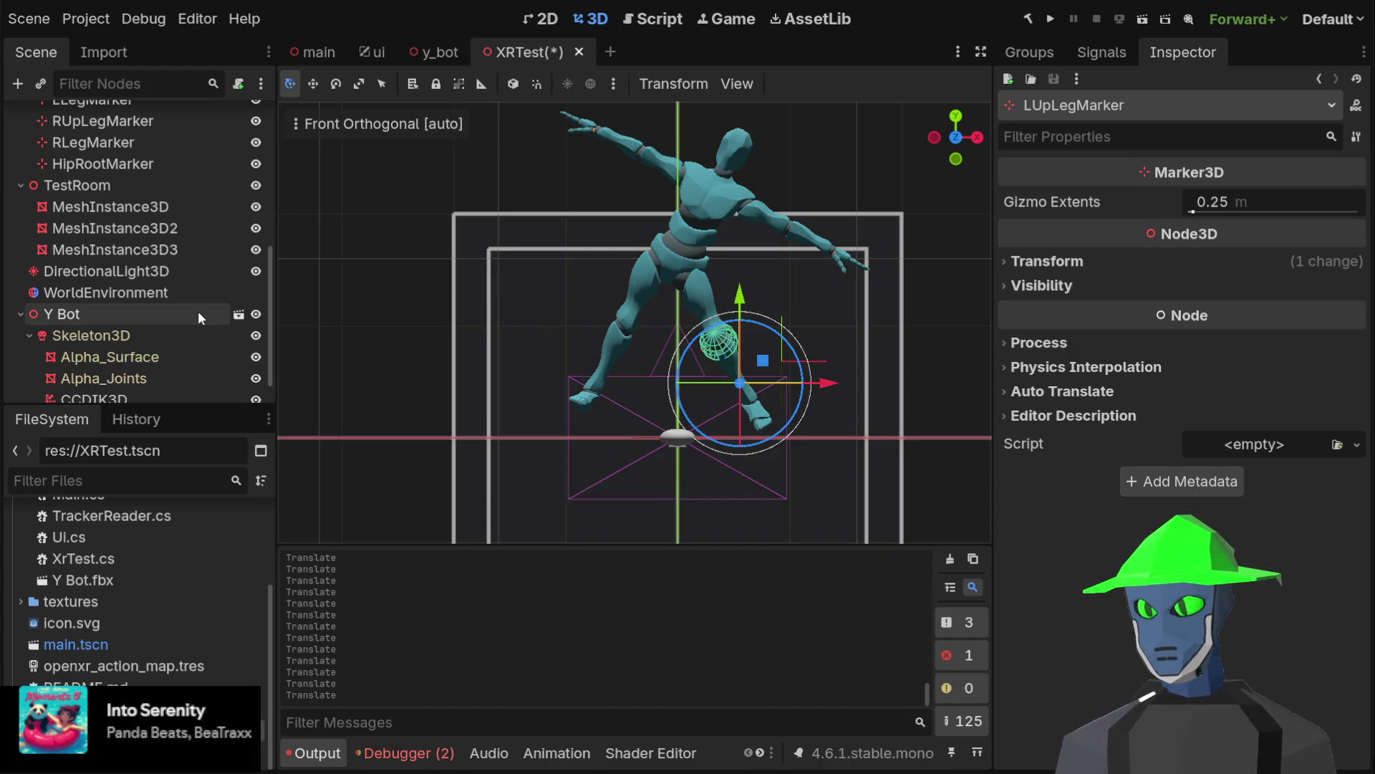
scroll(198, 311, "down", 1)
left_click(127, 362)
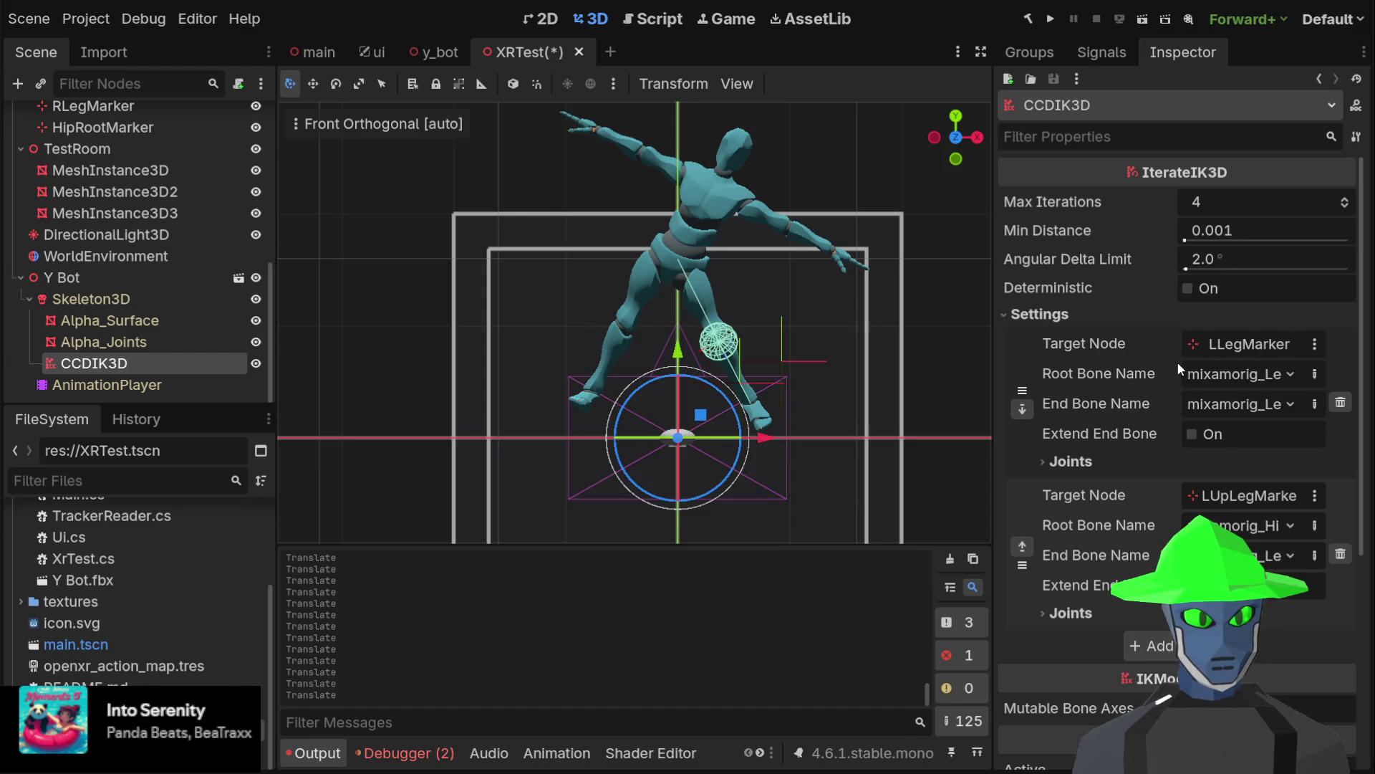
left_click(1071, 462)
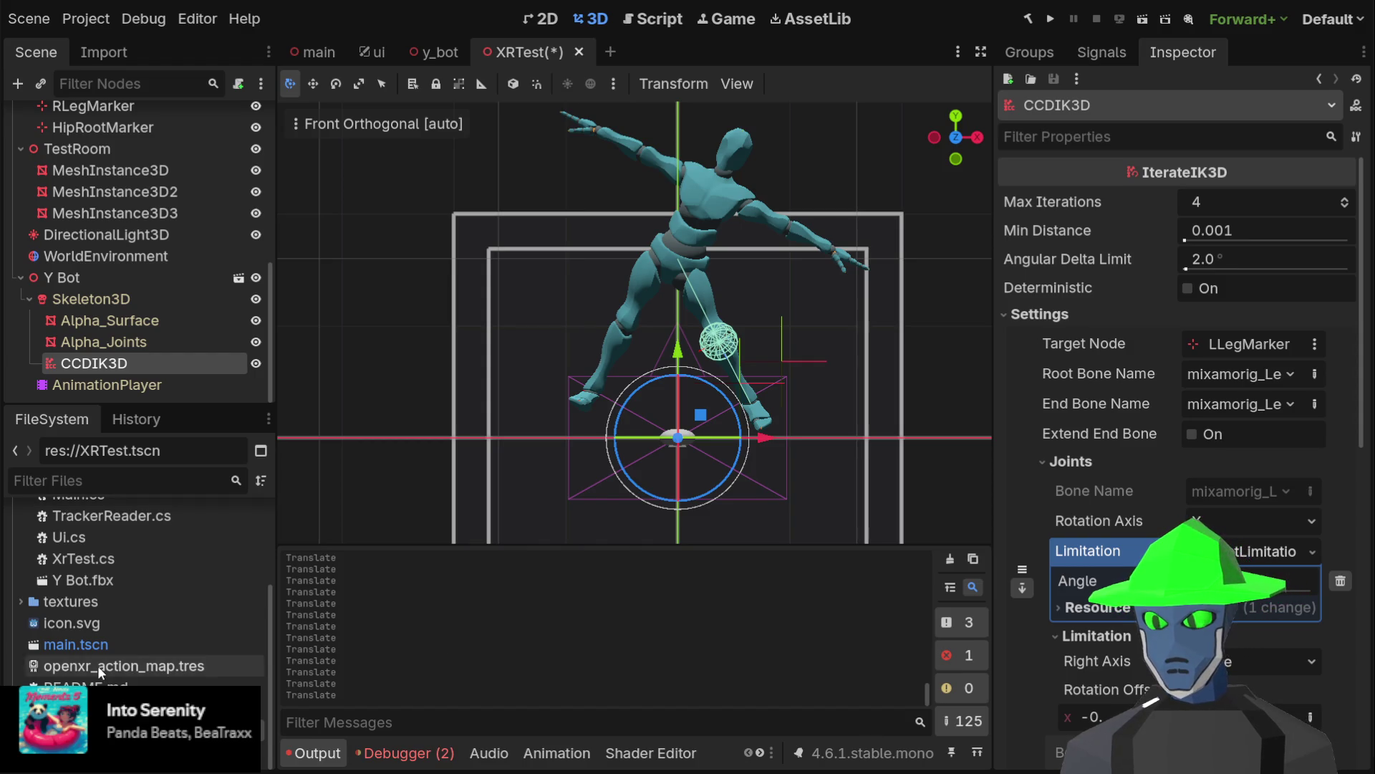
scroll(97, 665, "up", 5)
left_click(21, 578)
left_click(109, 516)
left_click(77, 536)
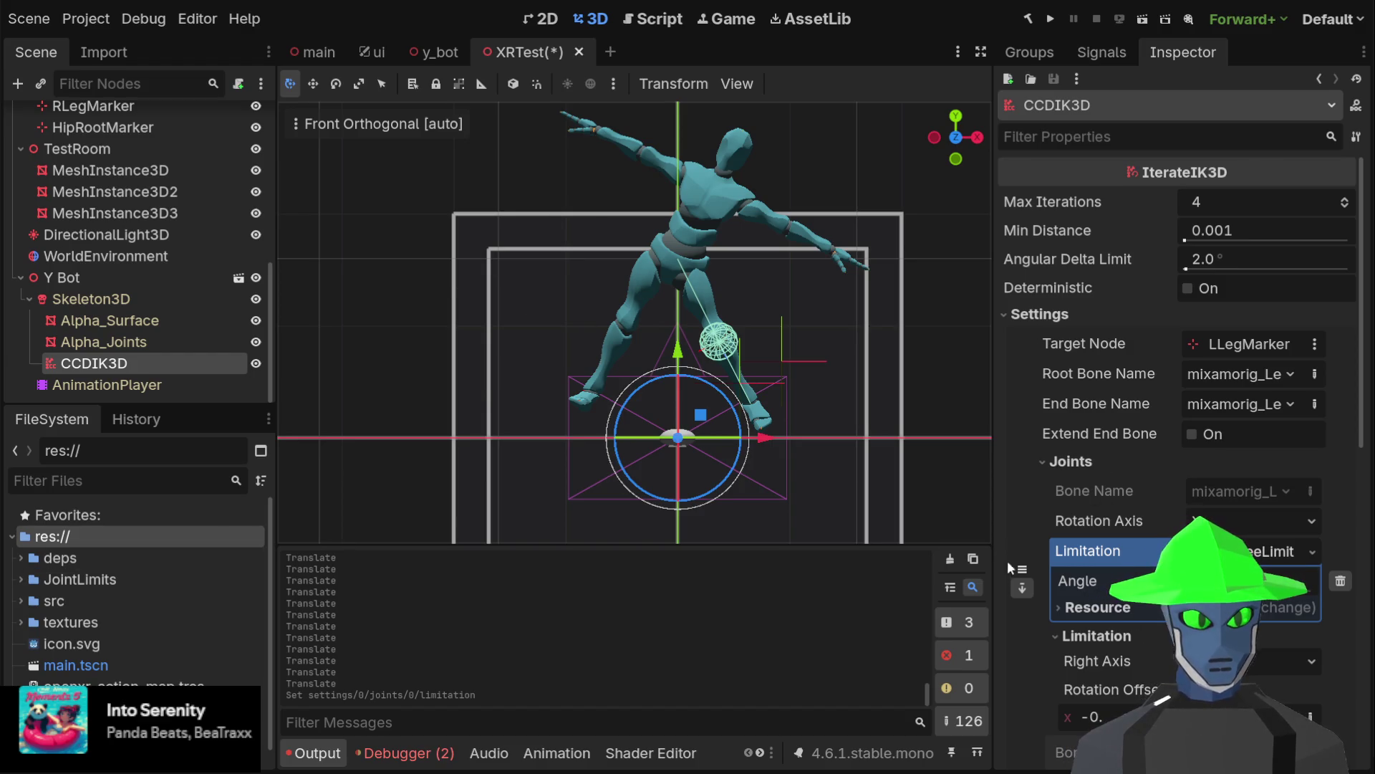
Add a third CCDIK3D chain targeting RLegMarker with right-side mixamorig root and end bones
left_click(1042, 464)
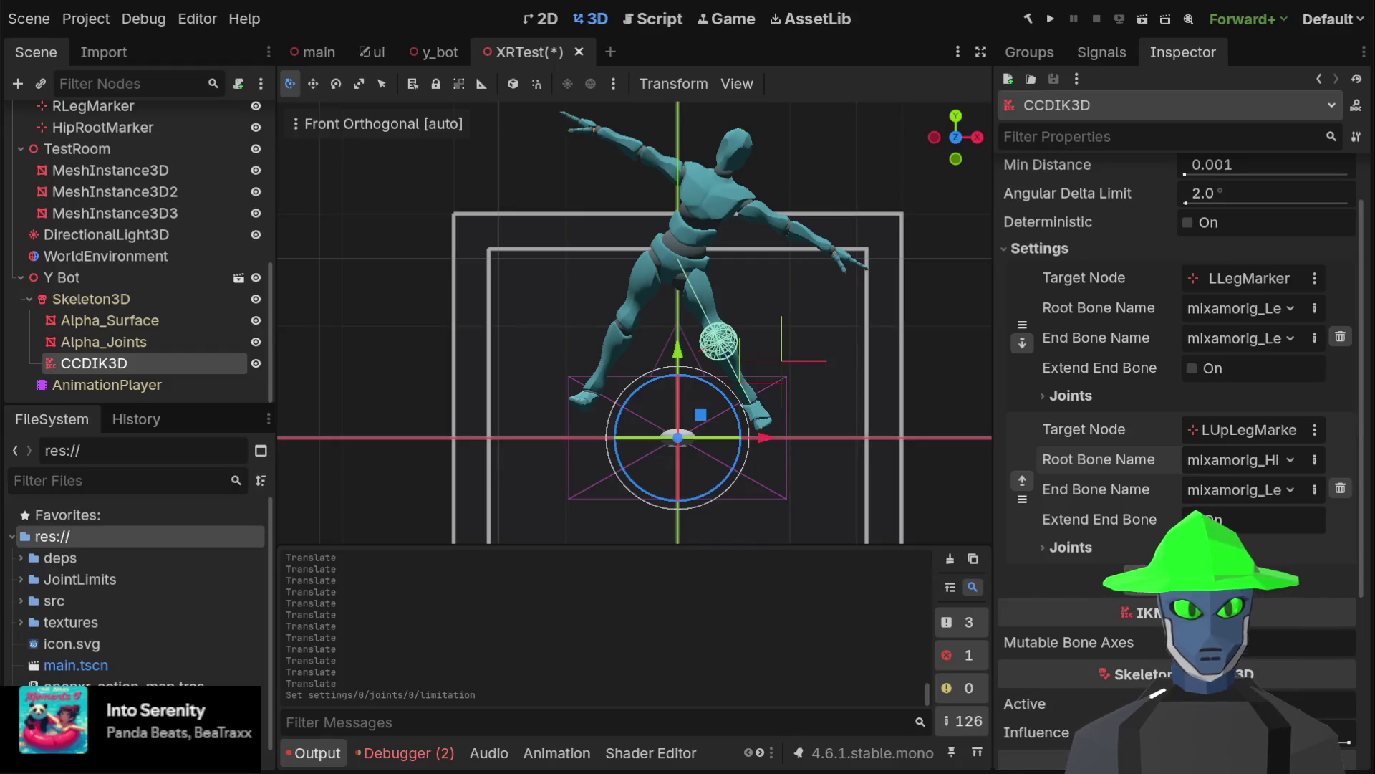
left_click(1096, 613)
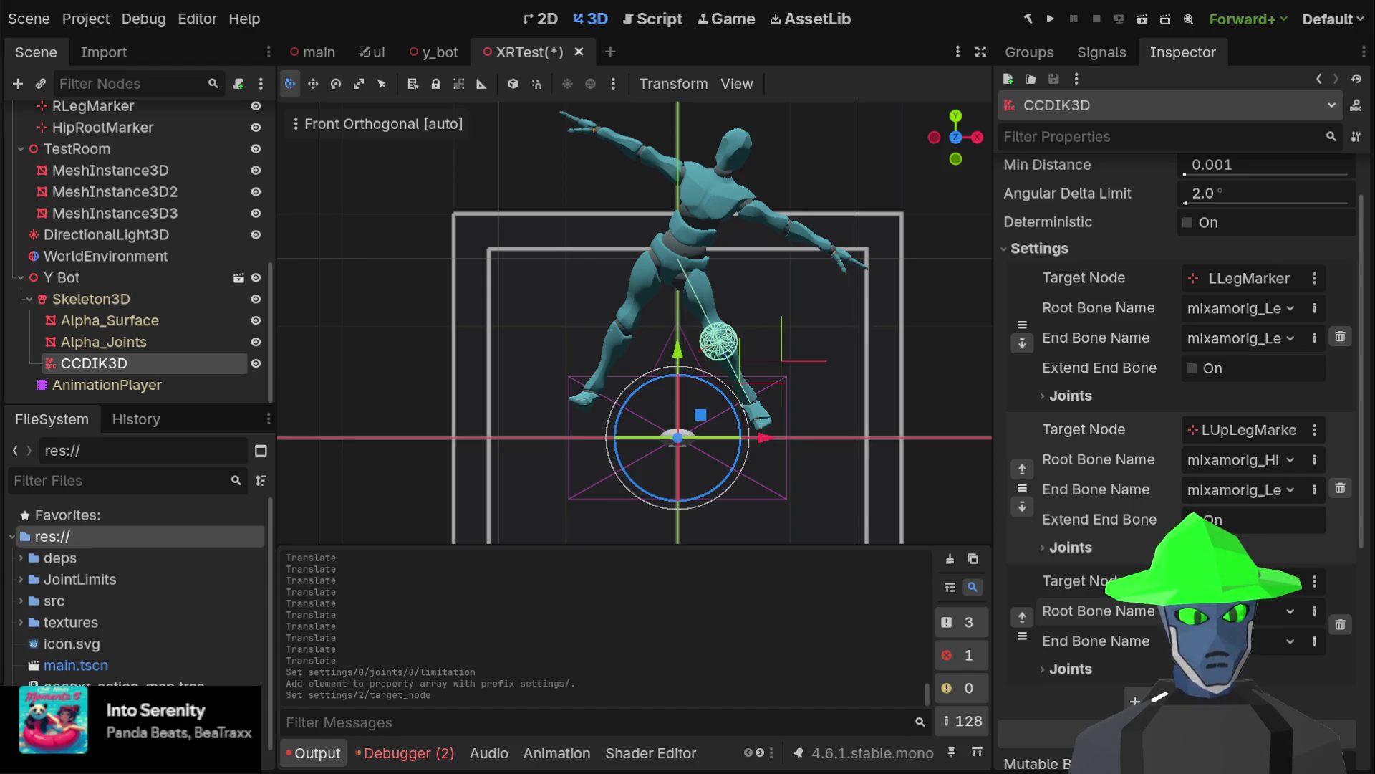
left_click(1260, 672)
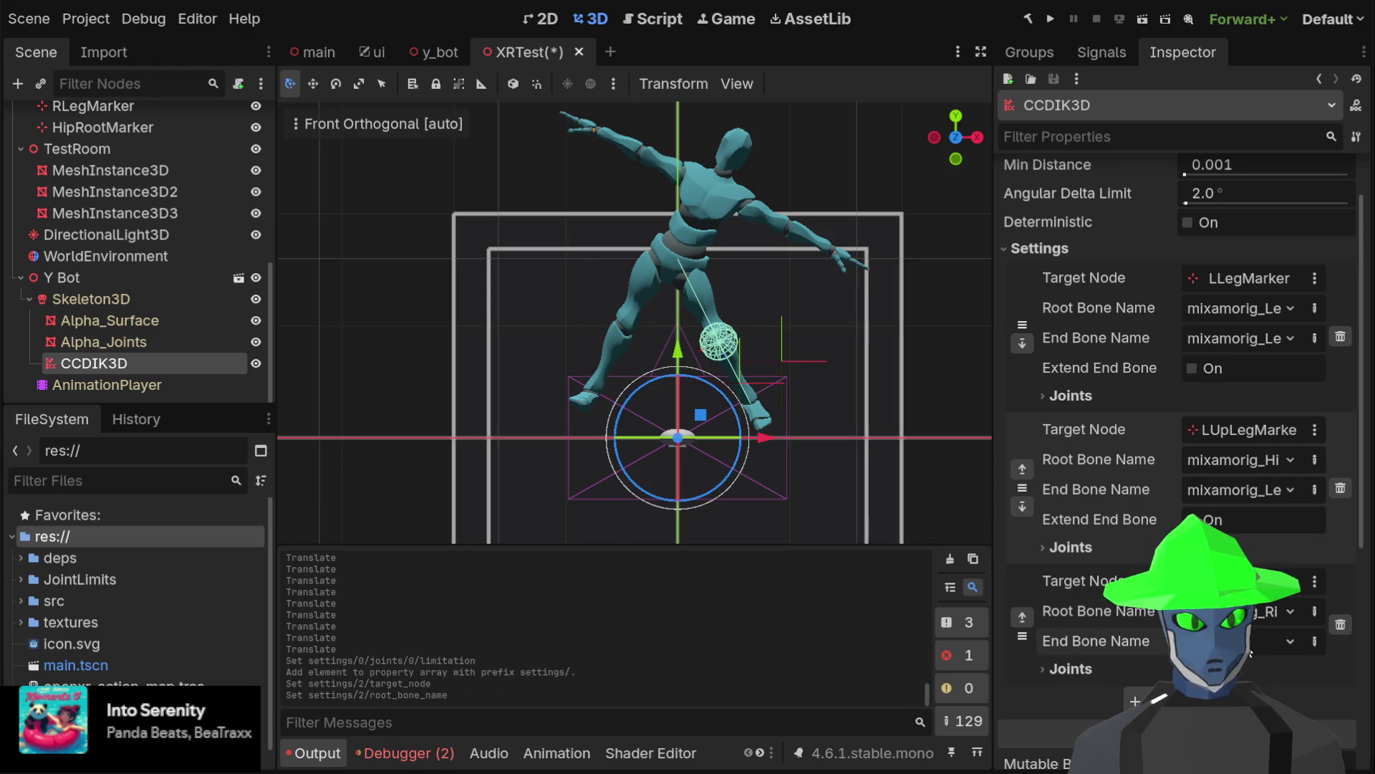
left_click(1289, 640)
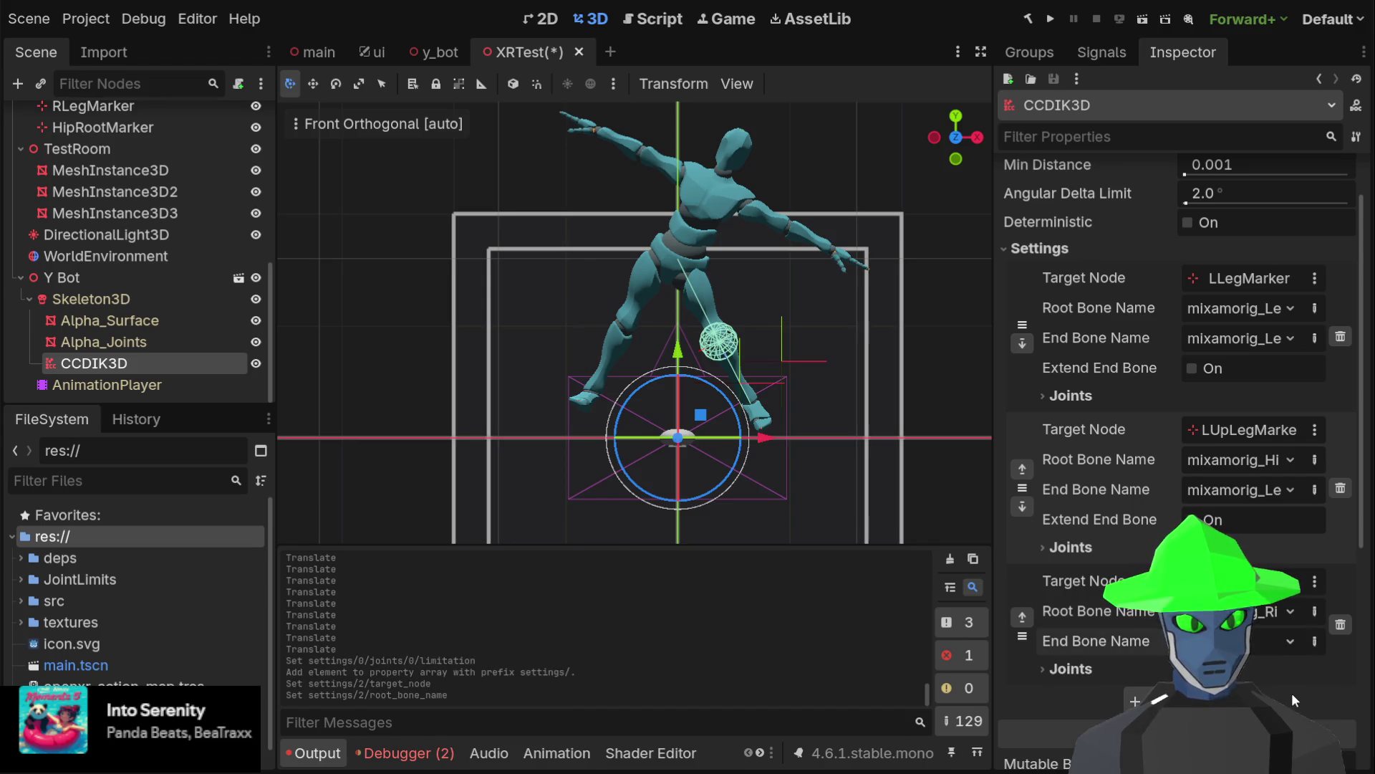
left_click(1292, 694)
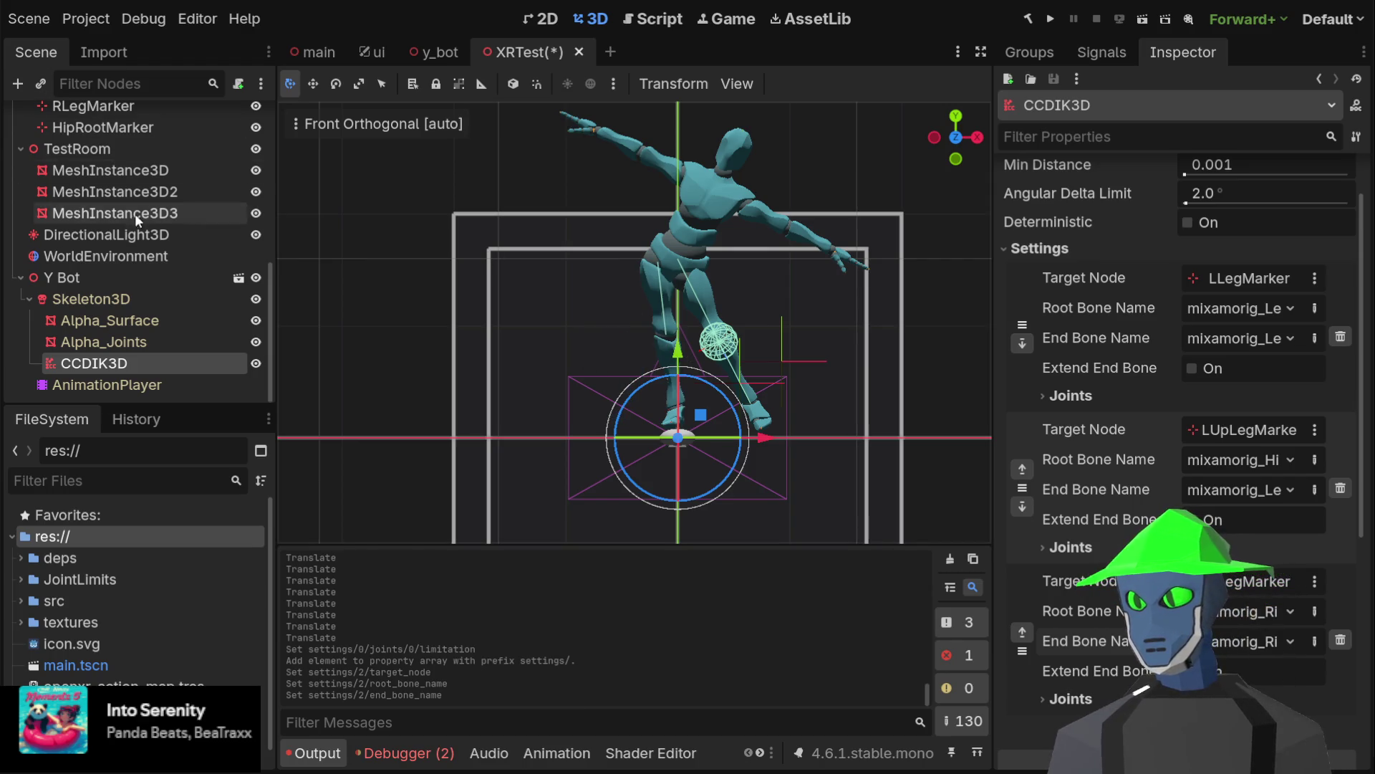
scroll(158, 215, "up", 3)
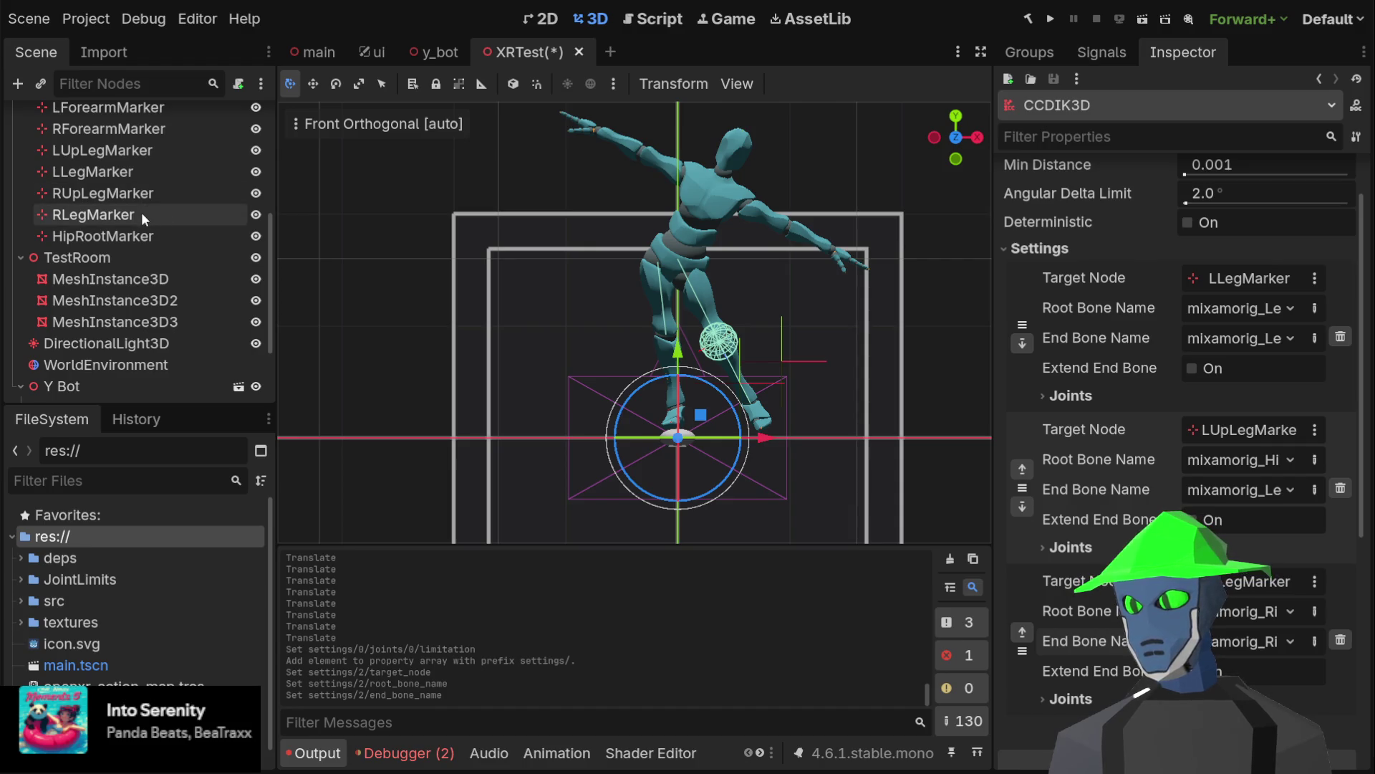
left_click(1068, 699)
scroll(1279, 616, "down", 3)
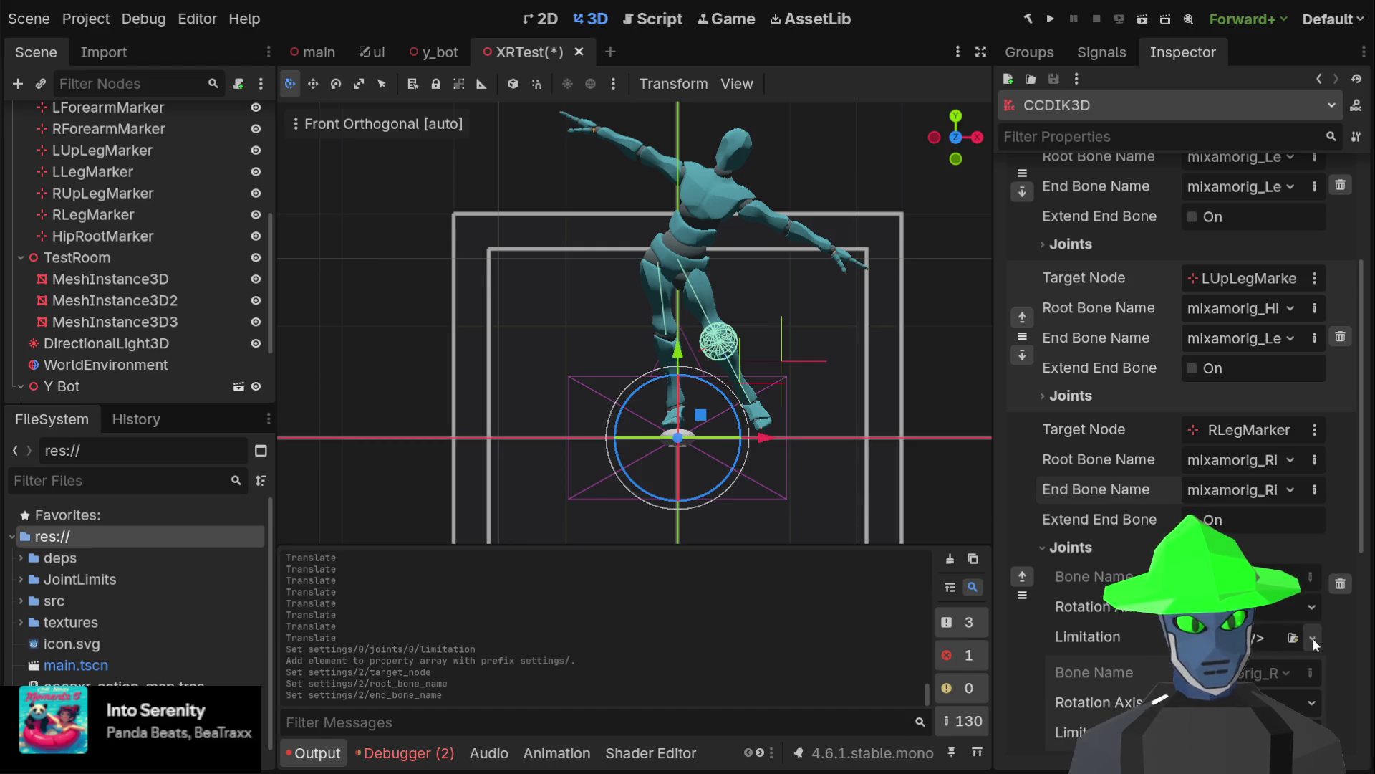
Load kneeLimit.tres into the mixamorig_RightLeg joint's Limitation
left_click(1312, 637)
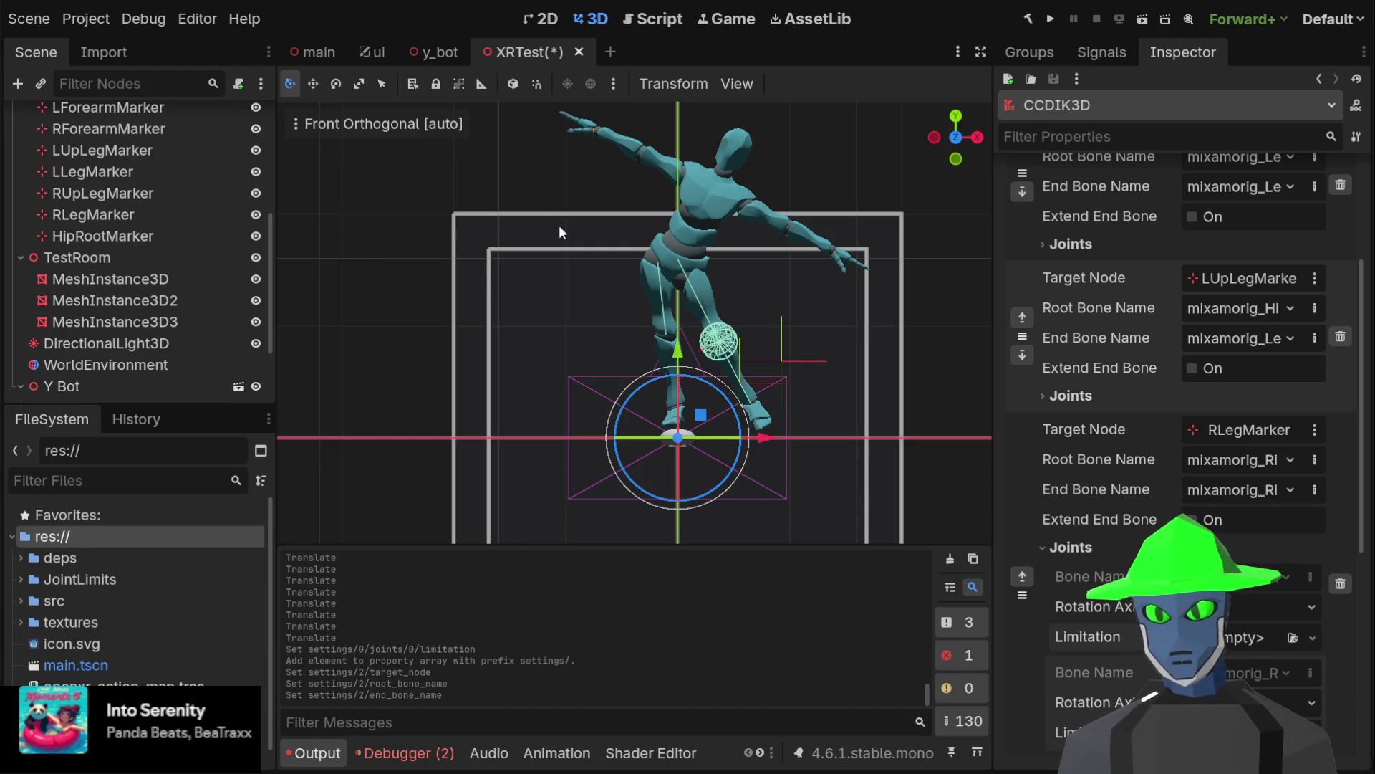
left_click(1260, 662)
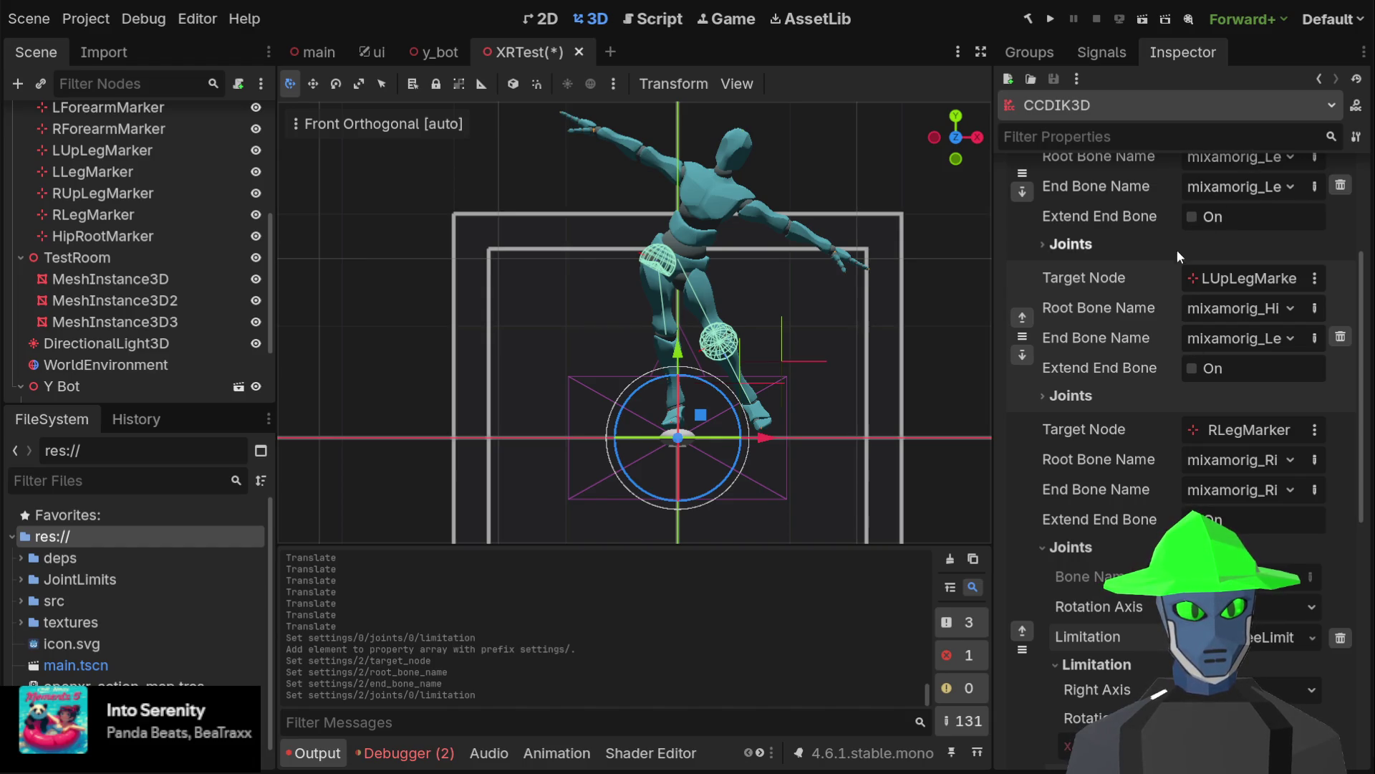
scroll(1180, 246, "up", 5)
Widen the Inspector via the dock splitter and collapse the limitation and joints sections
left_click_drag(994, 386, 820, 386)
scroll(1051, 418, "down", 2)
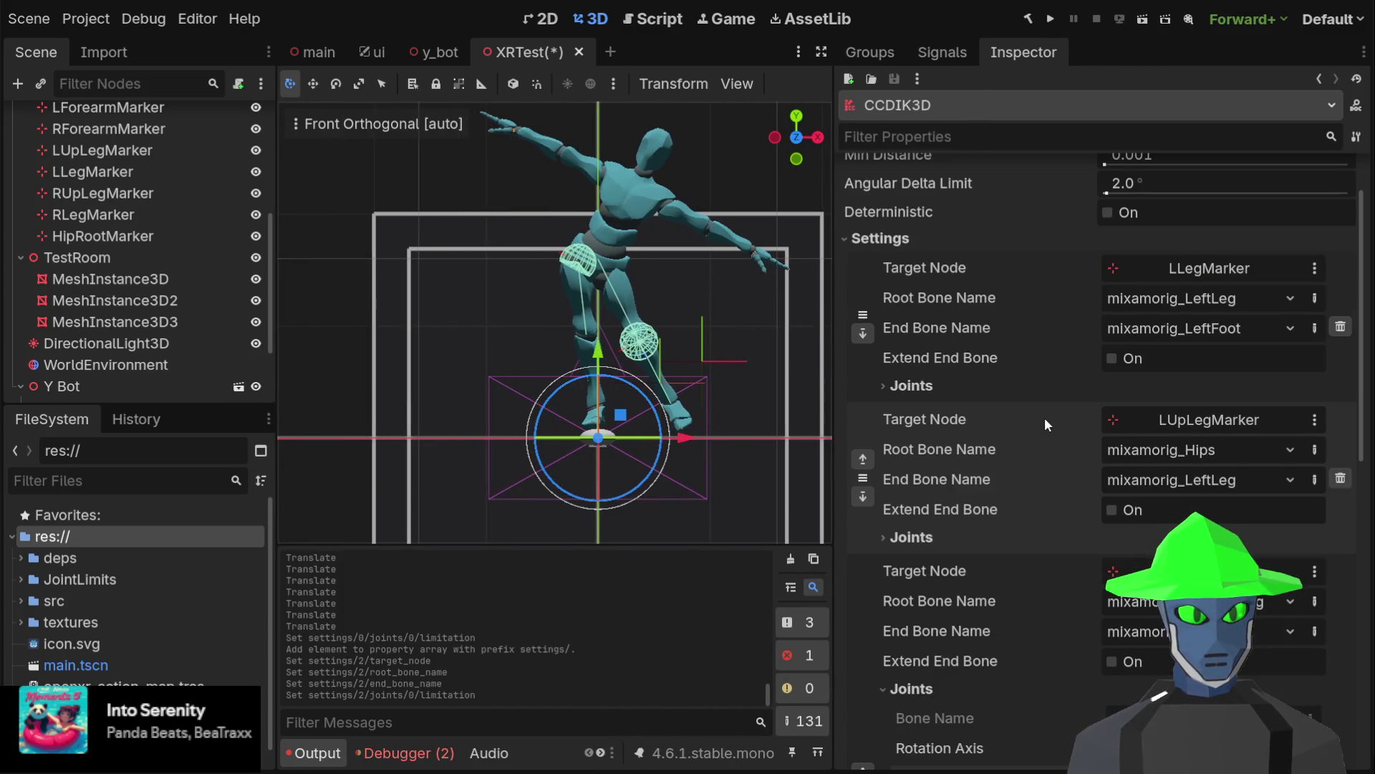
scroll(1044, 417, "down", 2)
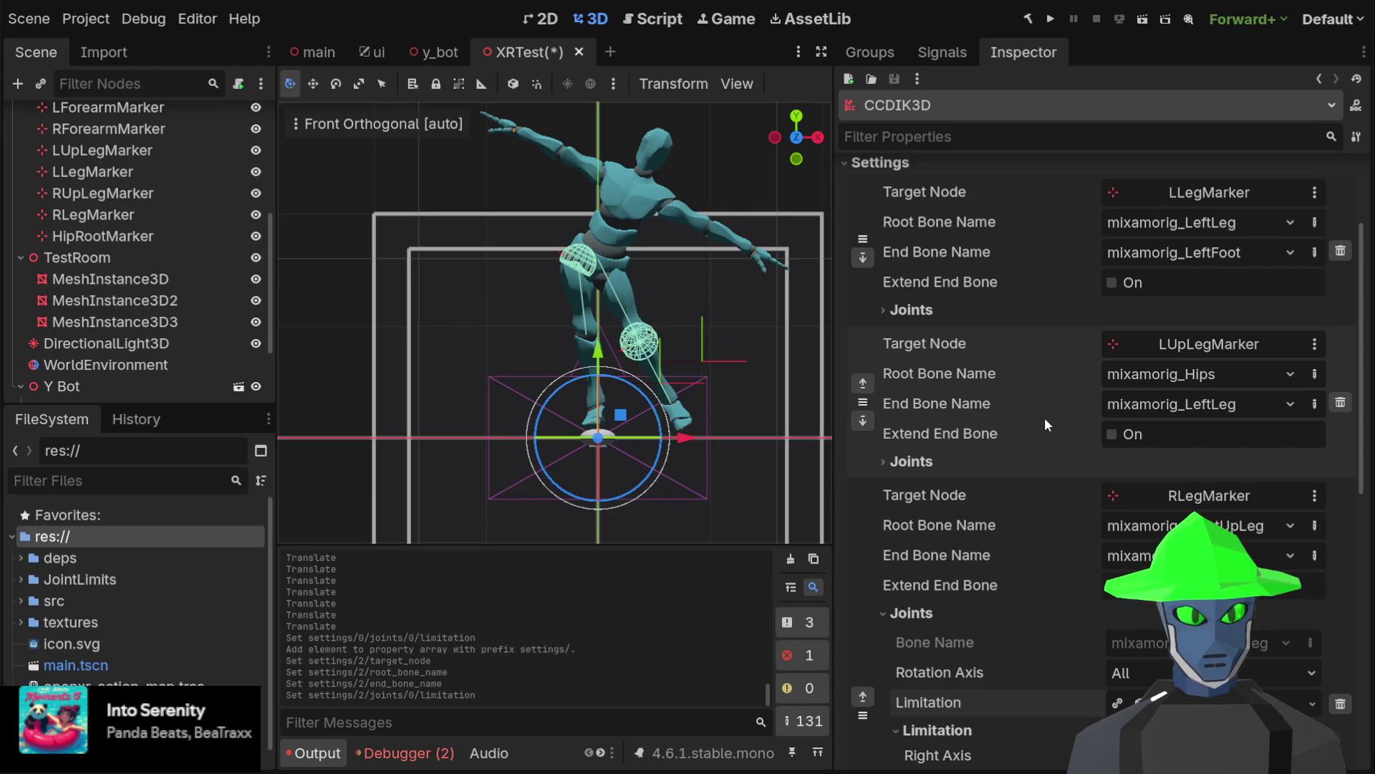
scroll(1020, 522, "down", 4)
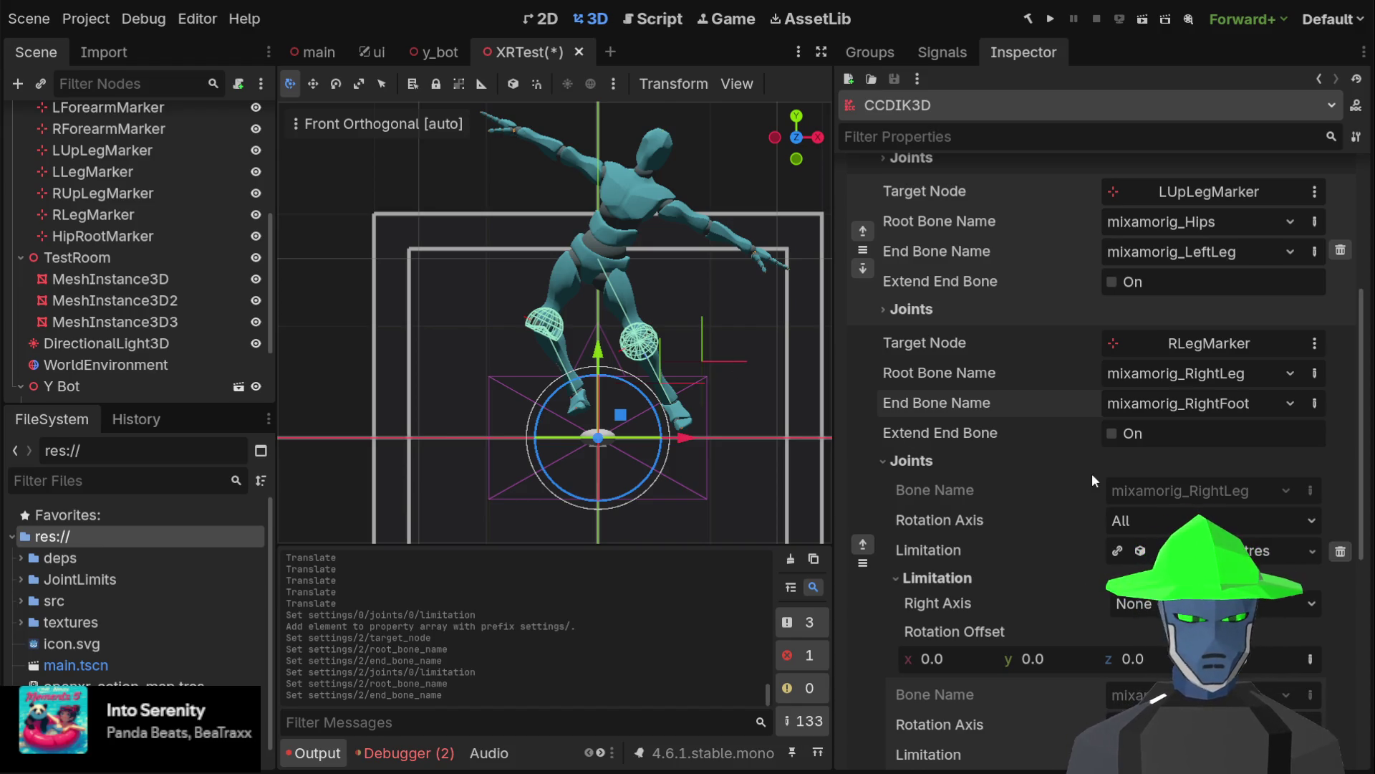
scroll(982, 505, "down", 3)
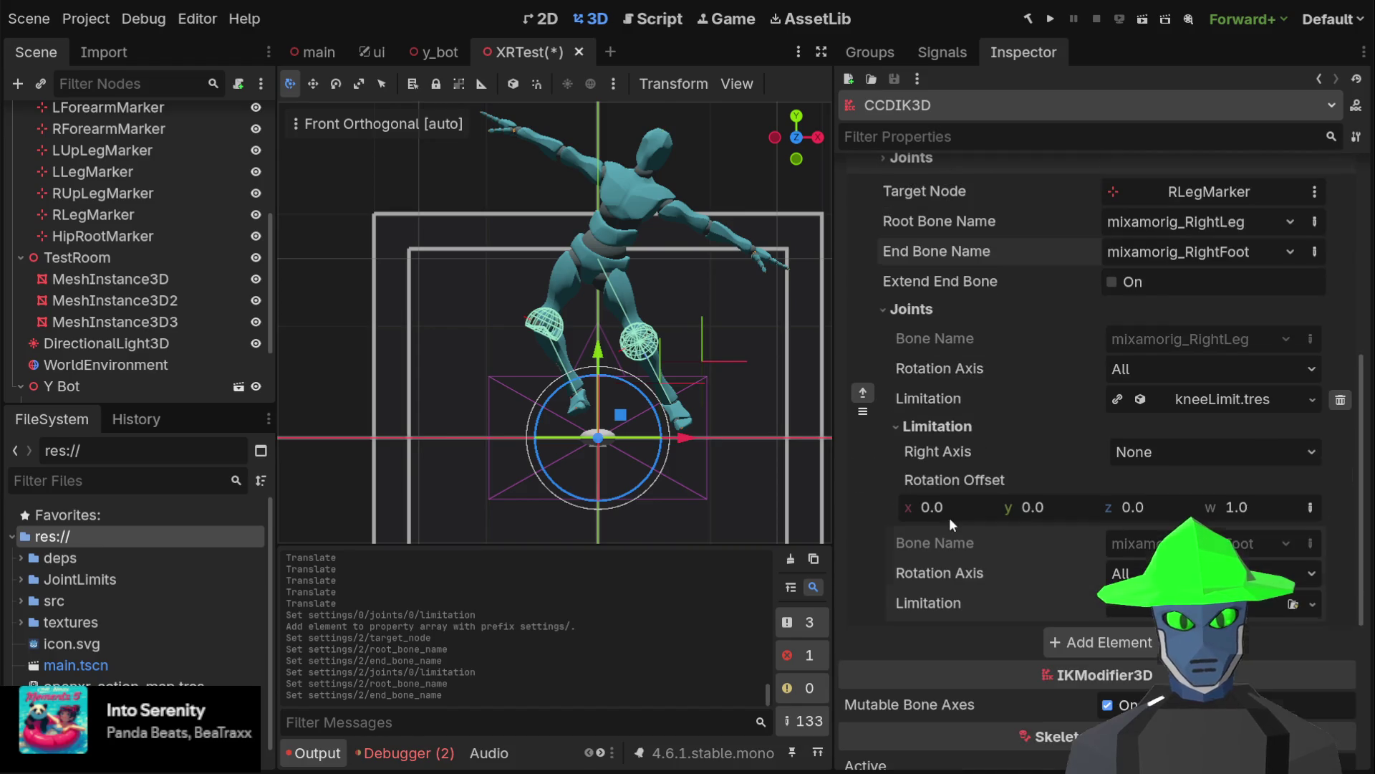
left_click(896, 427)
scroll(962, 433, "up", 3)
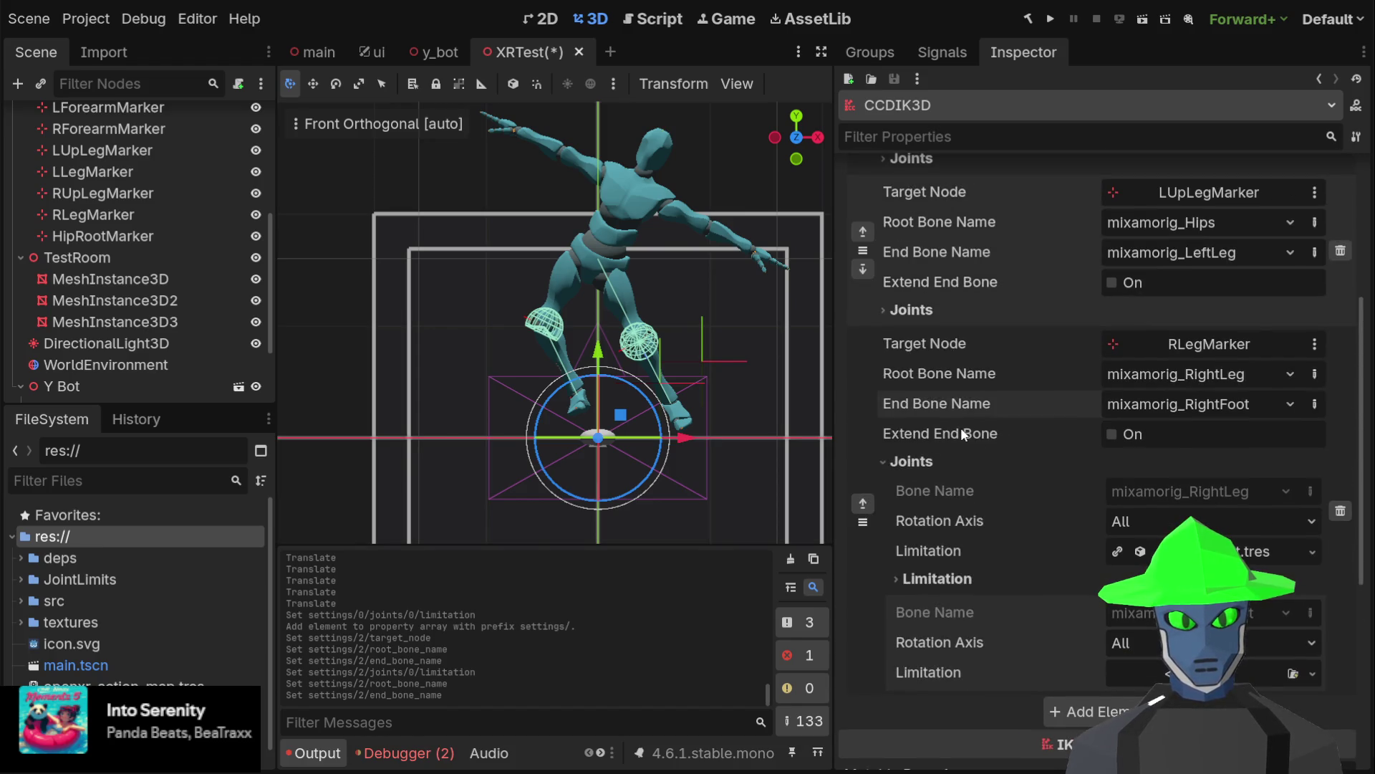
left_click(884, 462)
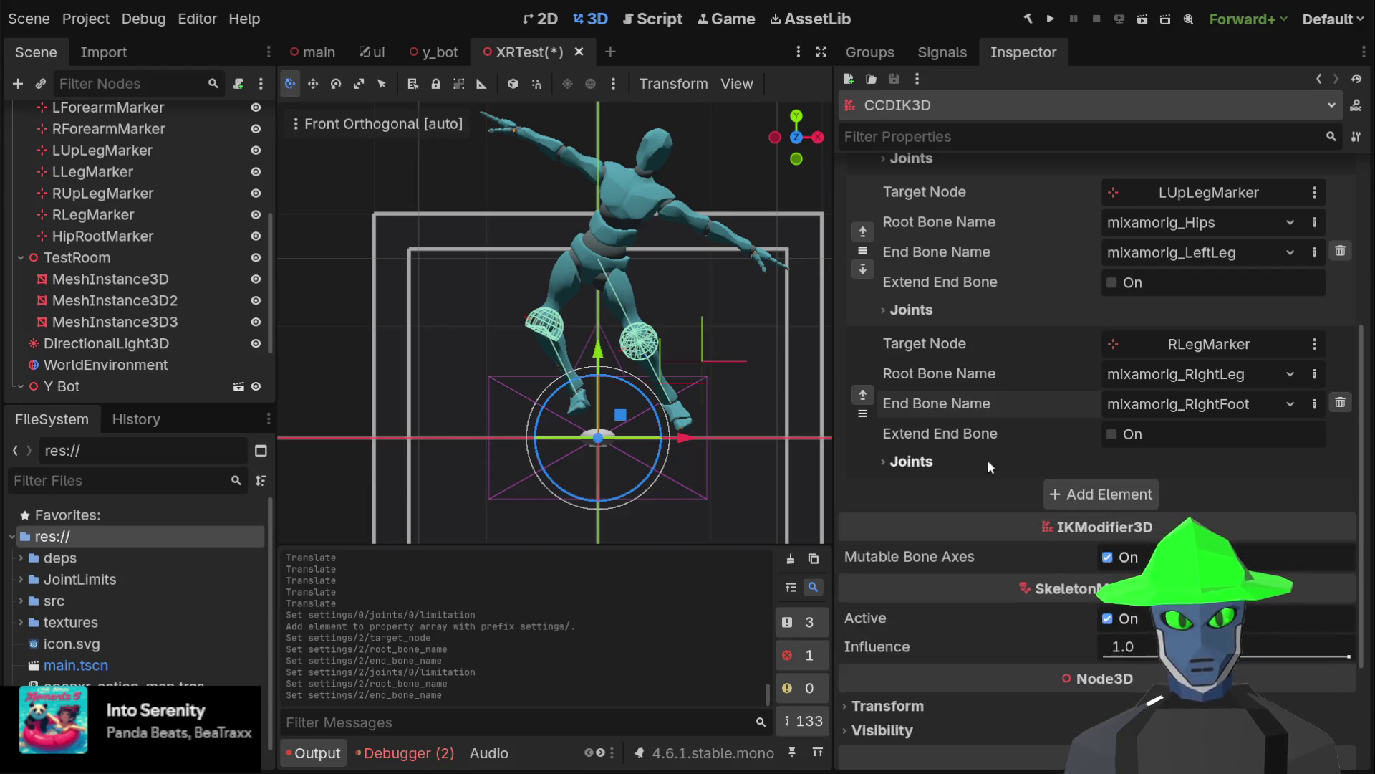
scroll(1019, 454, "up", 3)
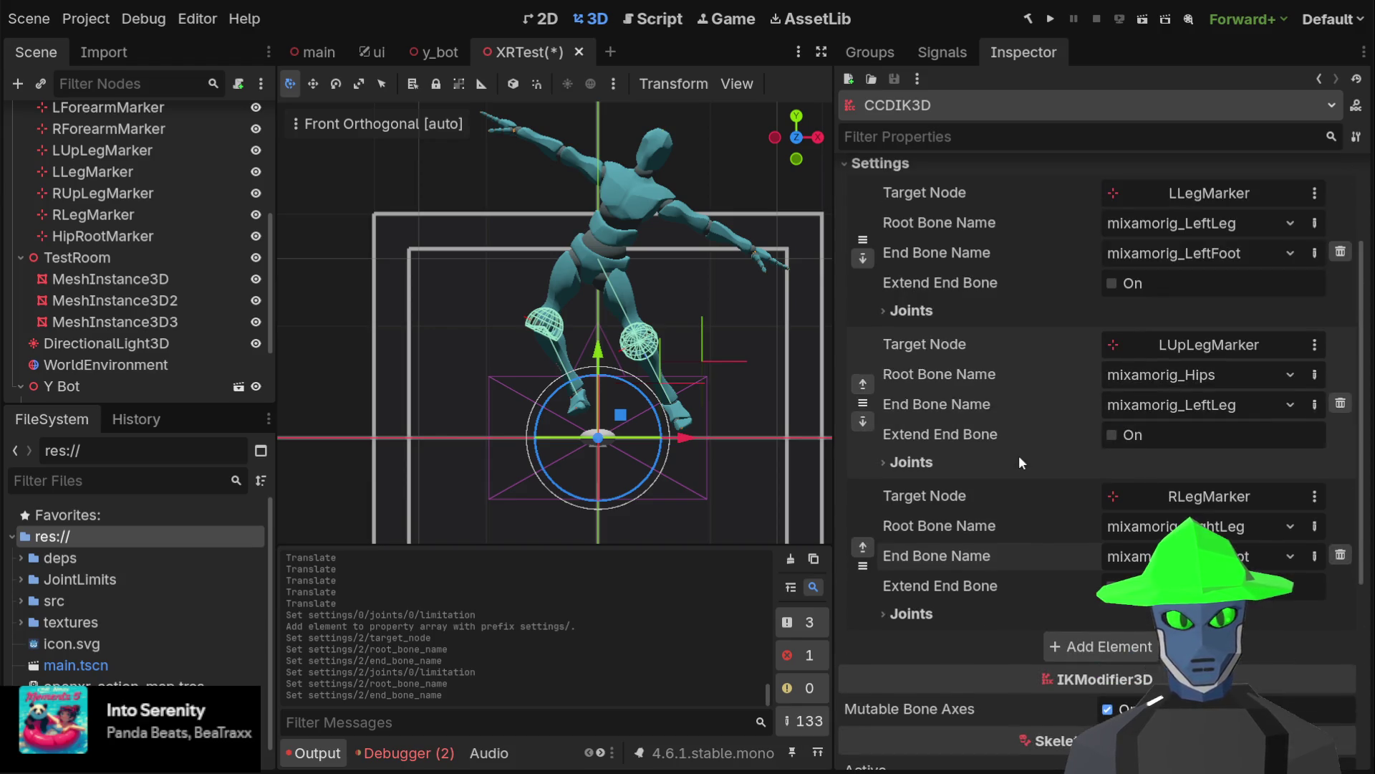
Add a fourth chain entry to CCDIK3D's settings for the right thigh
left_click(1098, 648)
scroll(1021, 523, "down", 1)
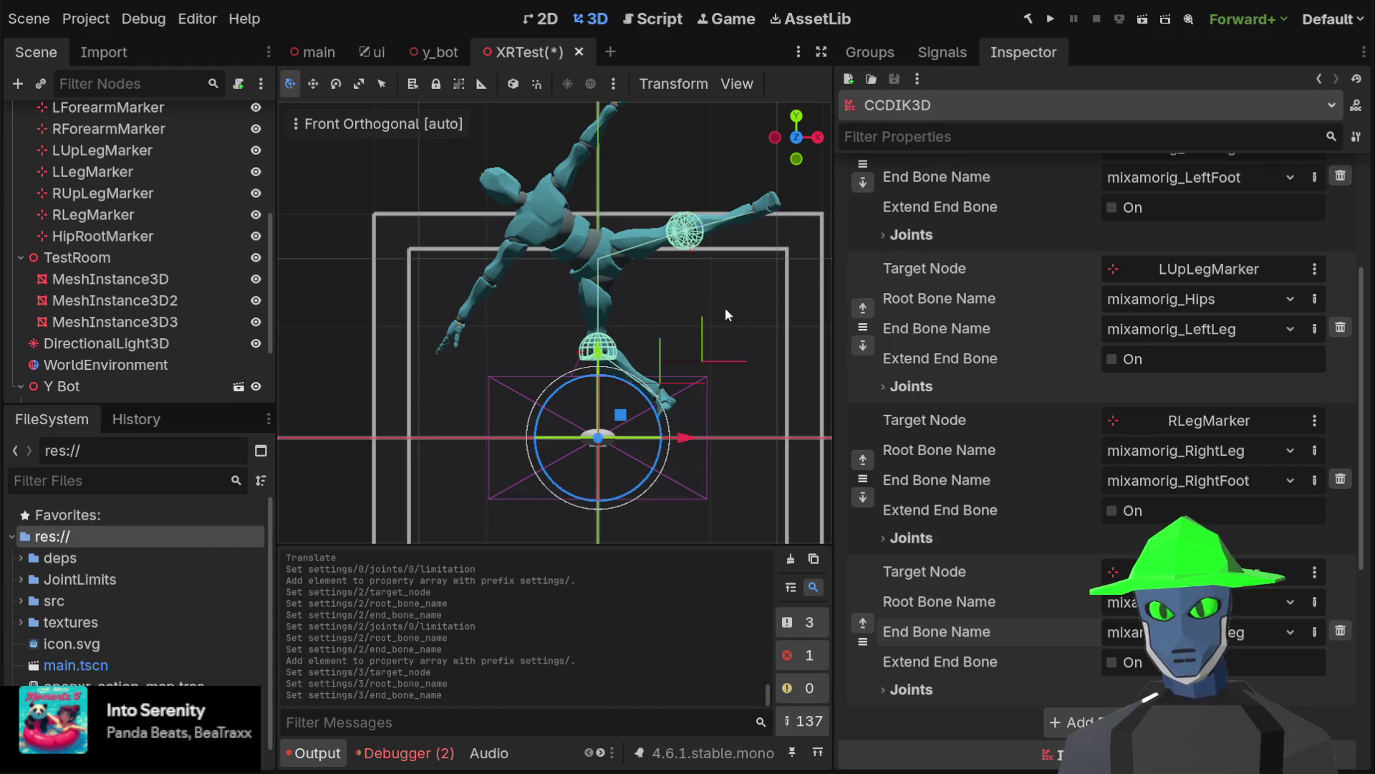
Drag RLegMarker up and to the left, then orbit to a side view to confirm the right leg follows
left_click(158, 215)
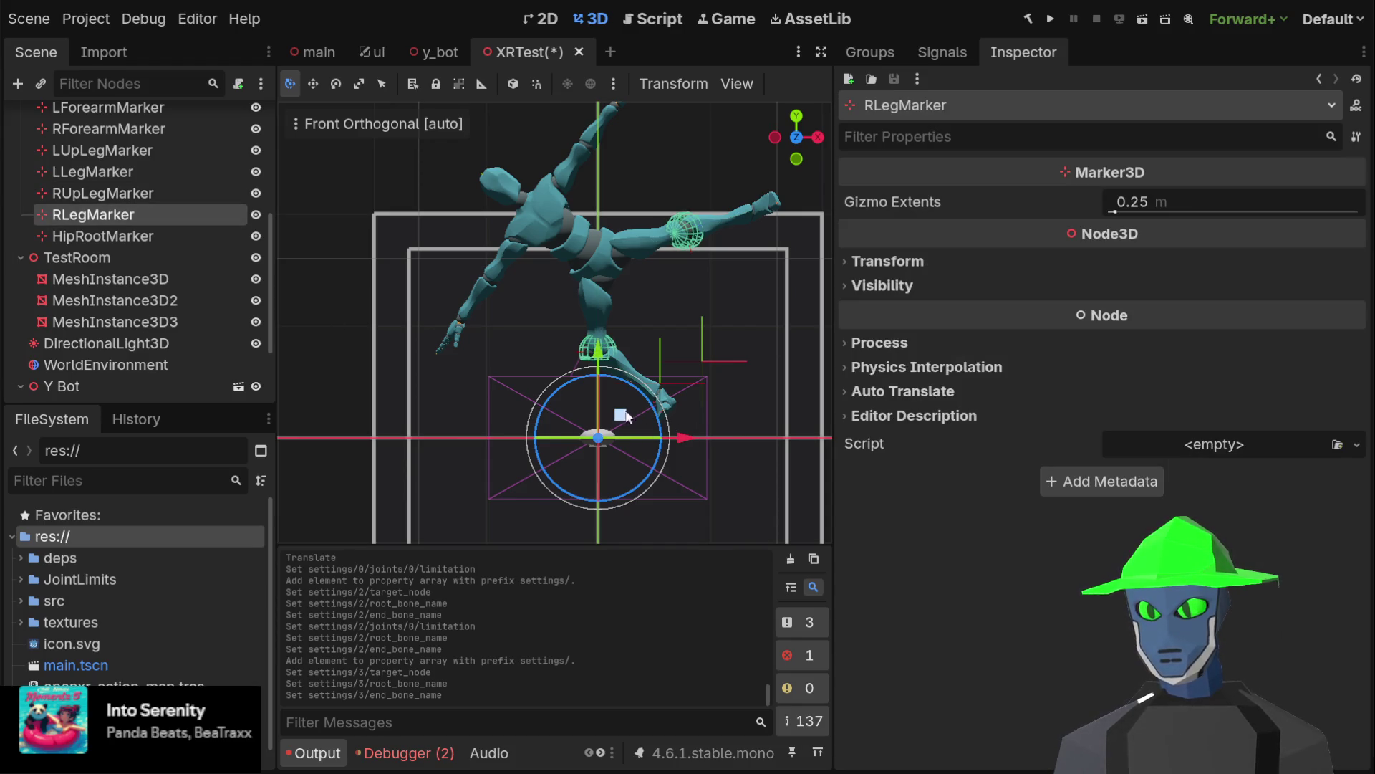
mouse_move(618, 419)
left_mouse_down()
mouse_move(563, 321)
mouse_move(580, 399)
mouse_move(549, 328)
mouse_move(555, 290)
mouse_move(543, 295)
mouse_move(577, 308)
mouse_move(575, 320)
left_mouse_up()
left_click(169, 192)
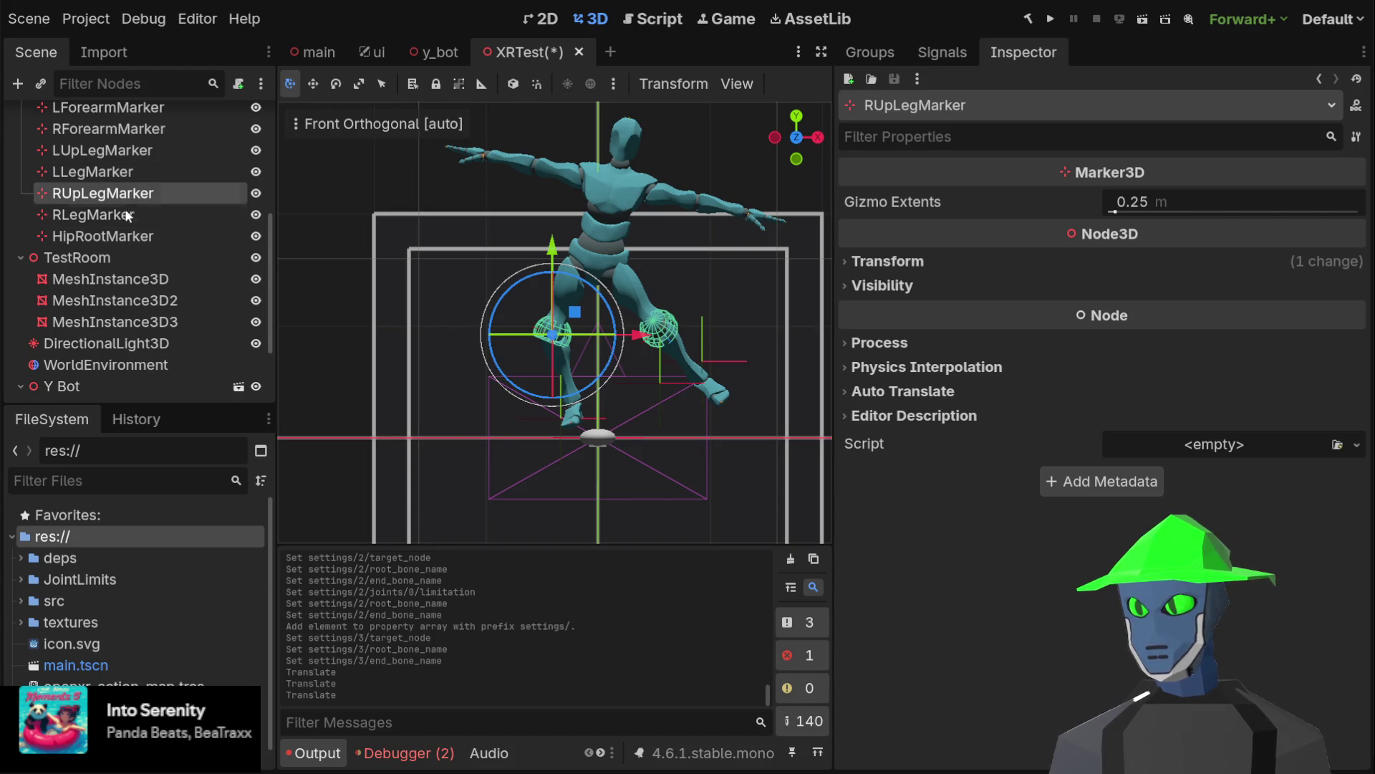
left_click(175, 215)
mouse_move(582, 396)
left_mouse_down()
mouse_move(546, 332)
mouse_move(582, 369)
mouse_move(539, 341)
mouse_move(555, 360)
left_mouse_up()
mouse_move(639, 299)
left_mouse_down()
mouse_move(576, 311)
mouse_move(404, 407)
mouse_move(478, 352)
mouse_move(387, 359)
mouse_move(510, 212)
mouse_move(474, 261)
mouse_move(510, 243)
mouse_move(522, 276)
mouse_move(437, 336)
mouse_move(365, 421)
left_mouse_up()
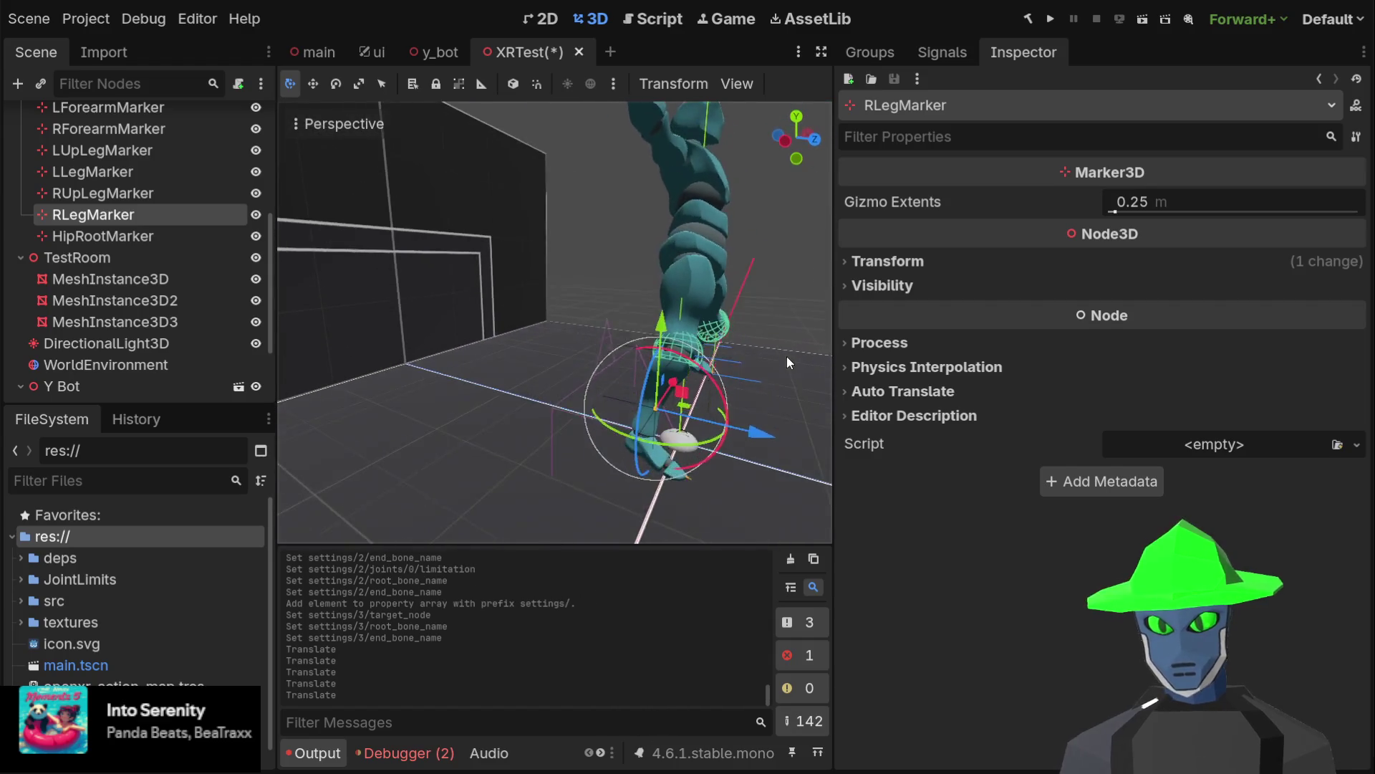
mouse_move(752, 438)
left_mouse_down()
mouse_move(608, 371)
mouse_move(708, 375)
mouse_move(895, 268)
mouse_move(650, 318)
mouse_move(740, 316)
left_mouse_up()
mouse_move(514, 274)
left_mouse_down()
mouse_move(497, 255)
mouse_move(362, 289)
mouse_move(368, 318)
mouse_move(433, 260)
mouse_move(339, 281)
mouse_move(489, 243)
mouse_move(630, 262)
left_mouse_up()
left_click(123, 236)
left_click(152, 210)
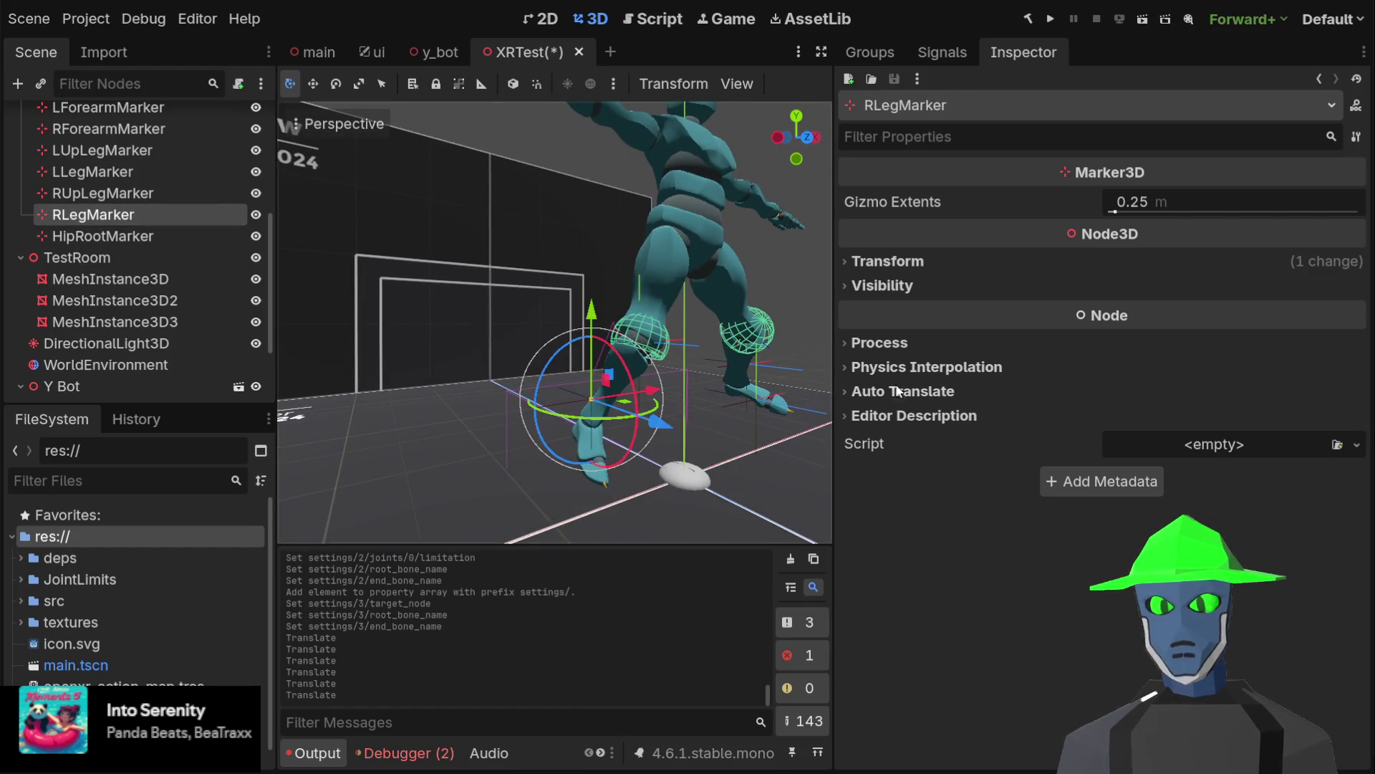
scroll(136, 351, "down", 3)
In CCDIK3D's right leg chain, restrict the knee joint's rotation axis to X
left_click(139, 360)
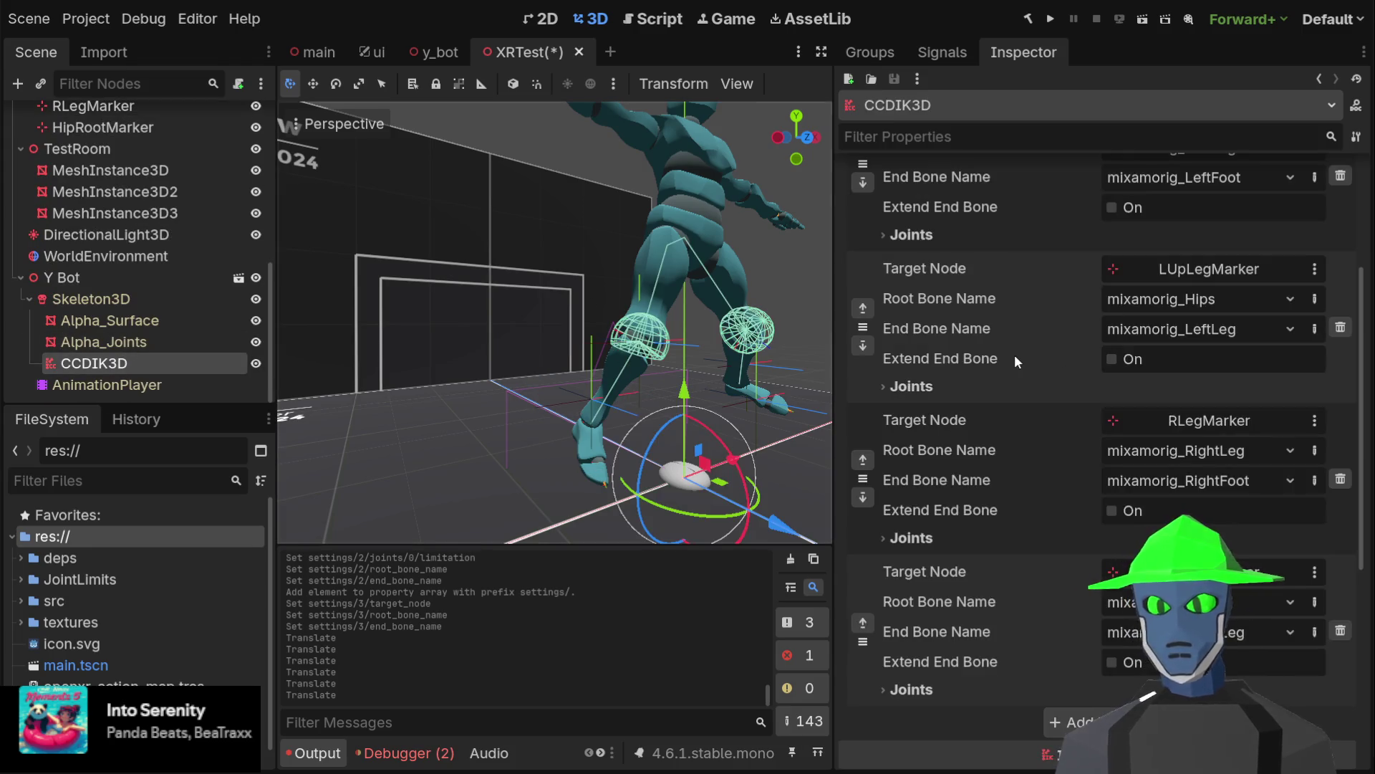
left_click(929, 536)
scroll(1265, 433, "down", 3)
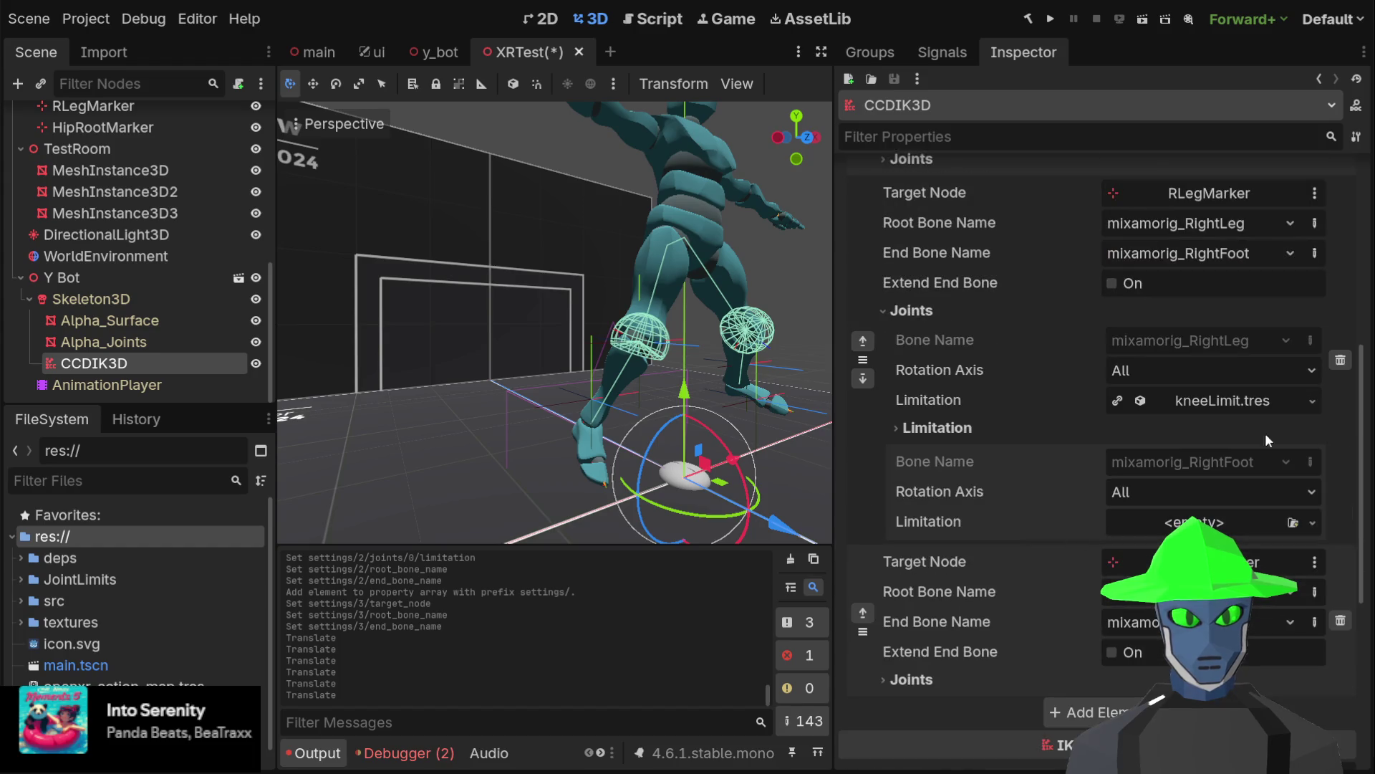
left_click(1193, 369)
left_click(1162, 397)
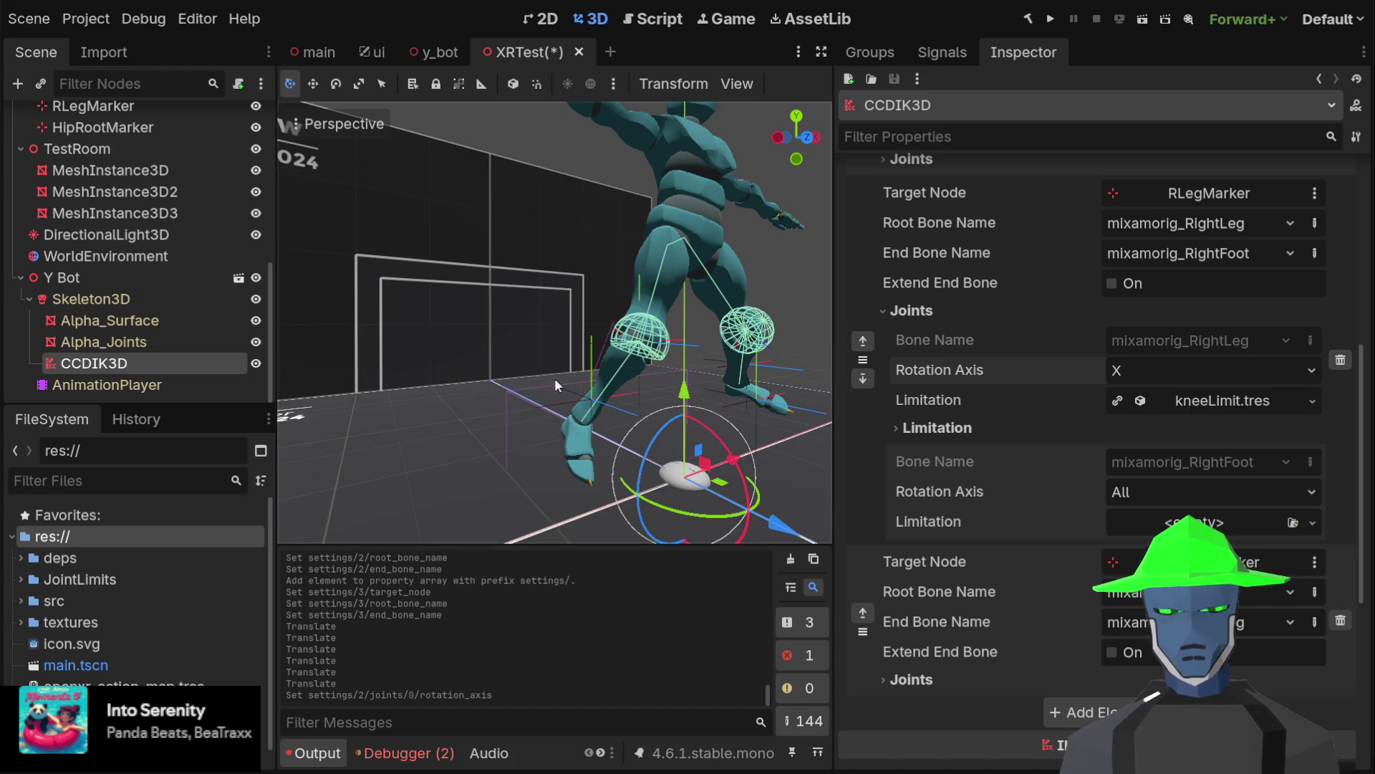
scroll(161, 178, "up", 3)
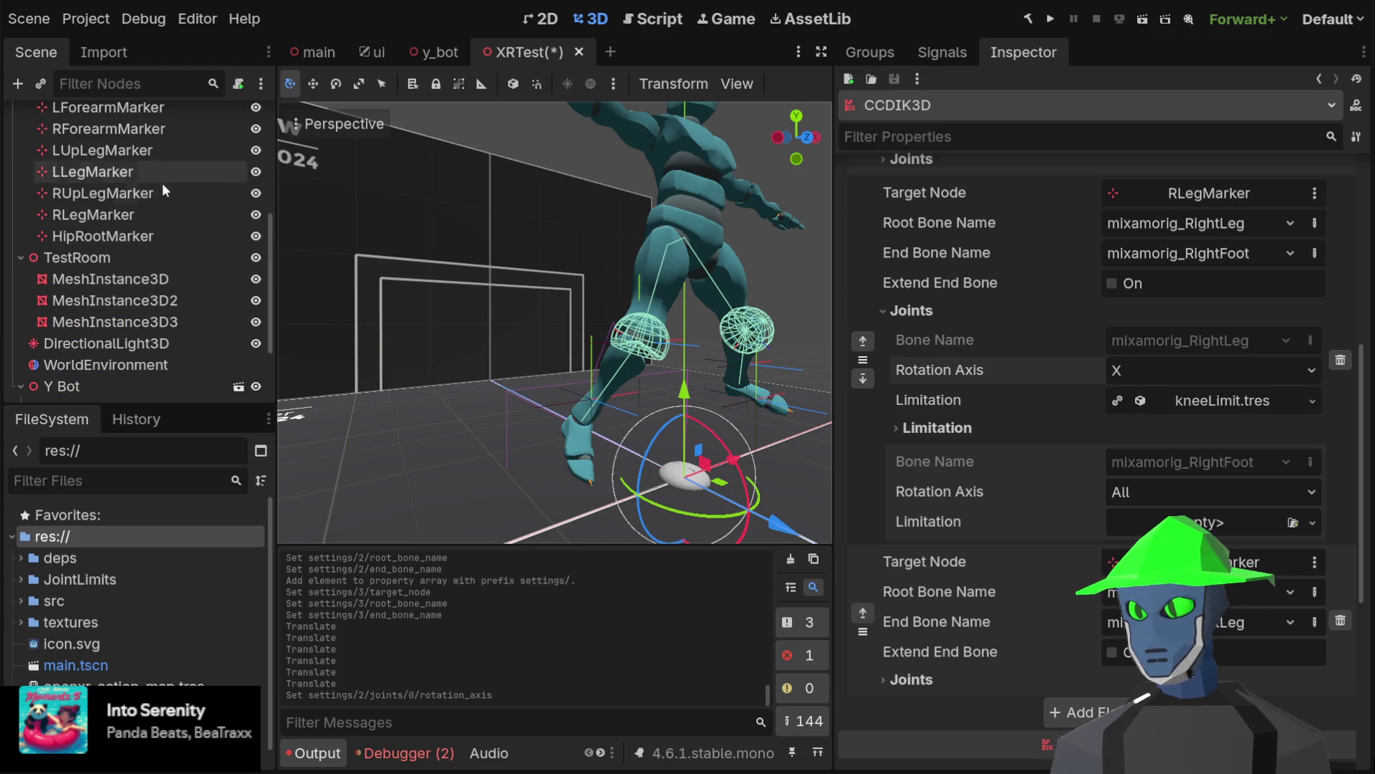
Drag RLegMarker forward to test the right knee
left_click(162, 212)
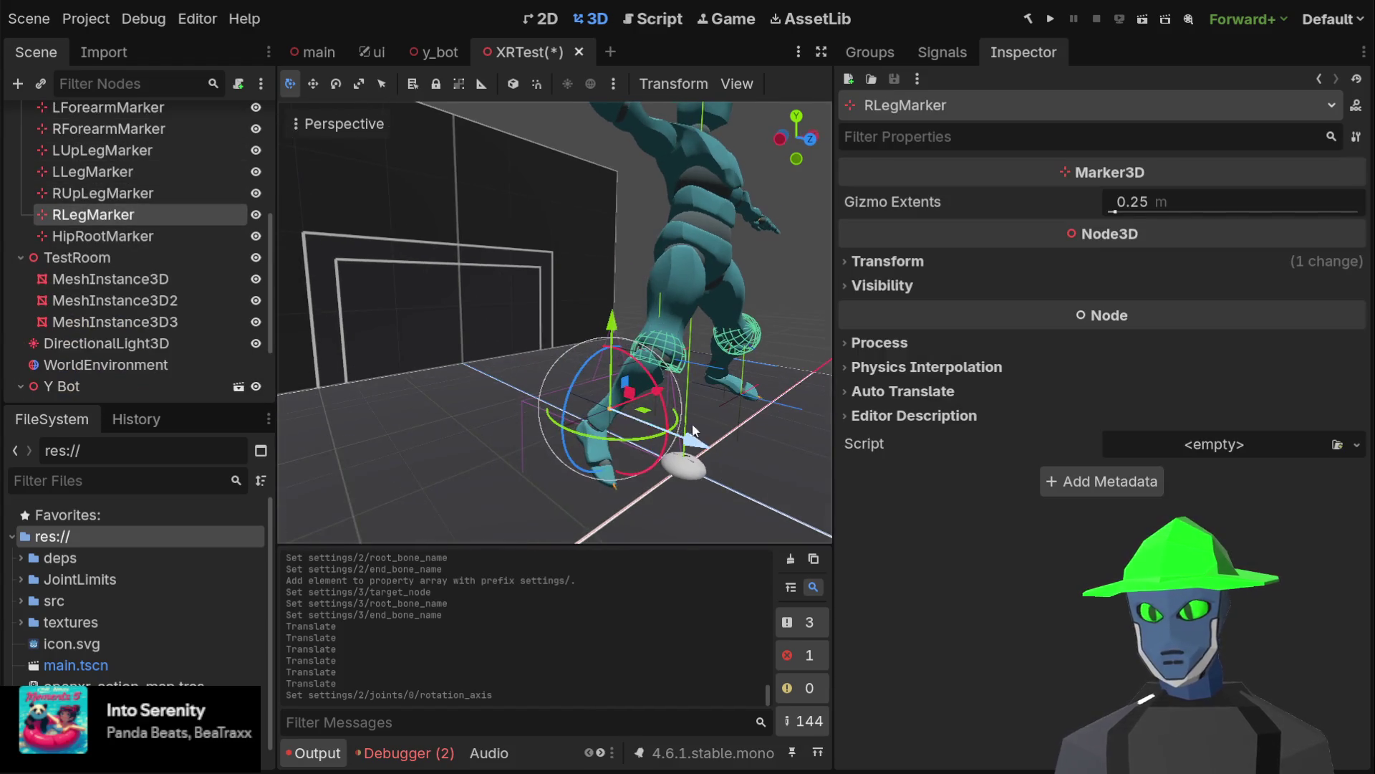
mouse_move(669, 433)
left_mouse_down()
mouse_move(558, 405)
mouse_move(844, 432)
mouse_move(874, 420)
mouse_move(950, 242)
mouse_move(602, 387)
mouse_move(669, 388)
left_mouse_up()
scroll(144, 362, "down", 3)
Clear the right knee joint's kneeLimit.tres limitation to empty, then view the legs from behind
left_click(94, 363)
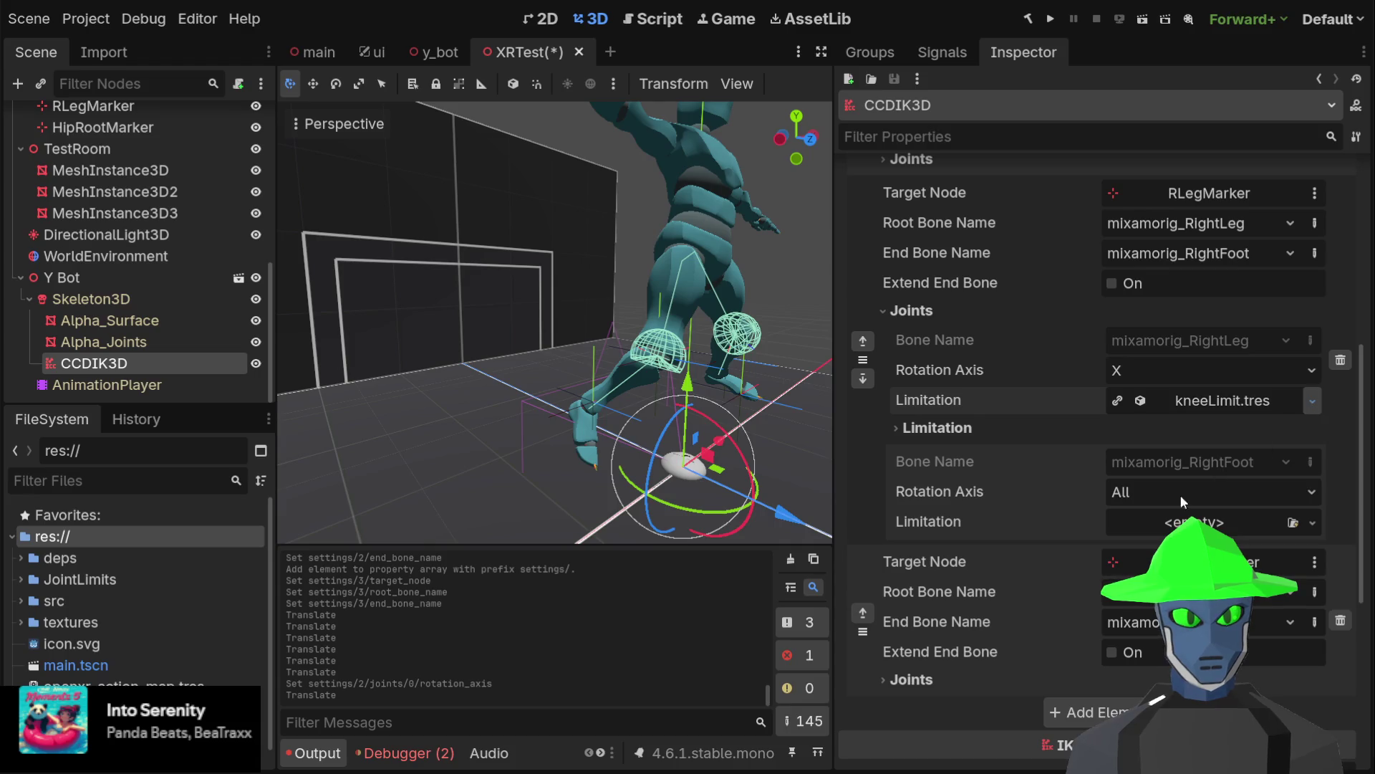
left_click(1151, 434)
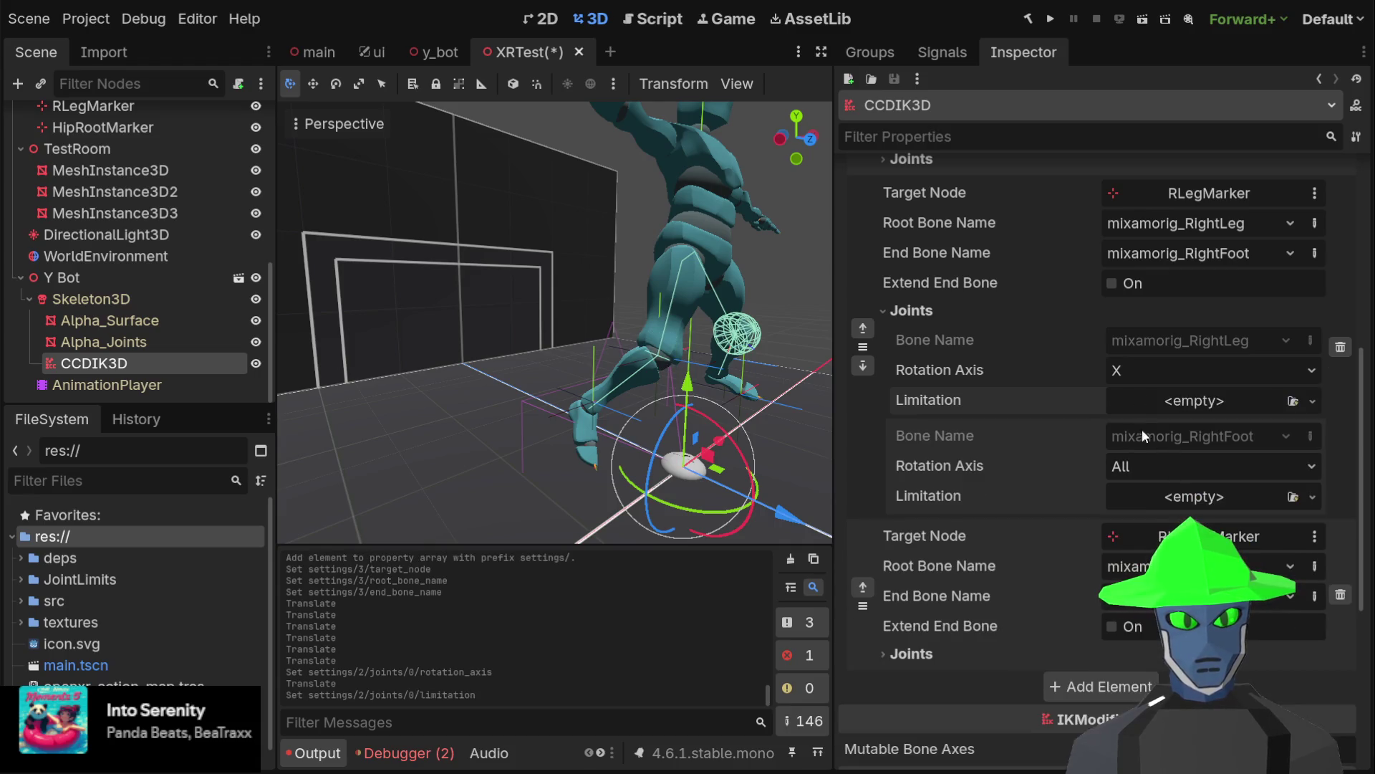
scroll(1068, 406, "up", 3)
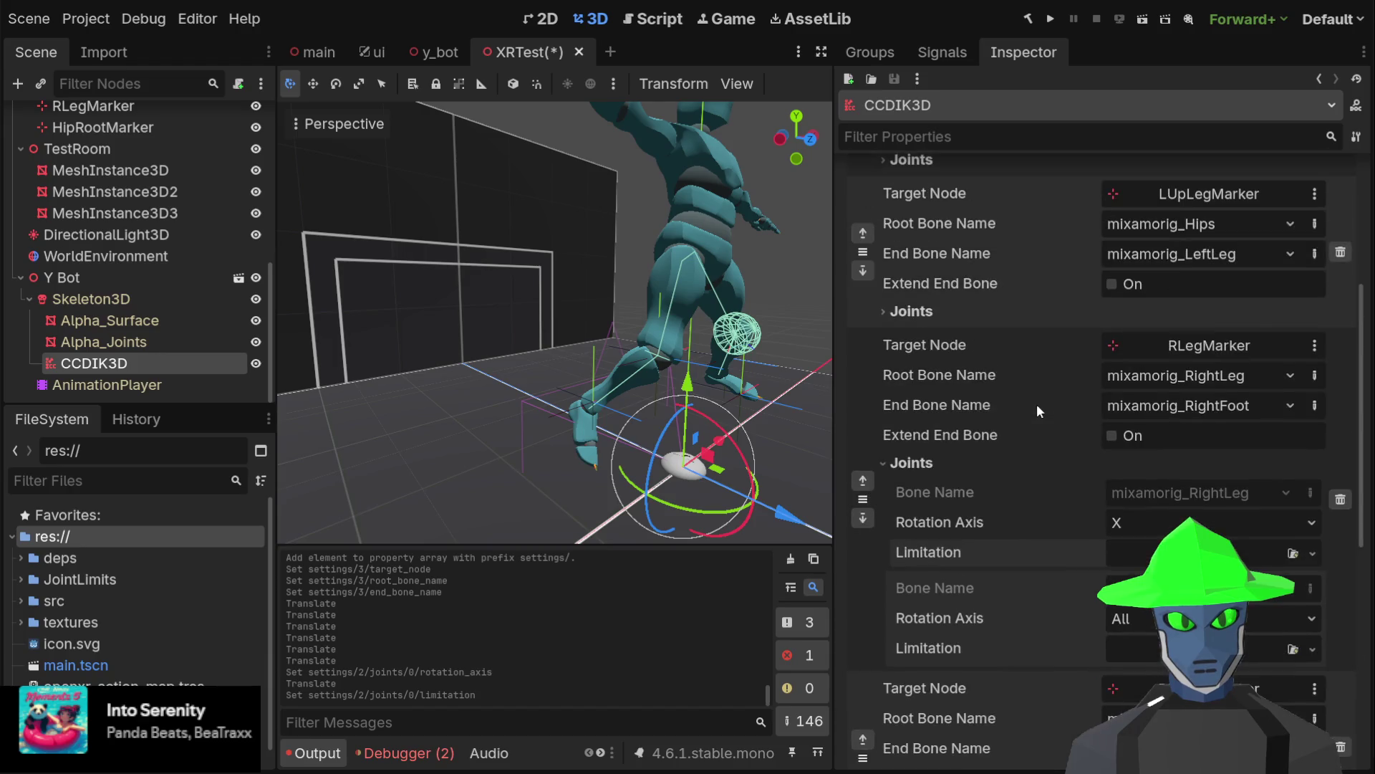
mouse_move(569, 355)
left_mouse_down()
mouse_move(444, 354)
mouse_move(557, 384)
left_mouse_up()
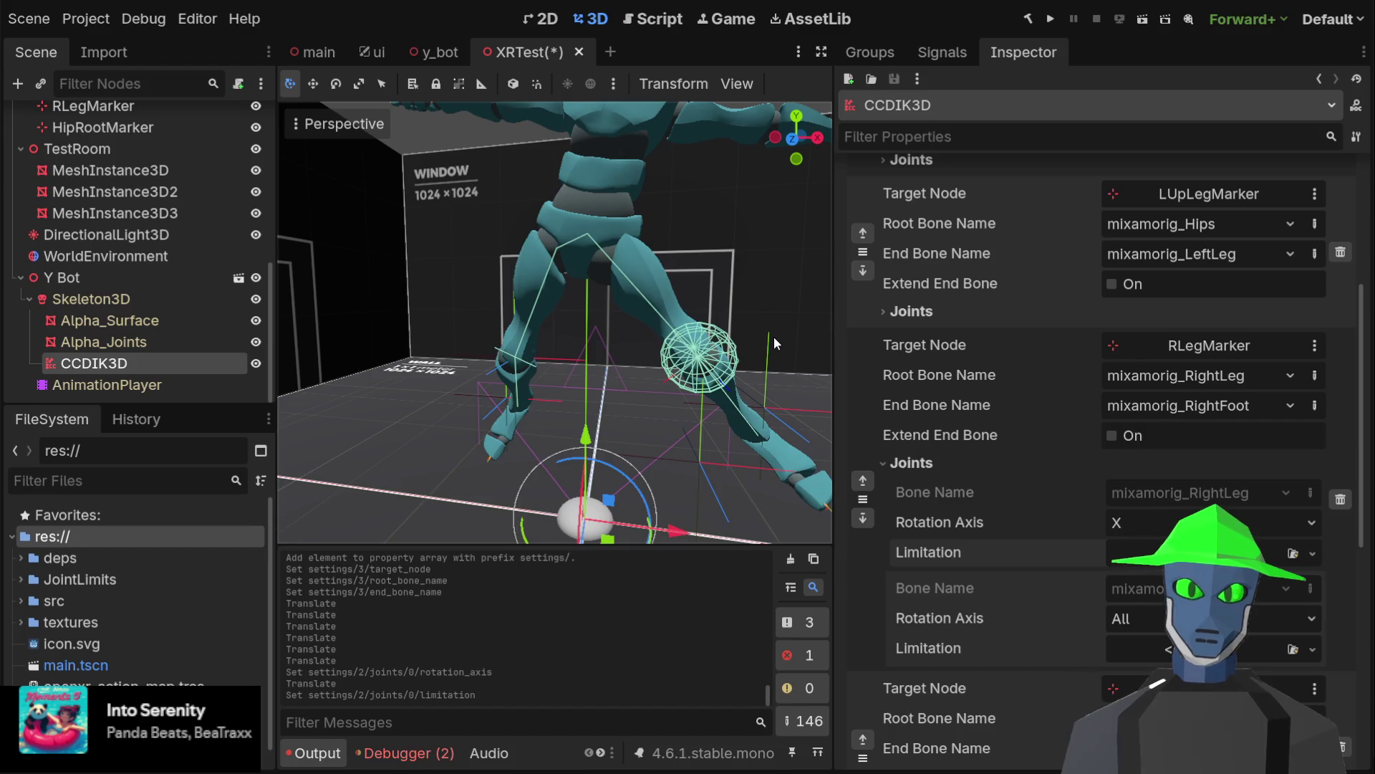
Expand the left leg chain's joints to review its 135° kneeLimit.tres limitation
left_click(940, 307)
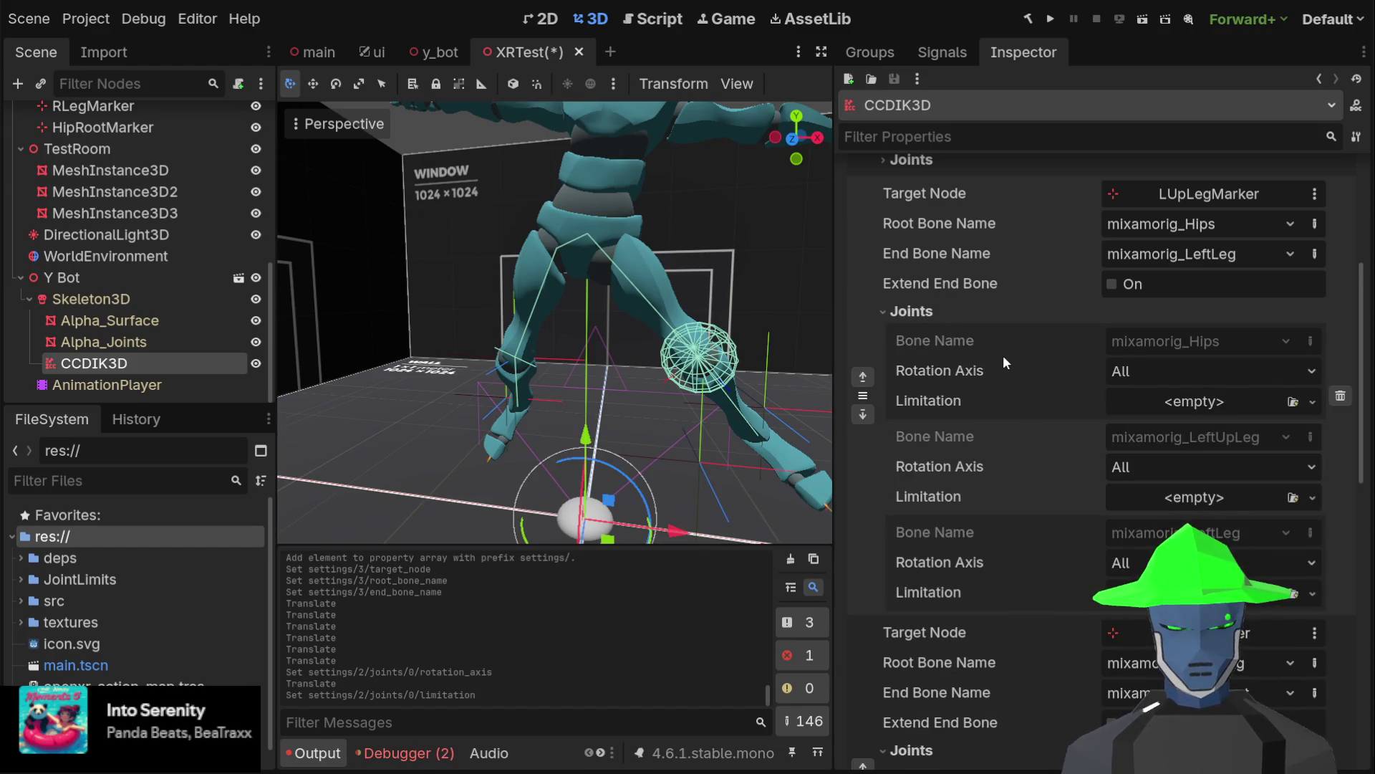
left_click(939, 309)
scroll(1014, 351, "up", 4)
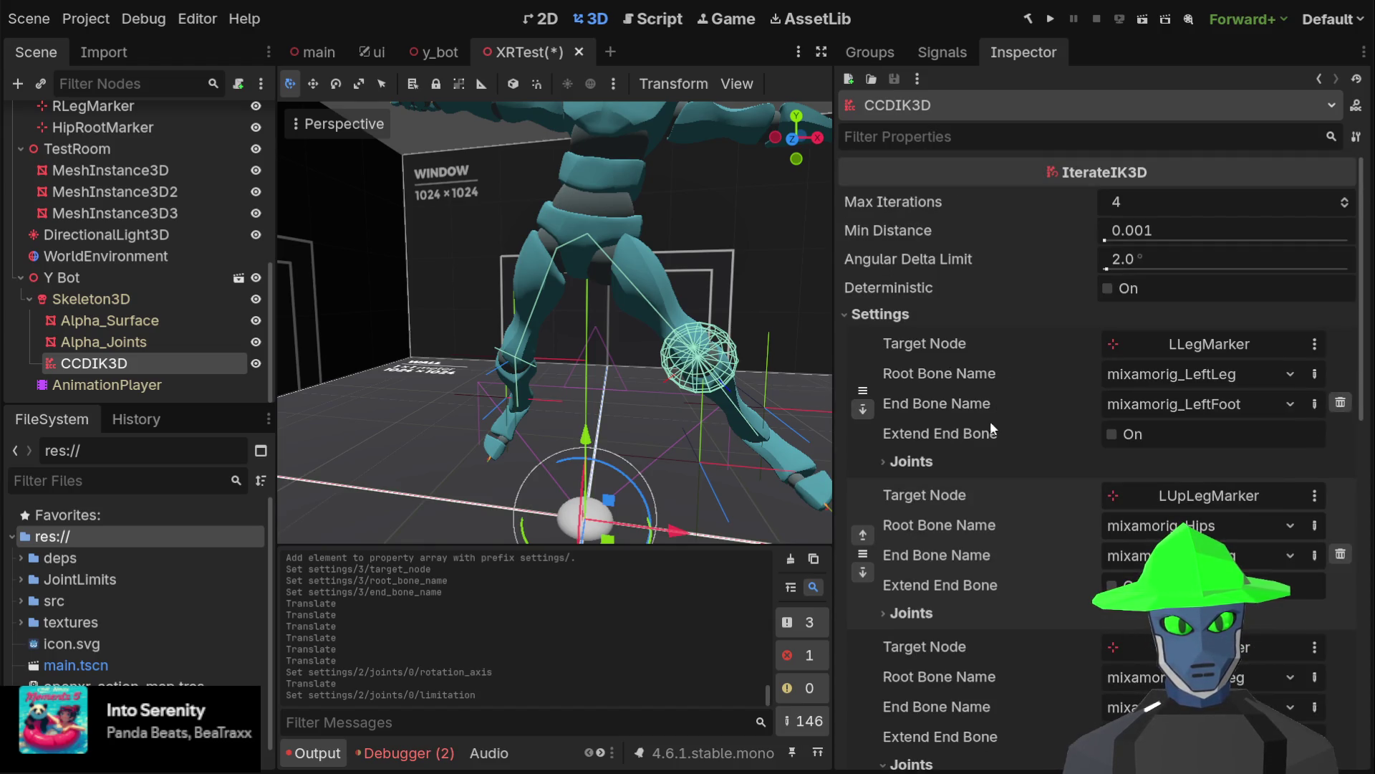
left_click(926, 462)
scroll(1203, 397, "down", 4)
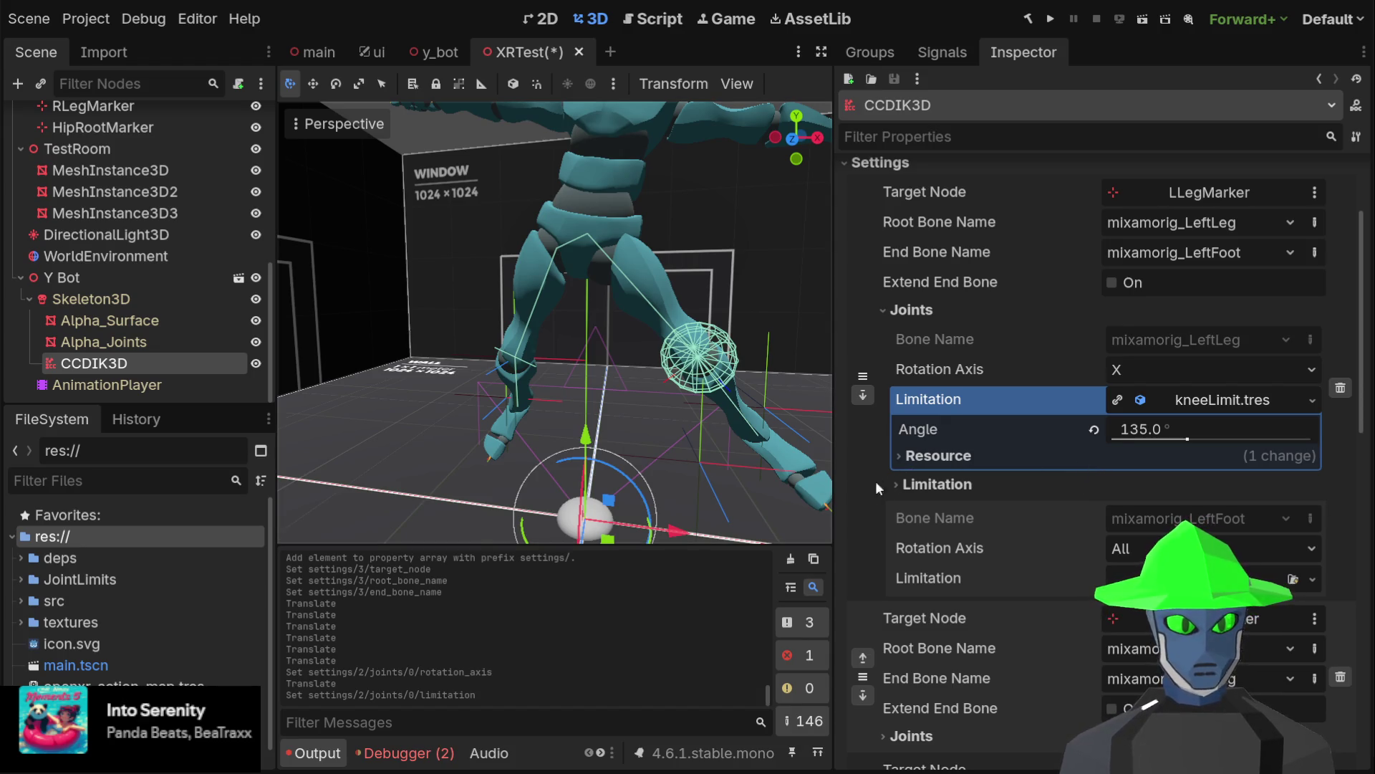
scroll(1044, 458, "down", 5)
scroll(1046, 464, "down", 3)
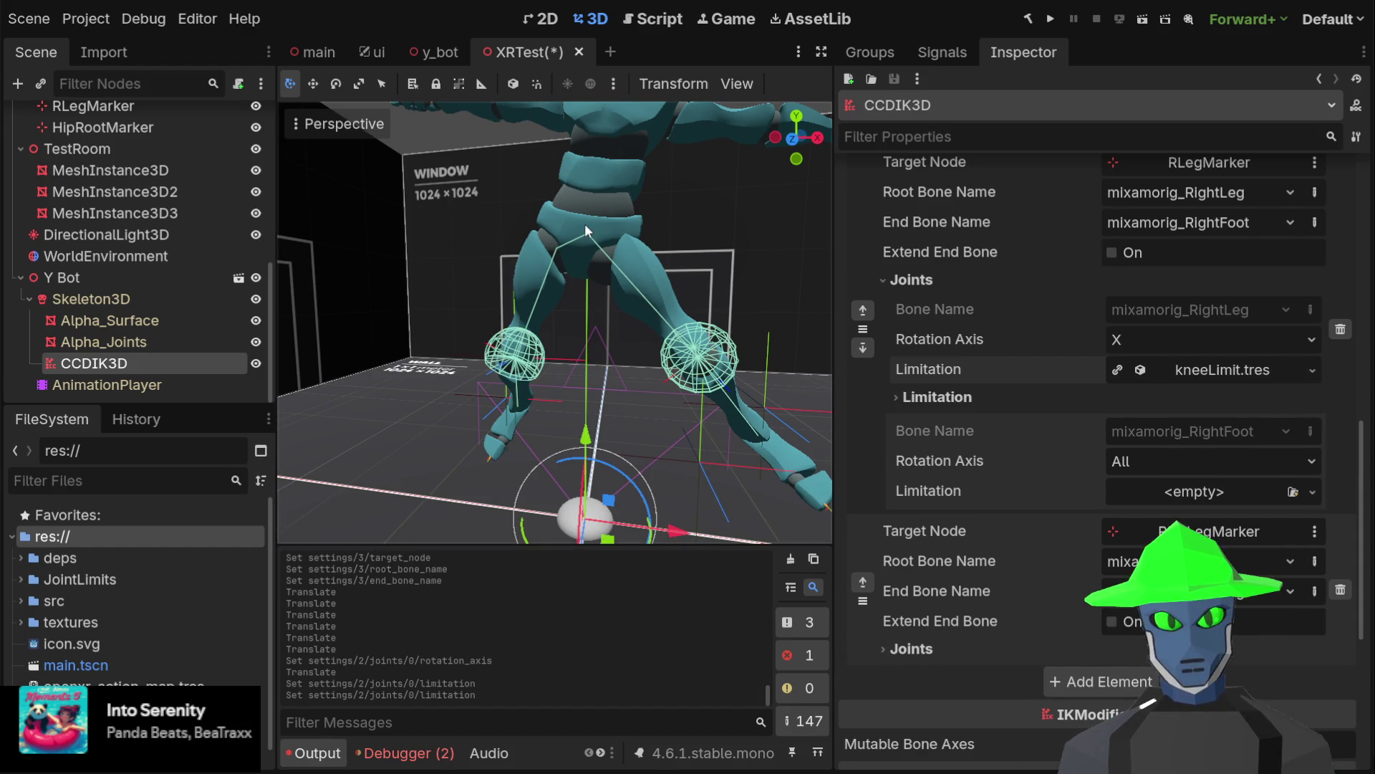
Set the right knee's kneeLimit.tres rotation offset X to -0.6
left_click(1150, 376)
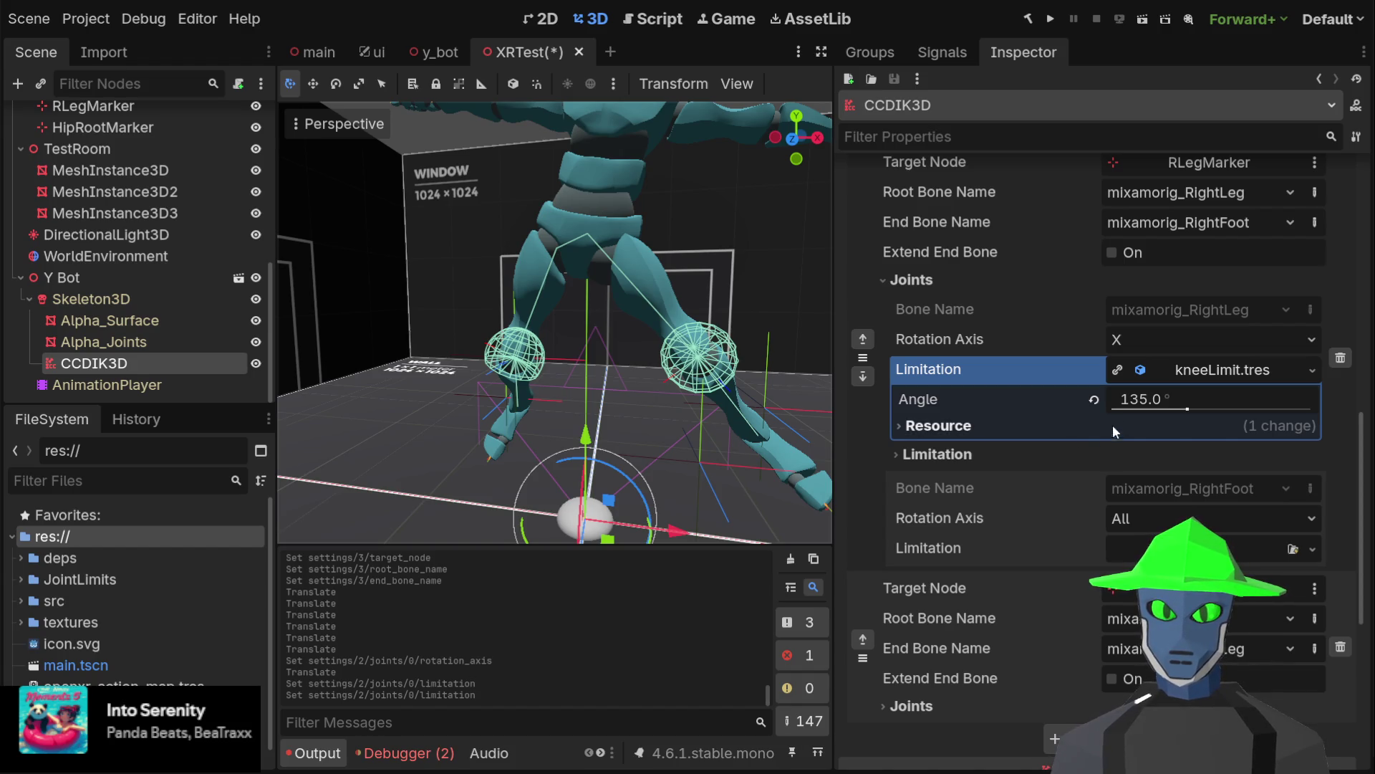
left_click(972, 433)
left_click(975, 429)
left_click(930, 458)
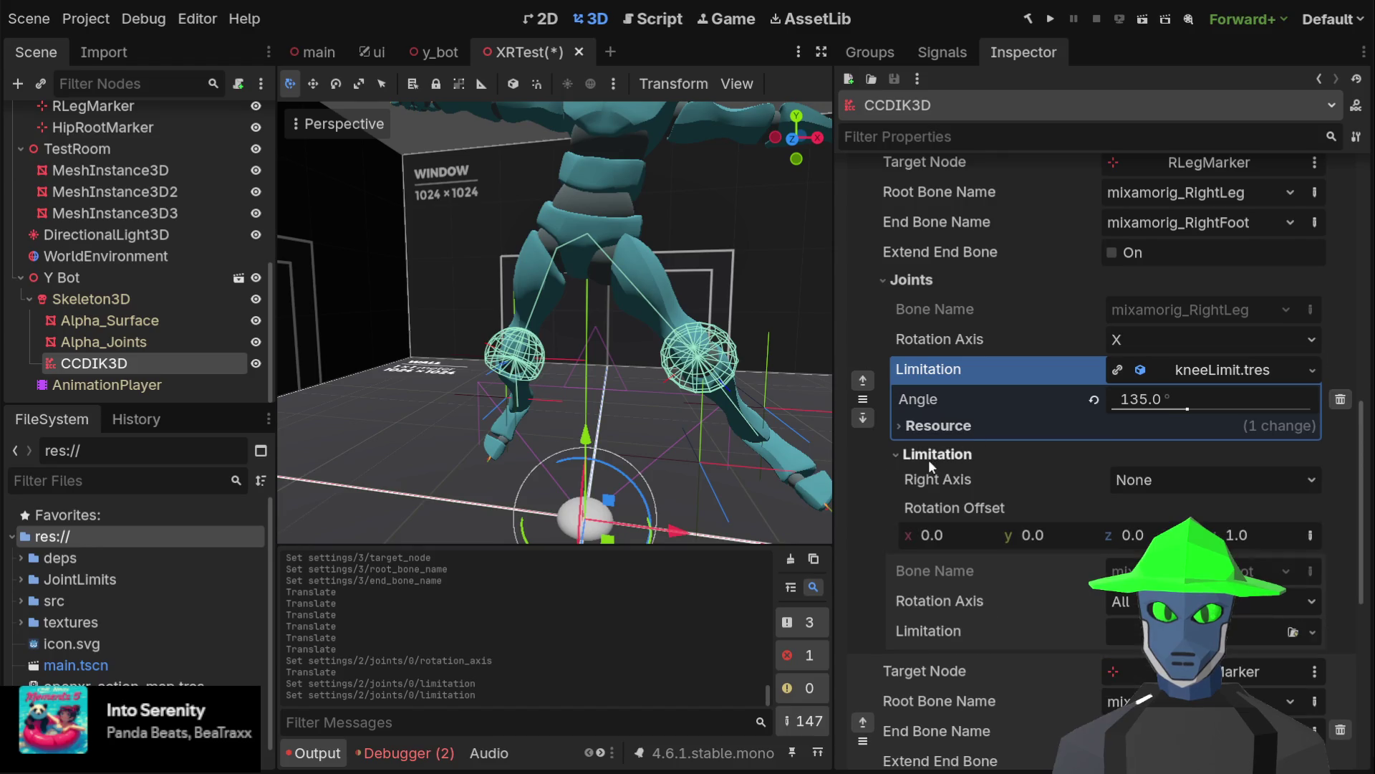
left_click(943, 538)
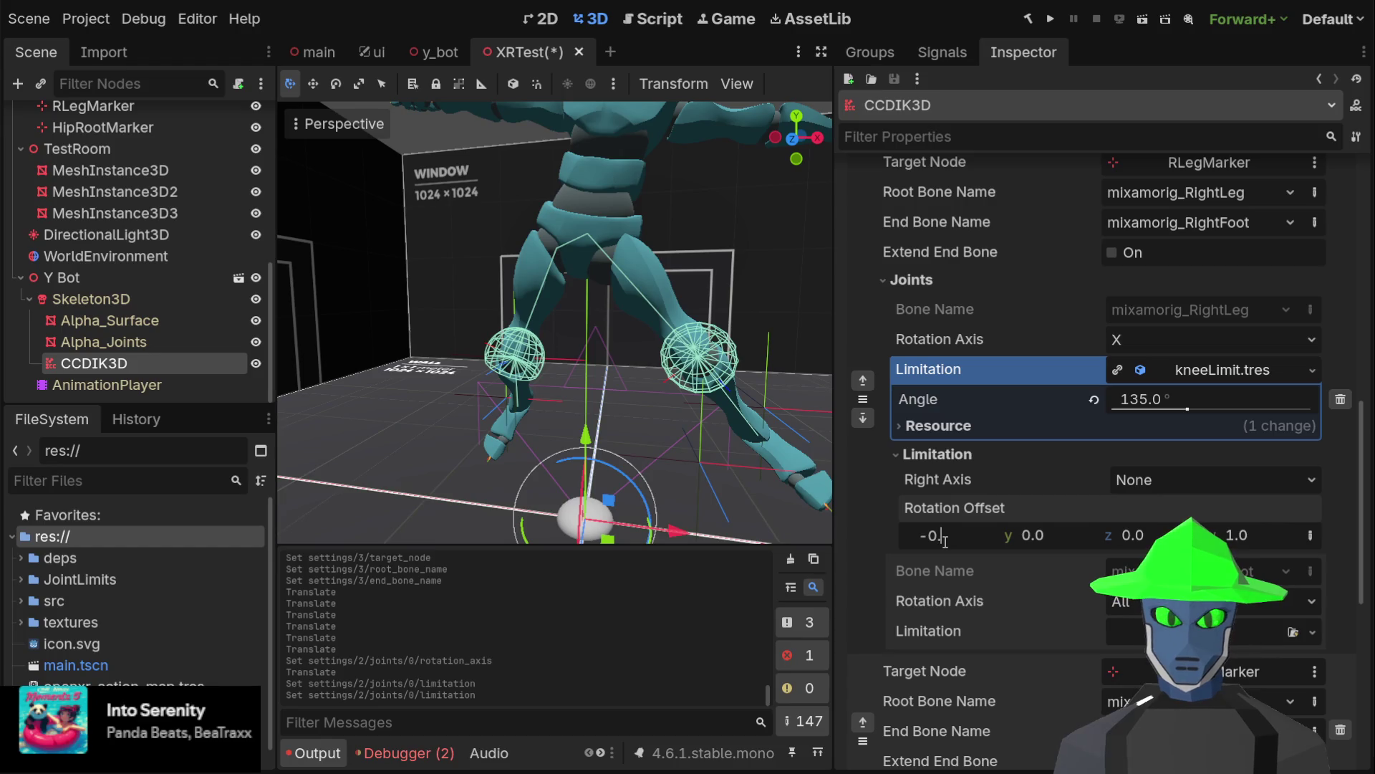
type("6")
key("Return")
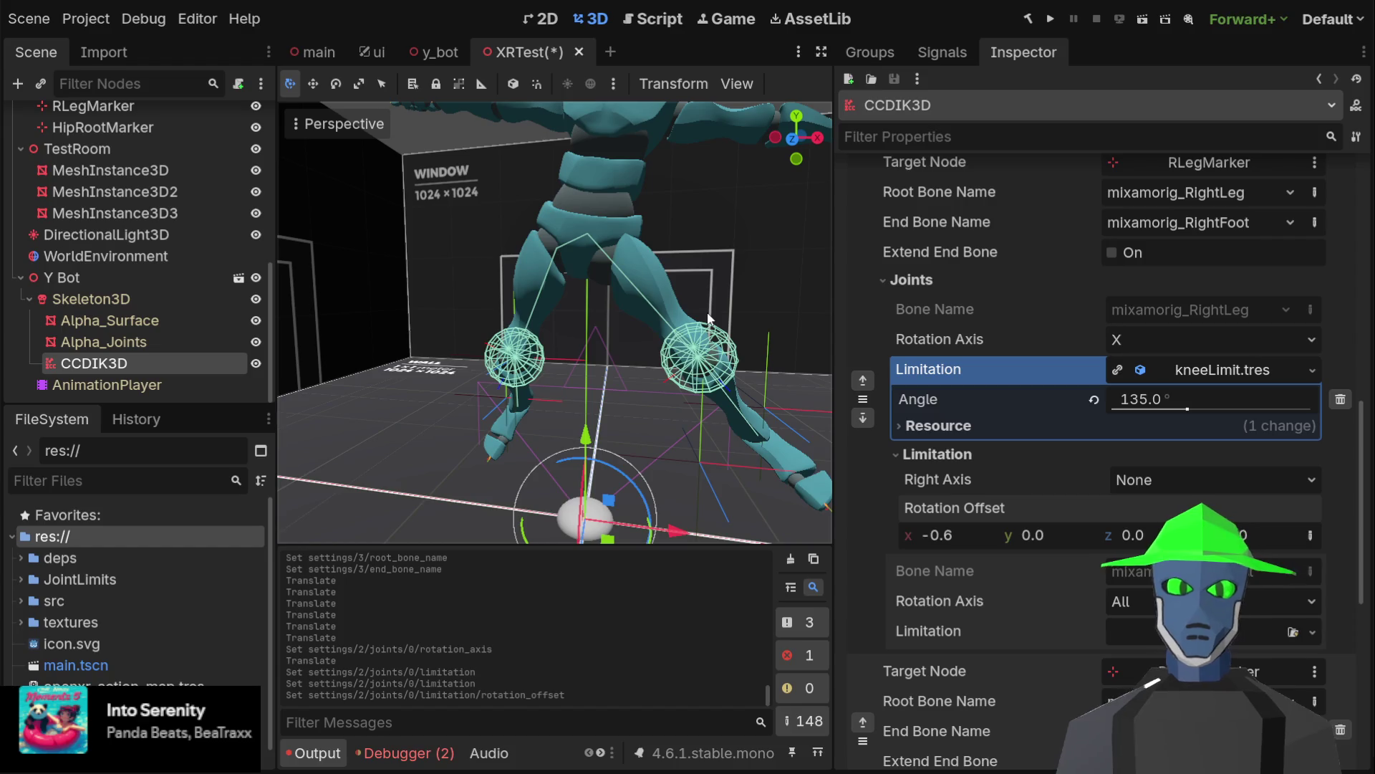
mouse_move(648, 273)
left_mouse_down()
mouse_move(642, 308)
mouse_move(823, 322)
mouse_move(771, 326)
mouse_move(716, 293)
left_mouse_up()
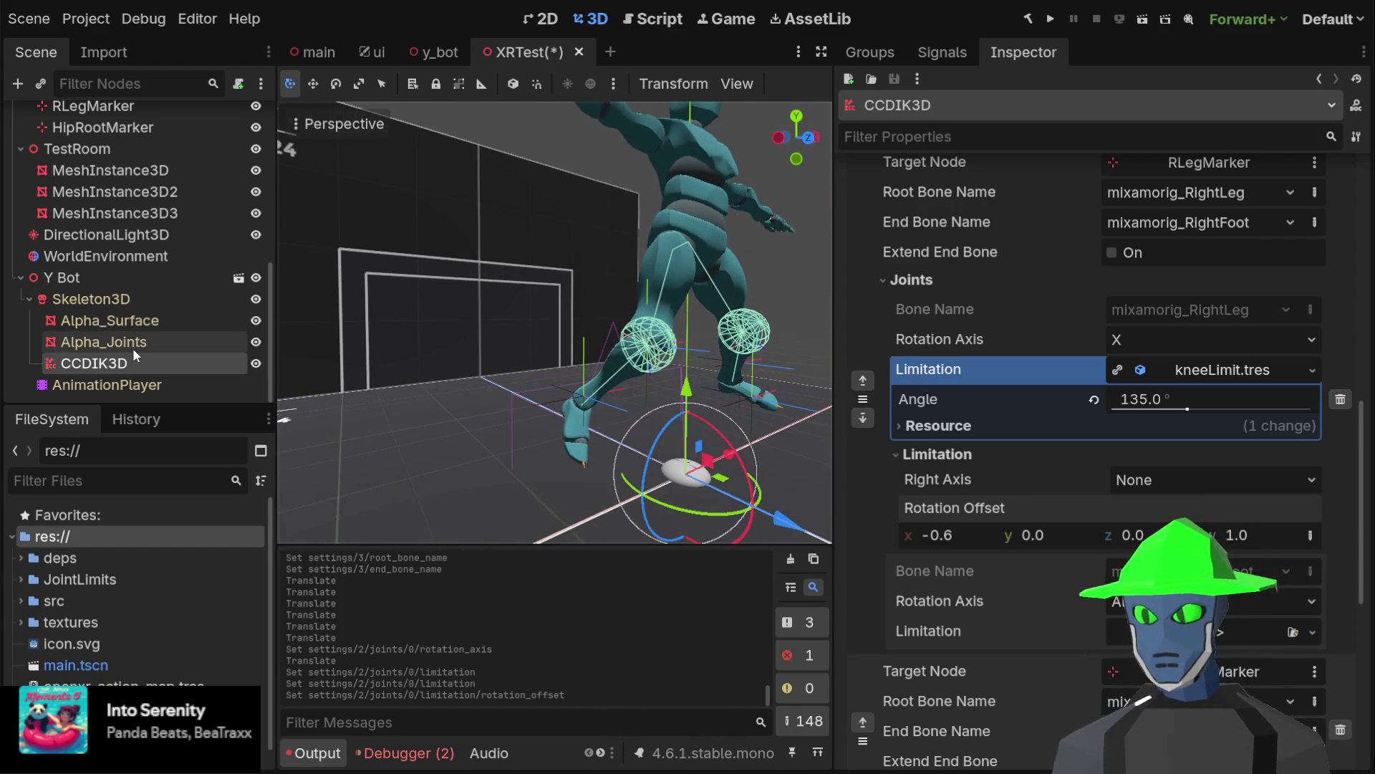
scroll(123, 125, "up", 1)
Drag RLegMarker and RUpLegMarker to test the right knee bend and hip
left_click(123, 143)
mouse_move(646, 423)
left_mouse_down()
mouse_move(741, 406)
mouse_move(636, 406)
mouse_move(372, 293)
mouse_move(501, 325)
mouse_move(501, 358)
mouse_move(635, 394)
mouse_move(404, 343)
left_mouse_up()
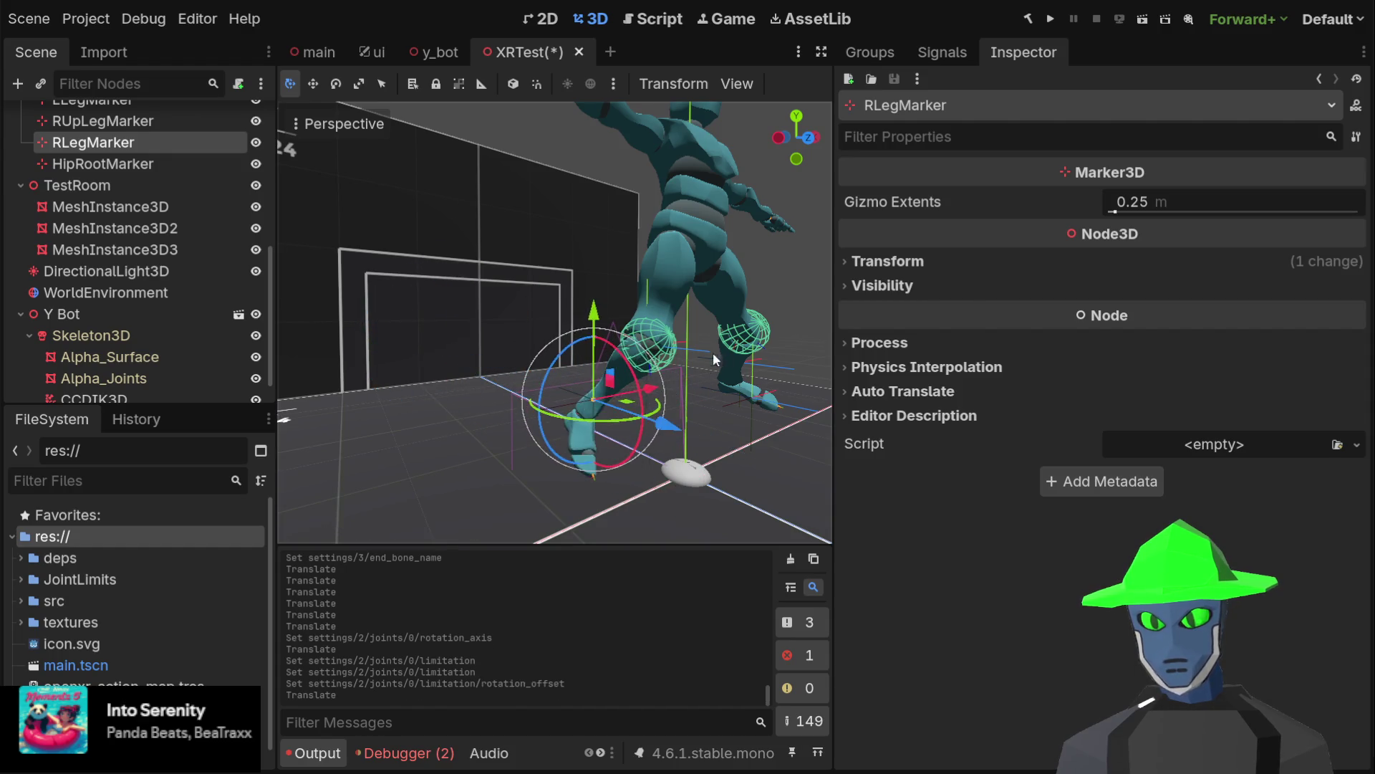
scroll(620, 360, "up", 2)
left_click_drag(558, 373, 536, 387)
left_click(93, 121)
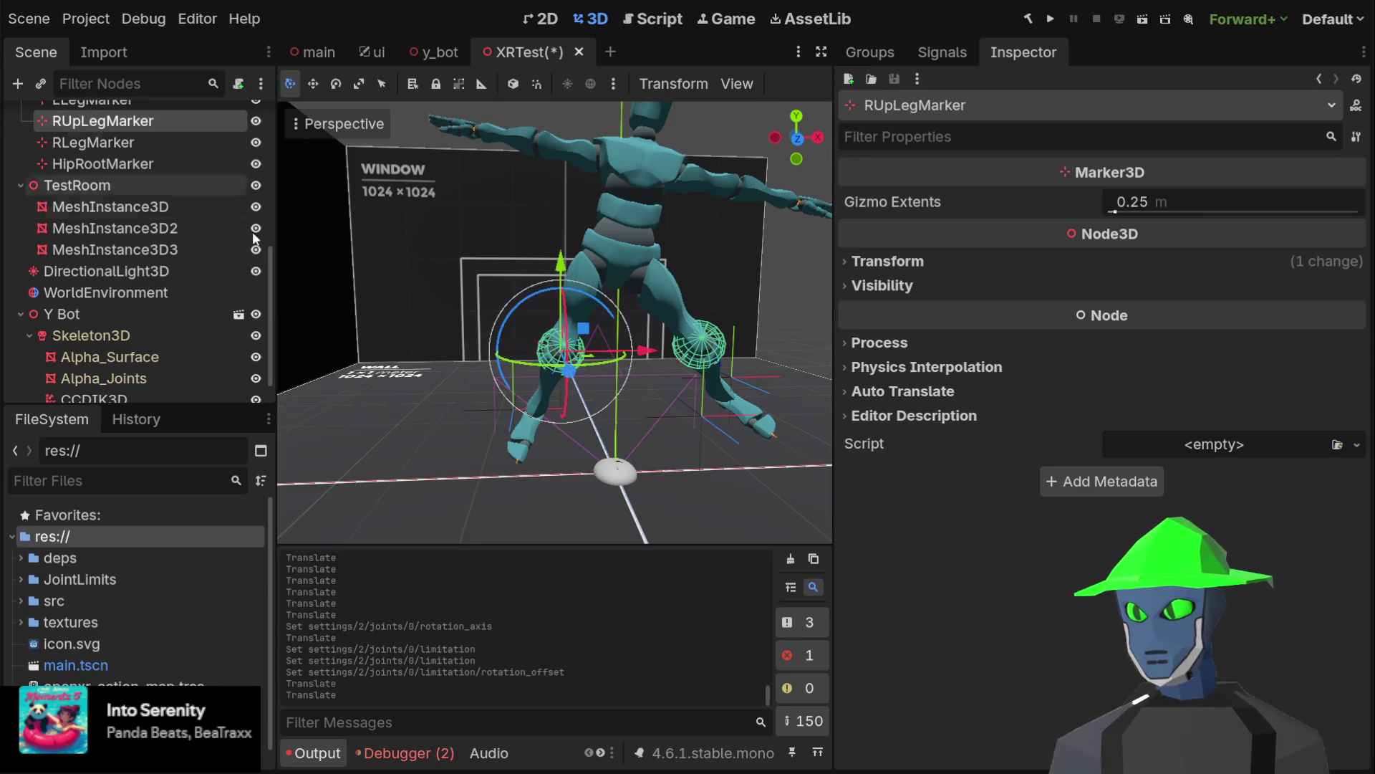
mouse_move(587, 334)
left_mouse_down()
mouse_move(602, 337)
mouse_move(556, 346)
mouse_move(621, 318)
mouse_move(569, 338)
left_mouse_up()
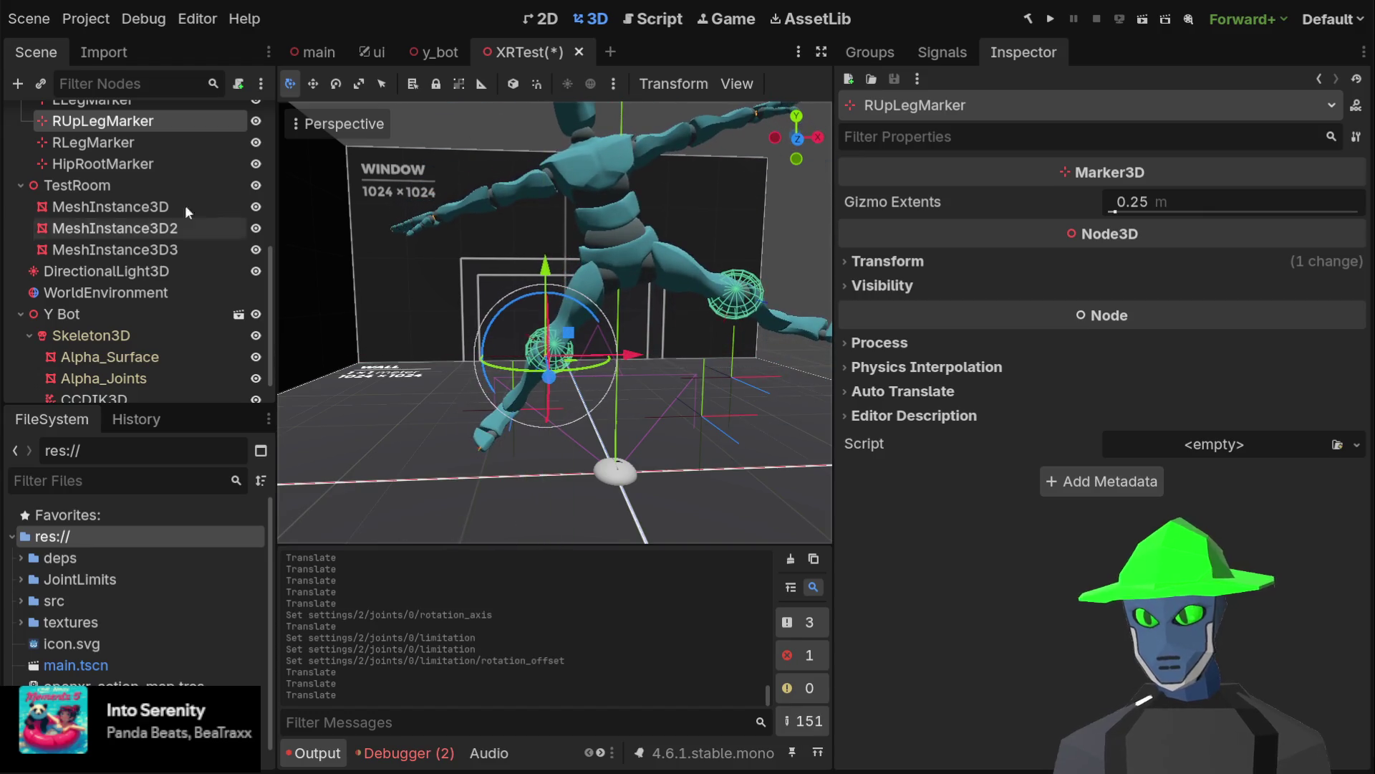
scroll(151, 172, "up", 2)
Move LLegMarker and LUpLegMarker, checking the left leg in the right side view
left_click(162, 135)
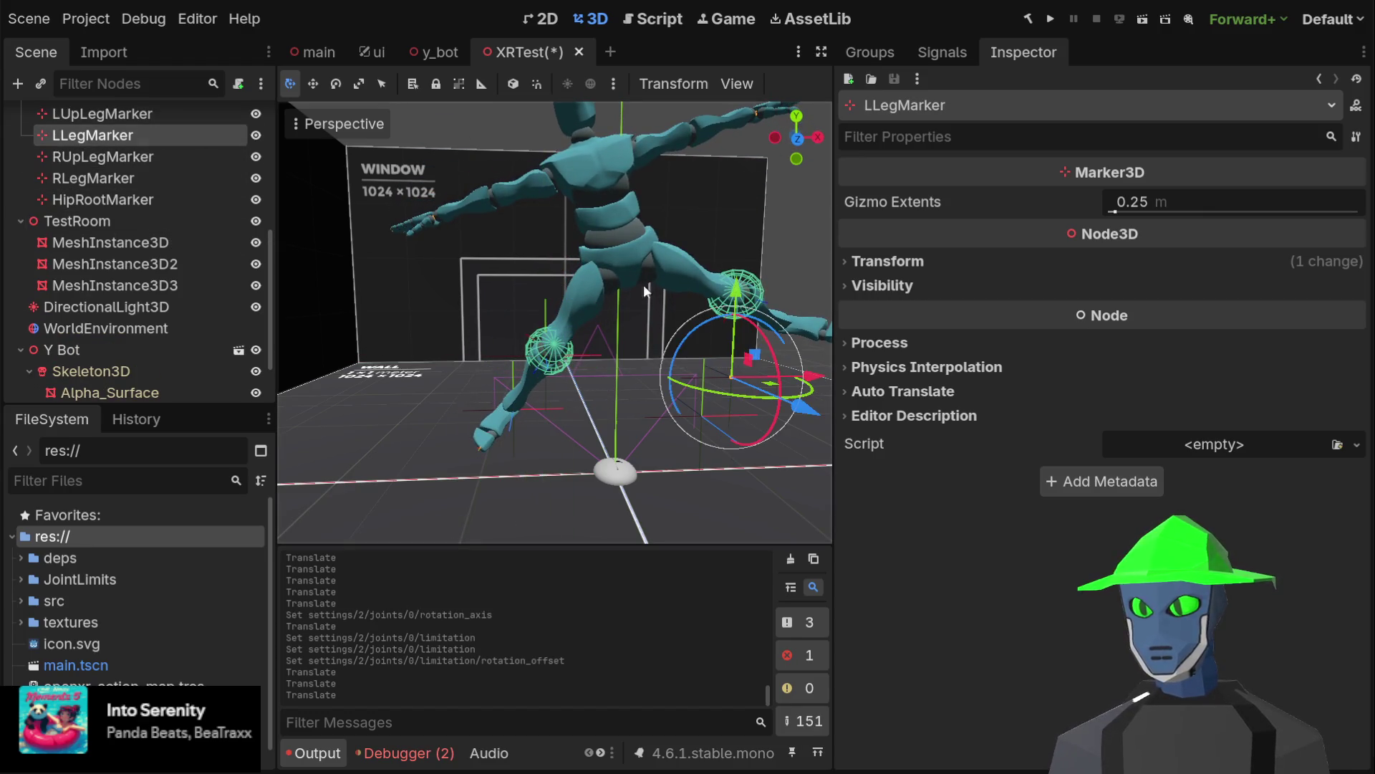
mouse_move(724, 371)
left_mouse_down()
mouse_move(673, 376)
mouse_move(685, 369)
left_mouse_up()
left_click(141, 113)
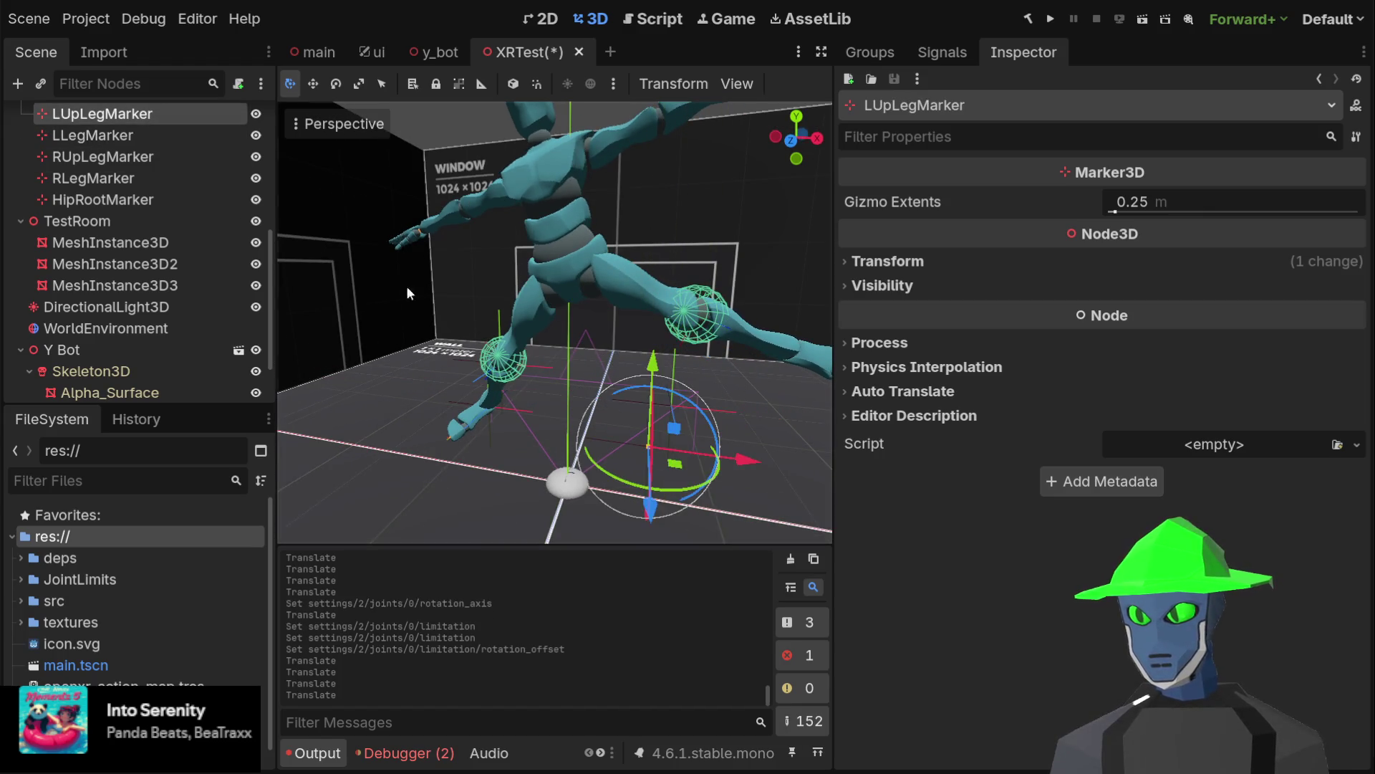
mouse_move(543, 413)
left_mouse_down()
mouse_move(437, 459)
mouse_move(485, 471)
mouse_move(408, 329)
mouse_move(605, 318)
mouse_move(408, 326)
mouse_move(642, 385)
mouse_move(681, 363)
left_mouse_up()
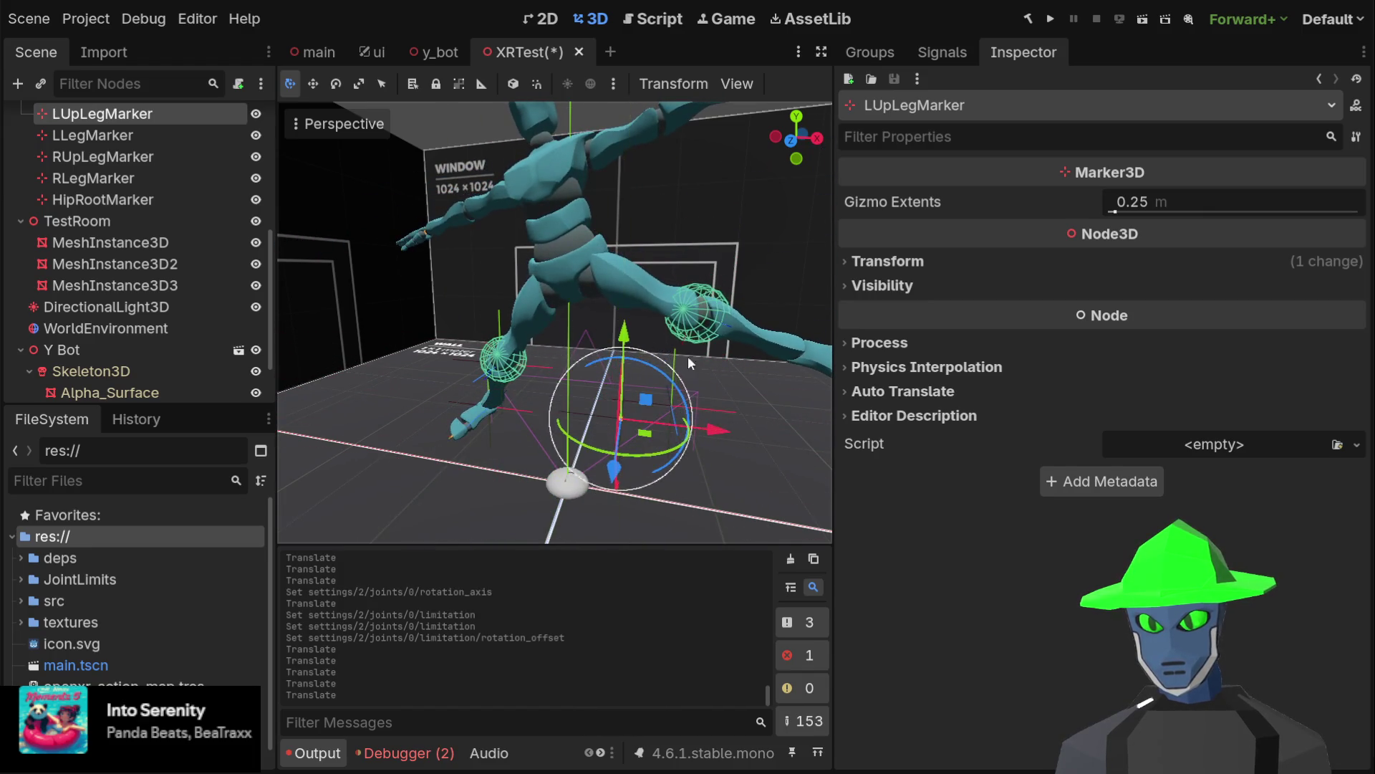
mouse_move(541, 332)
left_mouse_down()
mouse_move(695, 351)
mouse_move(566, 501)
mouse_move(688, 325)
mouse_move(633, 341)
mouse_move(648, 344)
mouse_move(466, 236)
mouse_move(616, 343)
mouse_move(690, 302)
mouse_move(645, 333)
mouse_move(662, 330)
mouse_move(658, 339)
mouse_move(690, 271)
mouse_move(709, 283)
mouse_move(685, 348)
mouse_move(644, 372)
mouse_move(675, 351)
left_mouse_up()
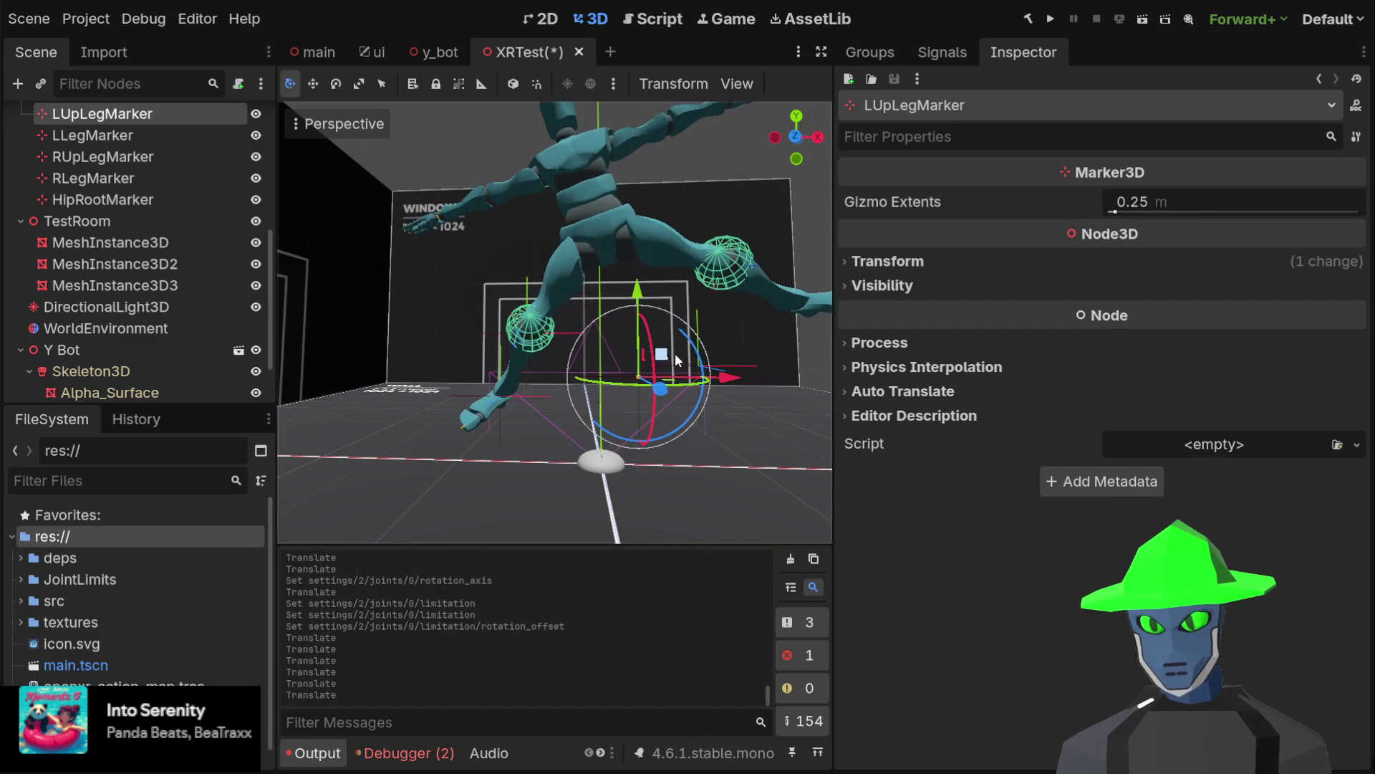
mouse_move(676, 422)
left_mouse_down()
mouse_move(763, 404)
mouse_move(605, 385)
mouse_move(530, 347)
left_mouse_up()
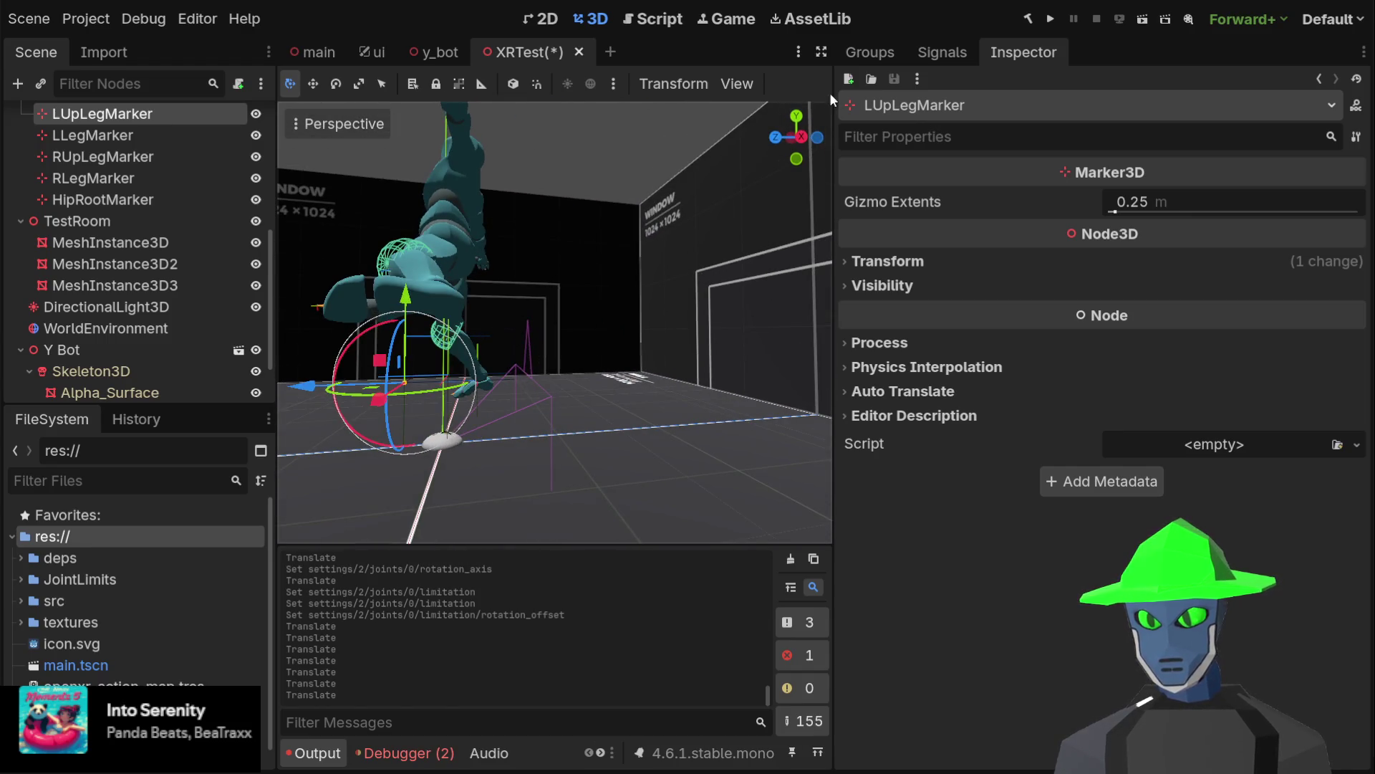
left_click(801, 137)
mouse_move(349, 365)
left_mouse_down()
mouse_move(476, 344)
mouse_move(337, 356)
mouse_move(473, 339)
mouse_move(368, 339)
mouse_move(385, 342)
left_mouse_up()
Lower LLegMarker and shift it along Z, then move RLegMarker along X
left_click(136, 135)
left_click_drag(600, 246, 762, 248)
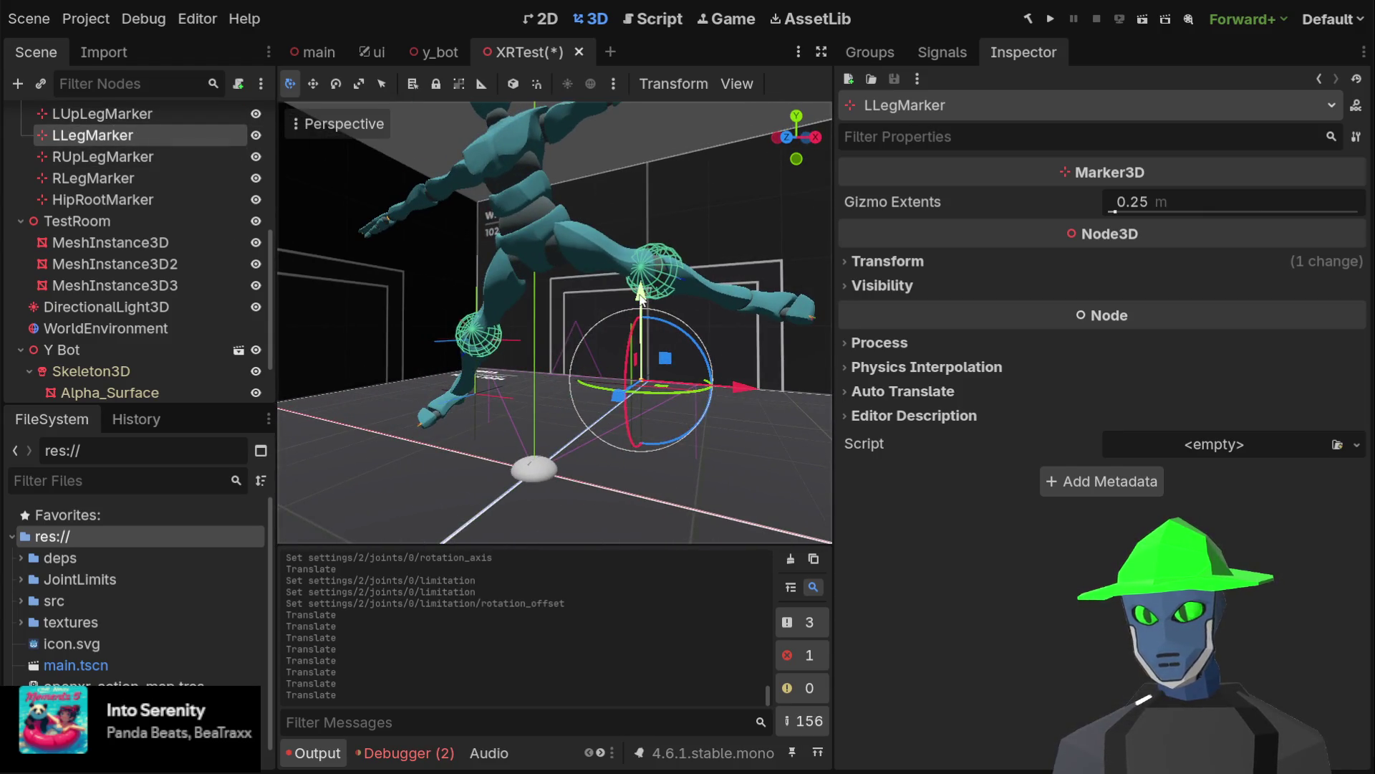
left_click_drag(641, 296, 633, 336)
mouse_move(613, 368)
left_mouse_down()
mouse_move(606, 406)
mouse_move(583, 344)
mouse_move(569, 346)
left_mouse_up()
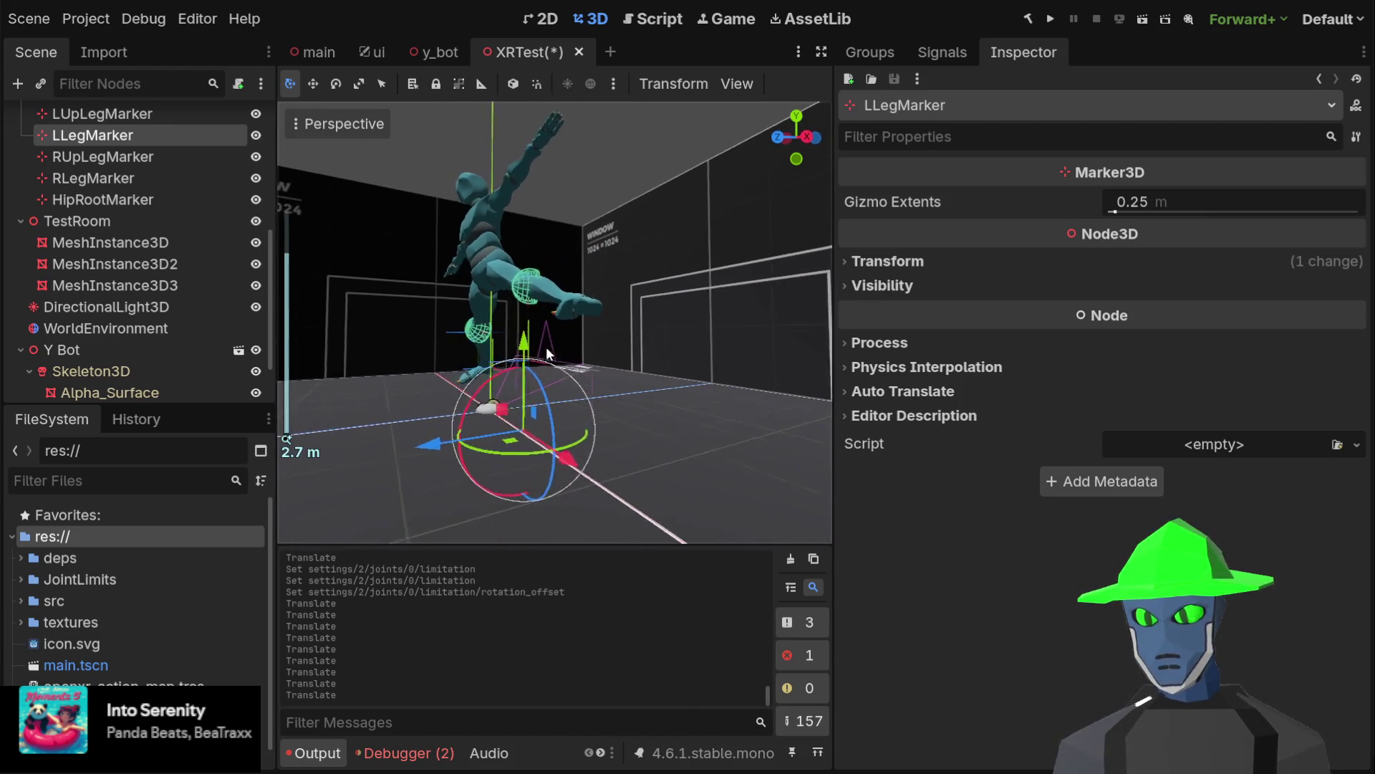
left_click(808, 136)
left_click_drag(394, 400, 388, 403)
mouse_move(437, 291)
left_mouse_down()
mouse_move(613, 321)
mouse_move(588, 308)
mouse_move(614, 310)
mouse_move(611, 272)
mouse_move(614, 319)
left_mouse_up()
left_click(130, 115)
left_click(136, 178)
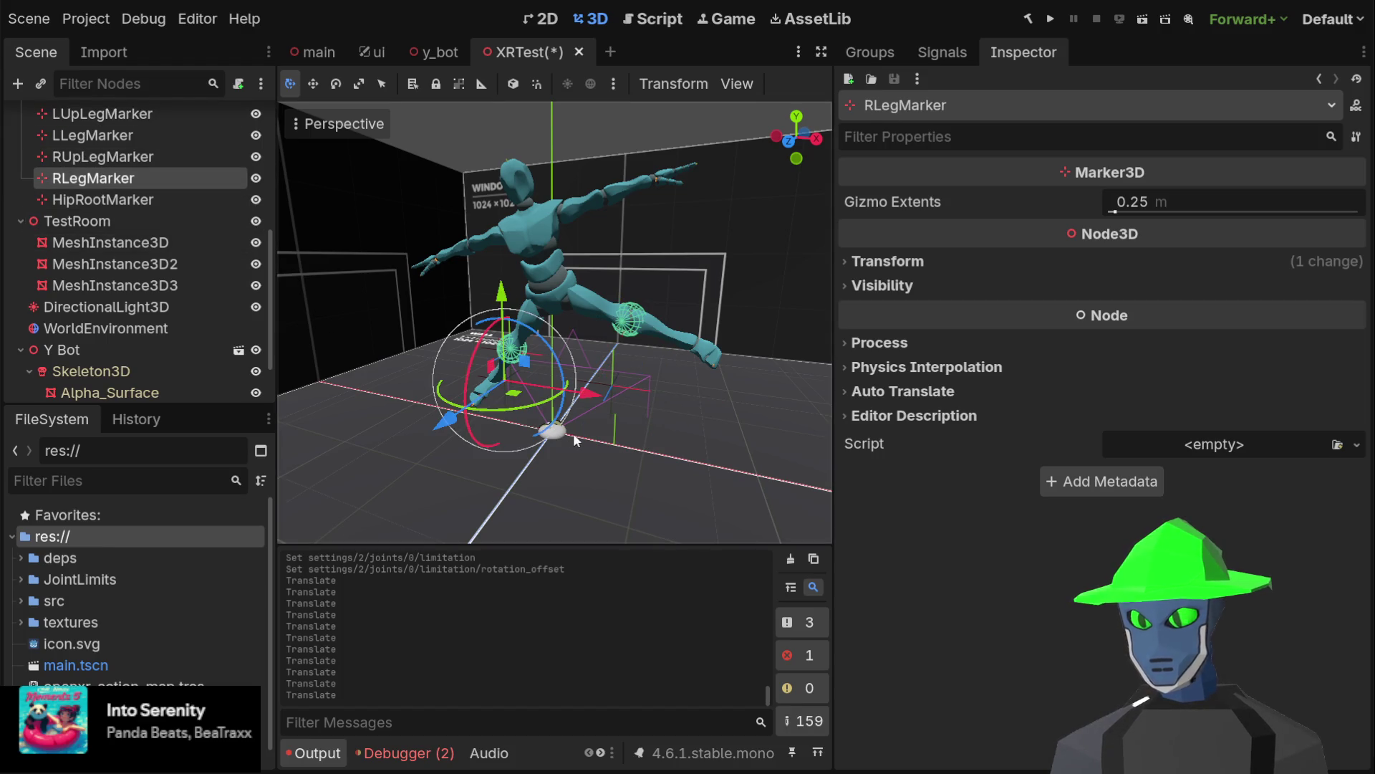
mouse_move(585, 395)
left_mouse_down()
mouse_move(636, 406)
mouse_move(706, 377)
mouse_move(584, 309)
mouse_move(600, 305)
mouse_move(600, 346)
left_mouse_up()
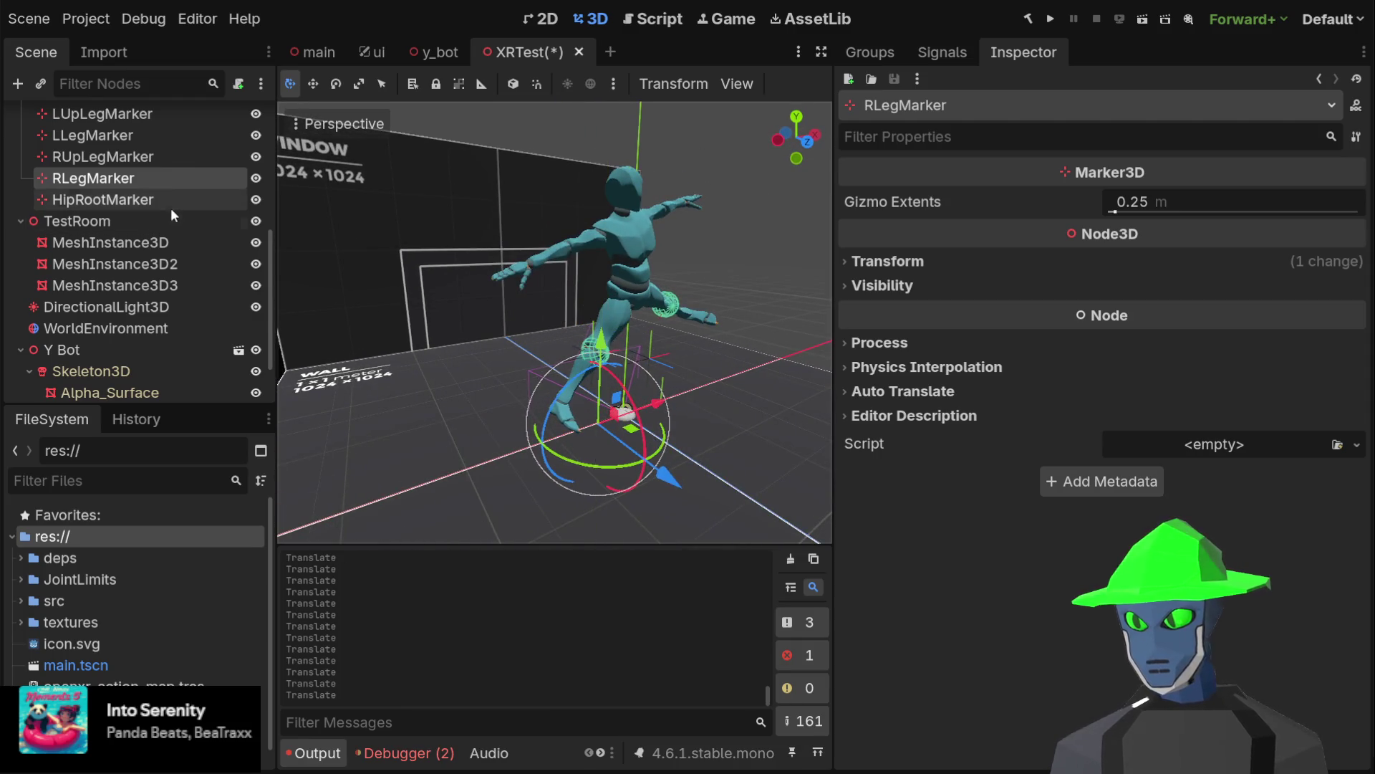
In front view, shift RUpLegMarker along X and lower it slightly so the right leg swings out
left_click(138, 156)
left_click(812, 143)
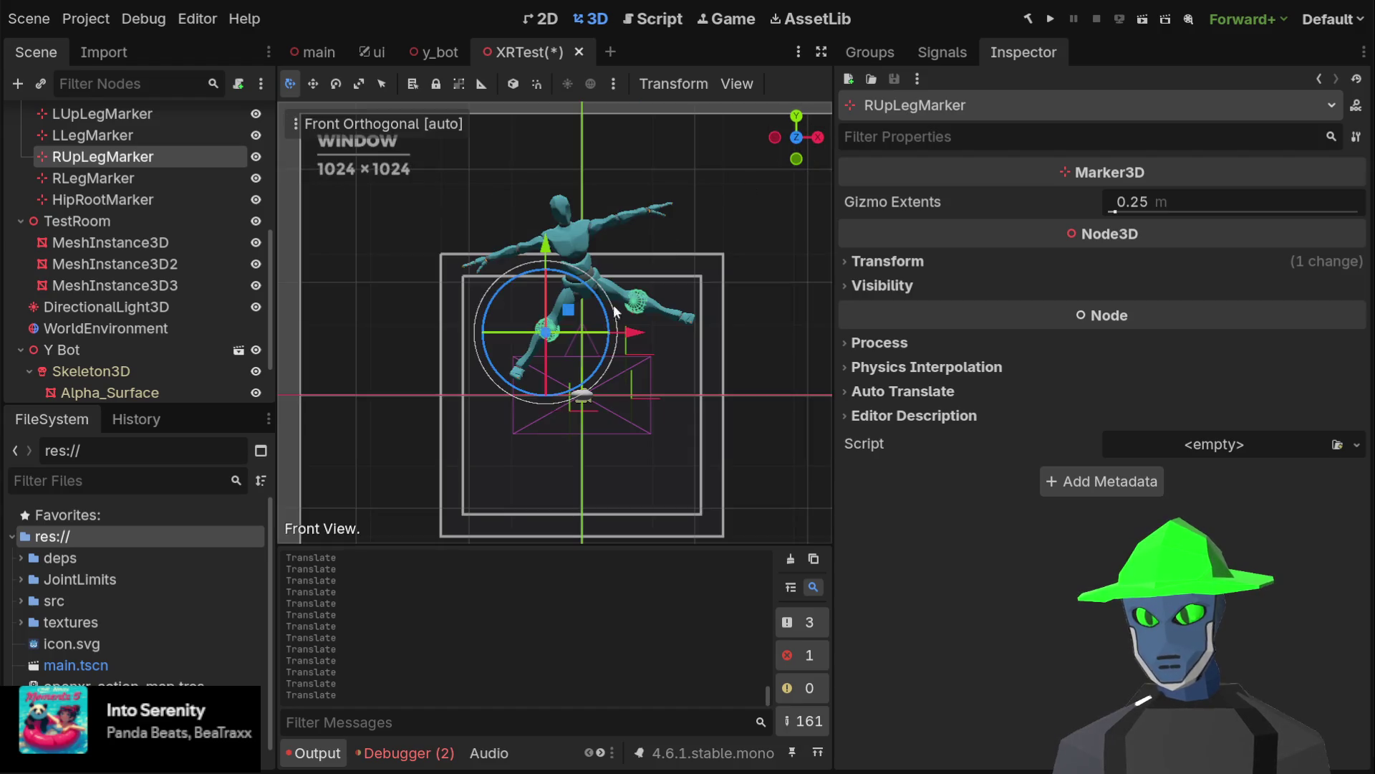
mouse_move(633, 333)
left_mouse_down()
mouse_move(667, 334)
mouse_move(652, 341)
left_mouse_up()
left_click_drag(568, 243, 568, 256)
mouse_move(662, 342)
left_mouse_down()
mouse_move(676, 341)
mouse_move(647, 343)
mouse_move(664, 342)
left_mouse_up()
left_click_drag(702, 290, 637, 301)
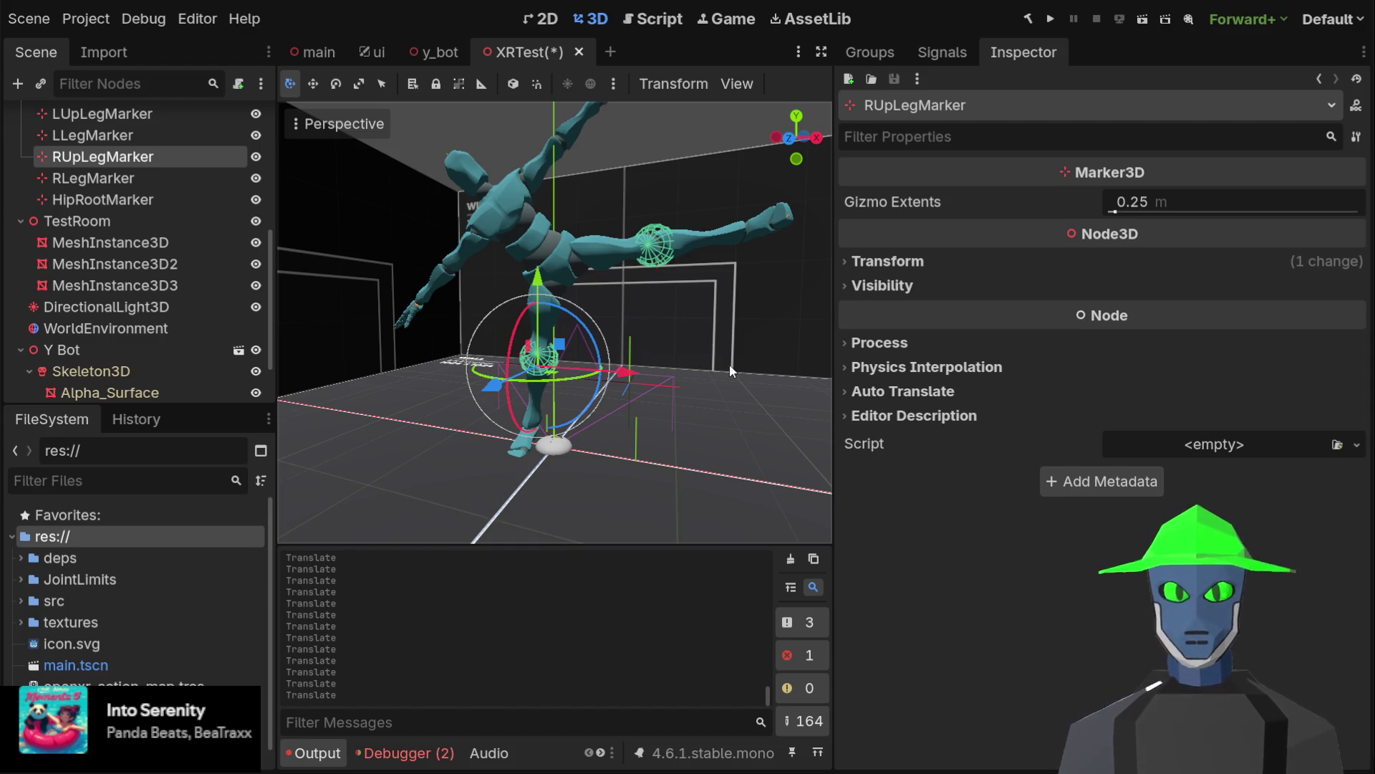
mouse_move(737, 354)
left_mouse_down()
mouse_move(738, 316)
mouse_move(766, 333)
left_mouse_up()
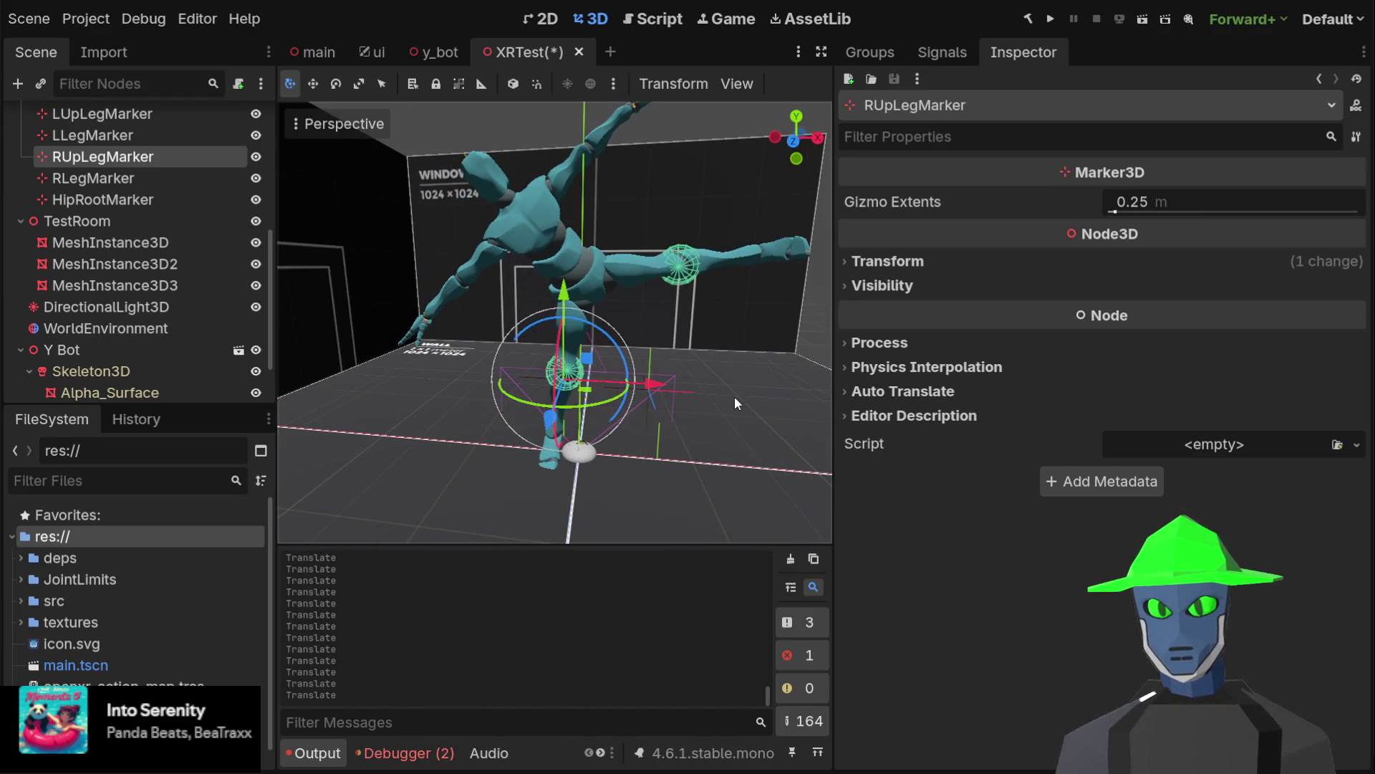
left_click(735, 399)
Lock and group the TestRoom node, then collapse its children in the Scene tree
left_click(814, 335)
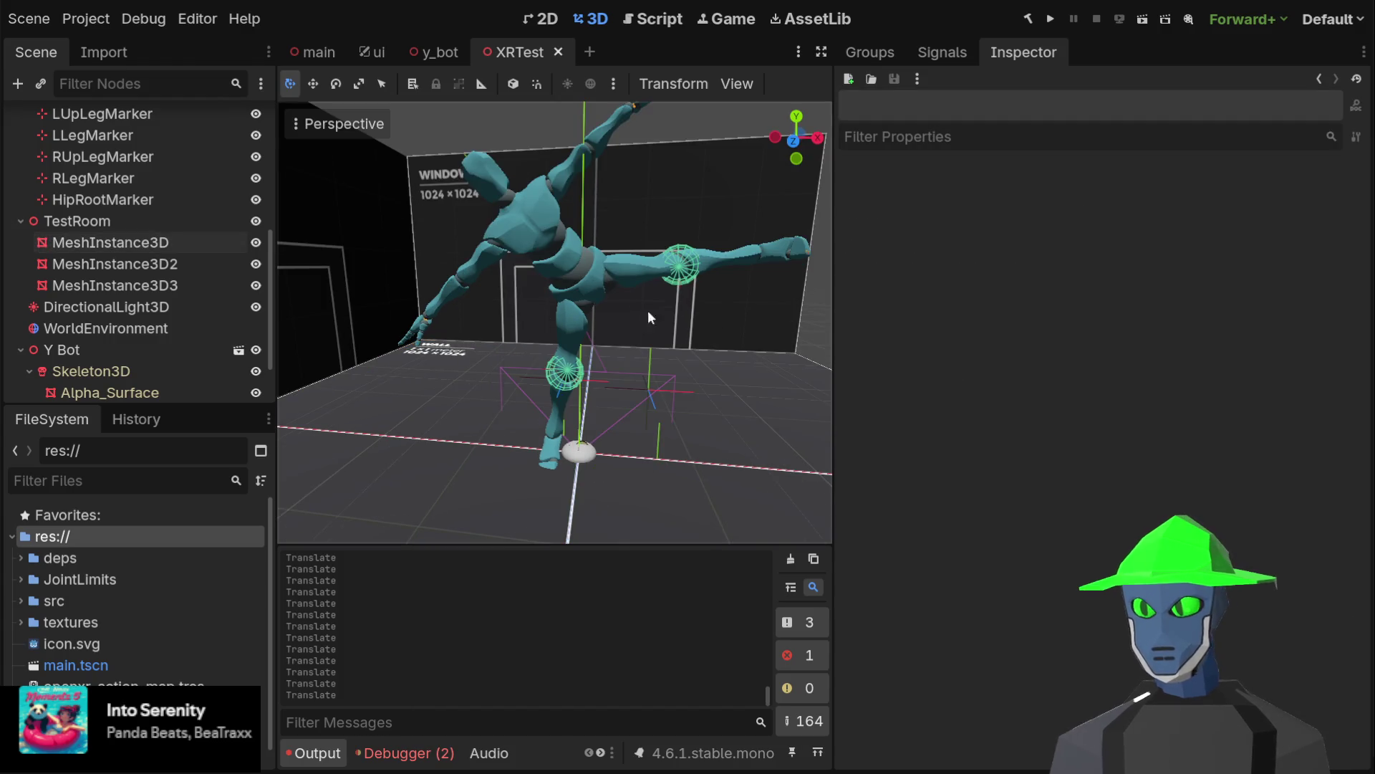
left_click(147, 217)
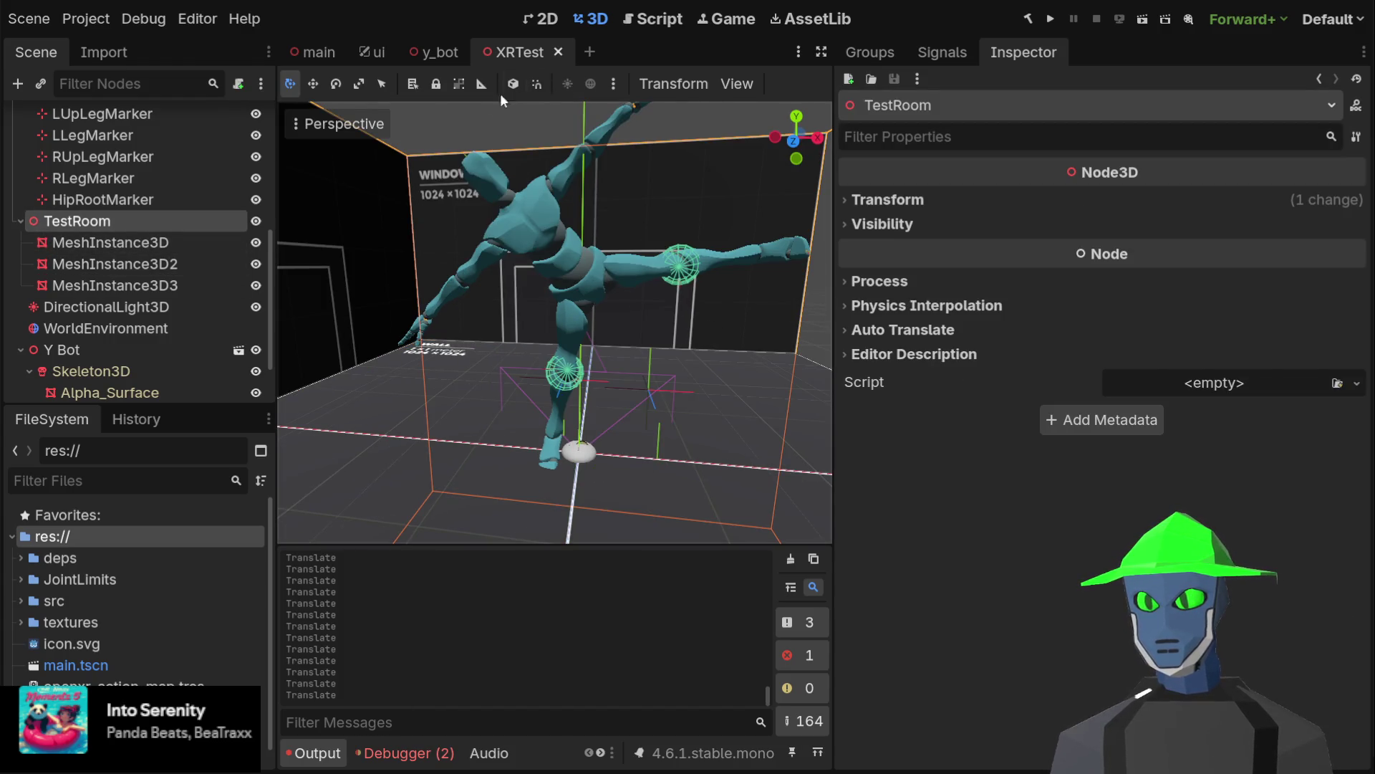
left_click(435, 84)
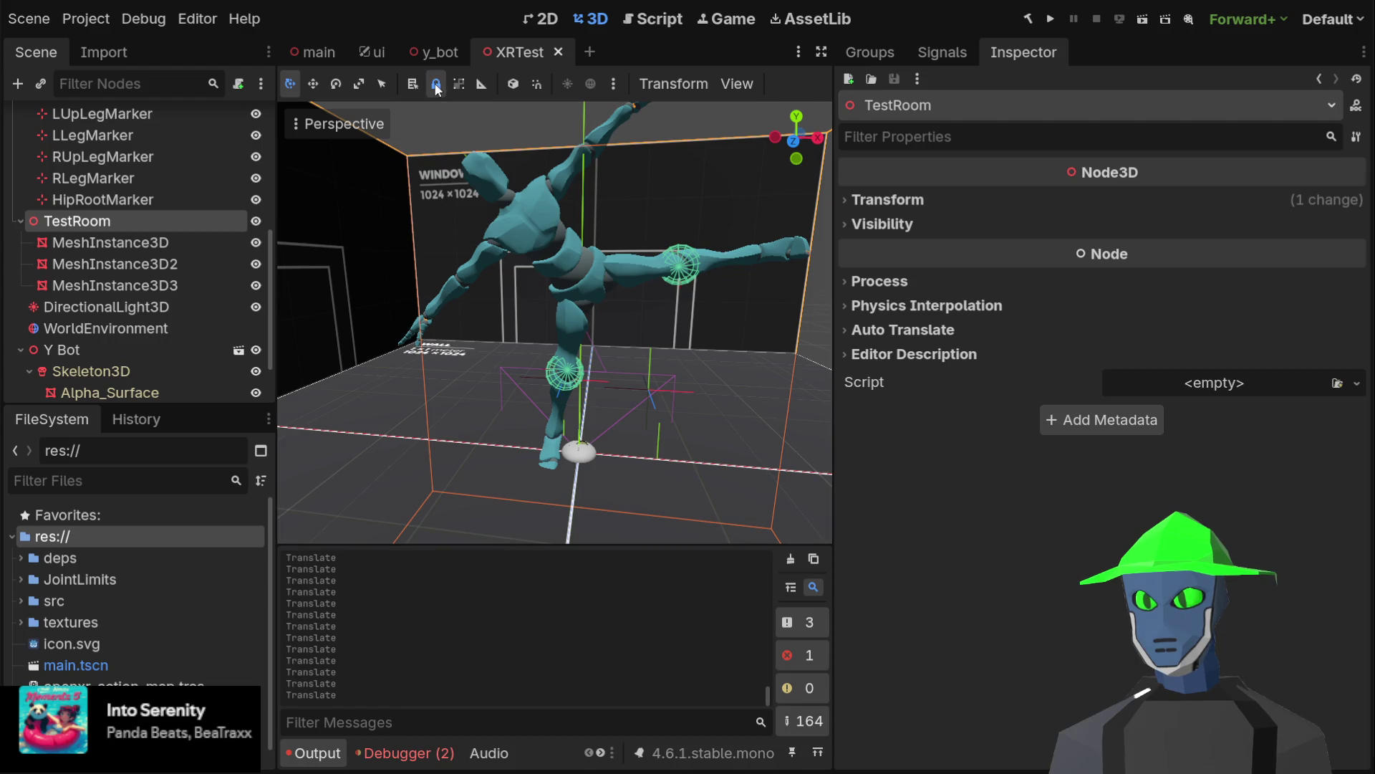
left_click(435, 85)
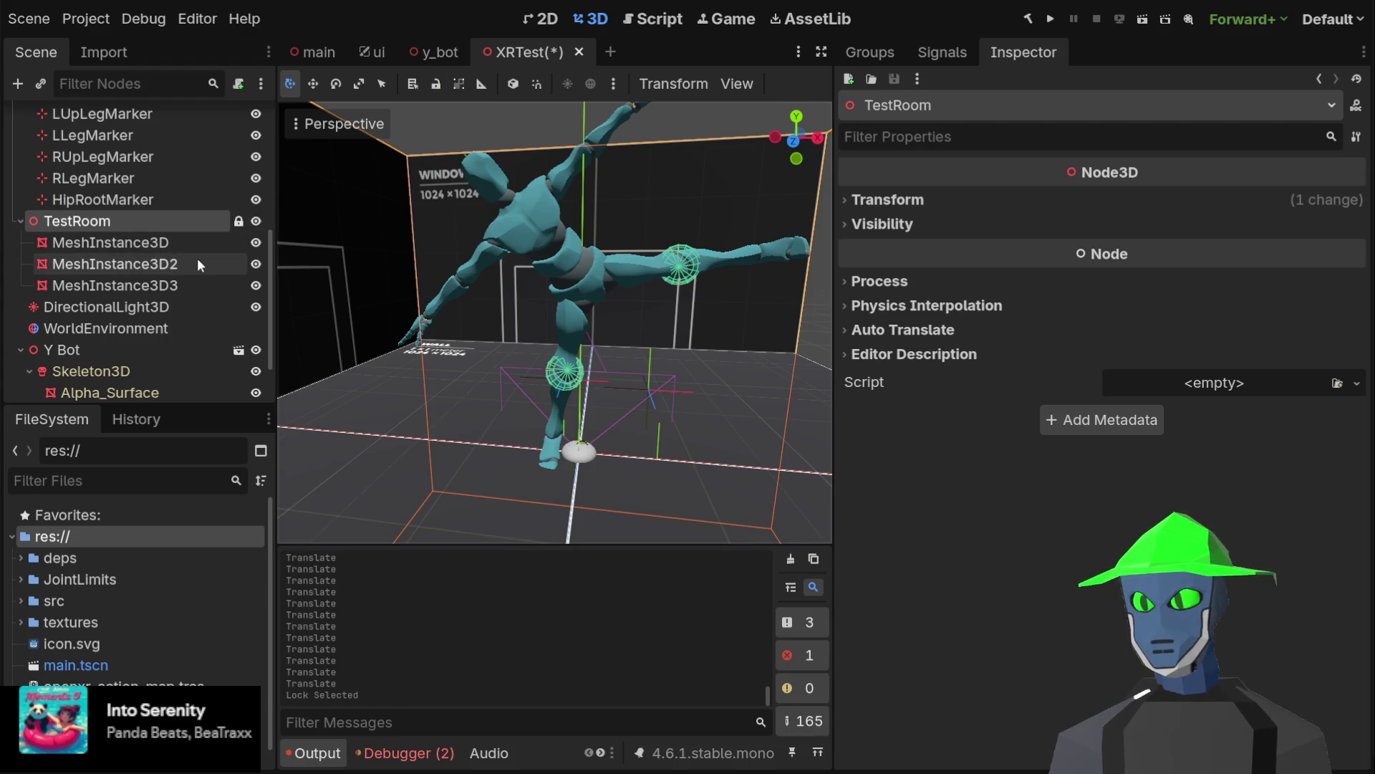
left_click(460, 85)
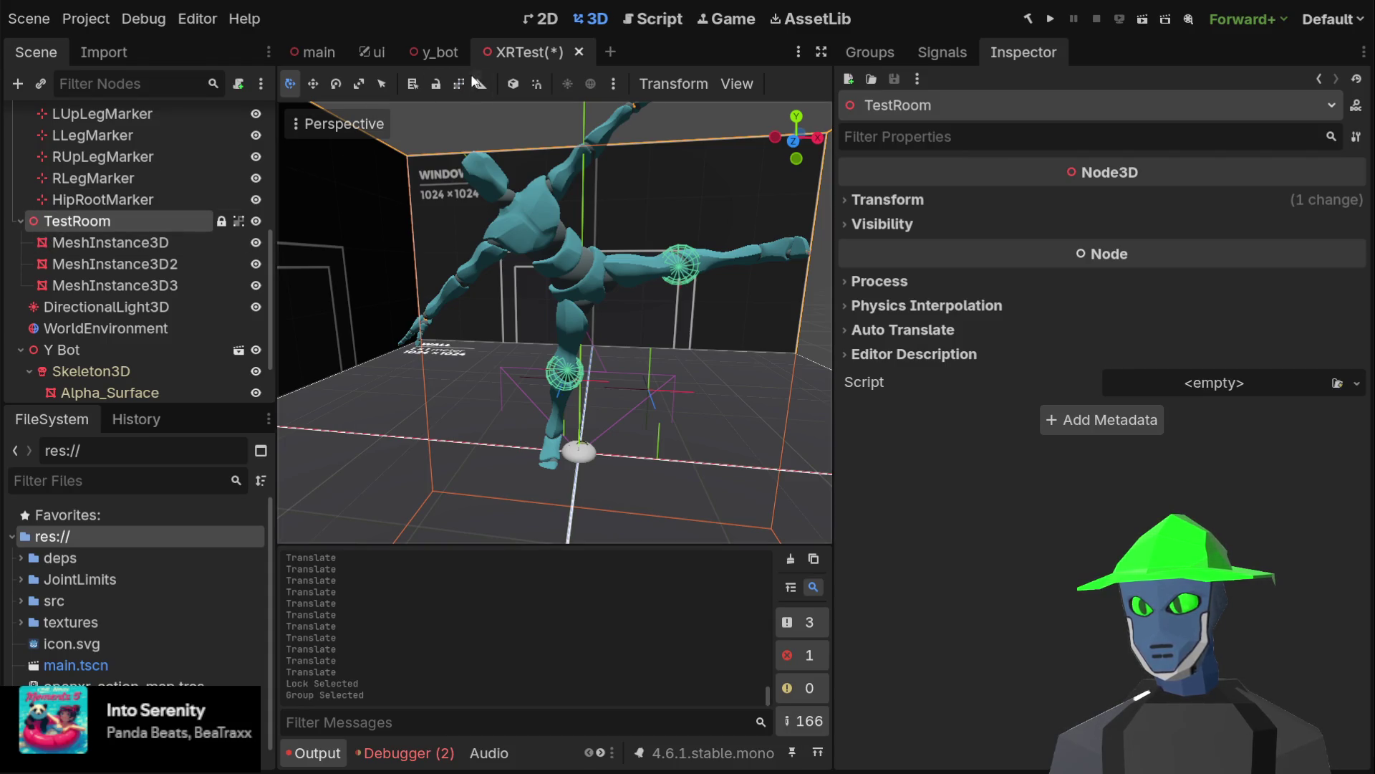
left_click(436, 84)
left_click(435, 84)
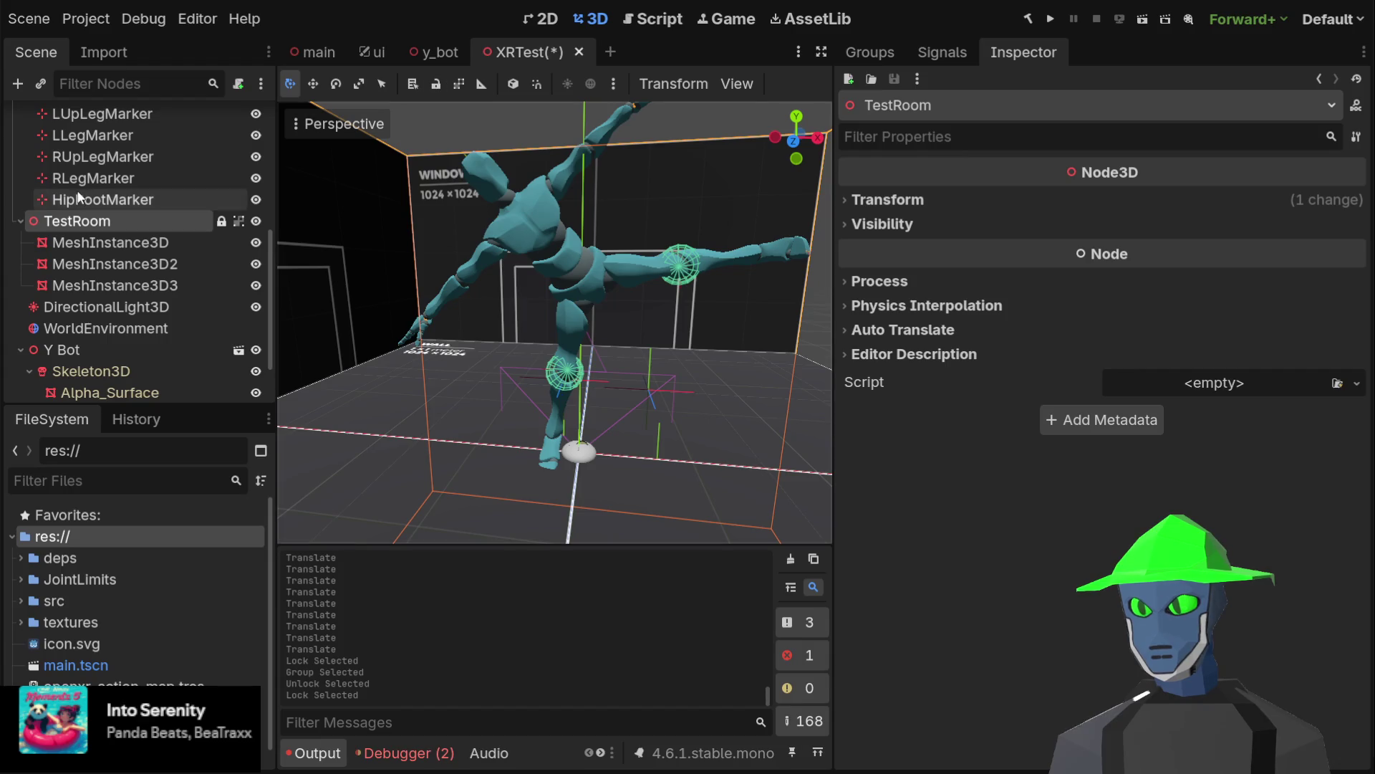
left_click(20, 221)
Check that viewport clicks now pick the character rather than TestRoom's meshes
left_click(660, 126)
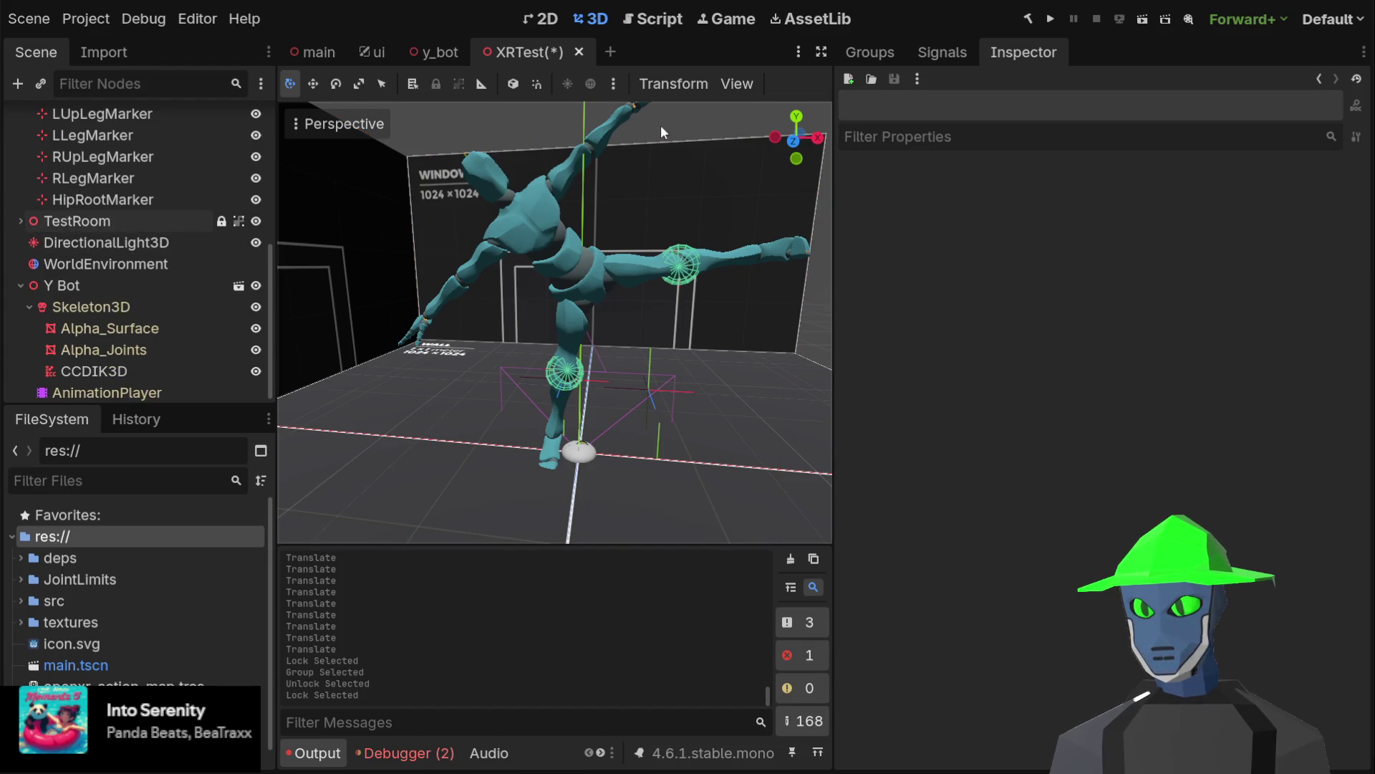
left_click(620, 238)
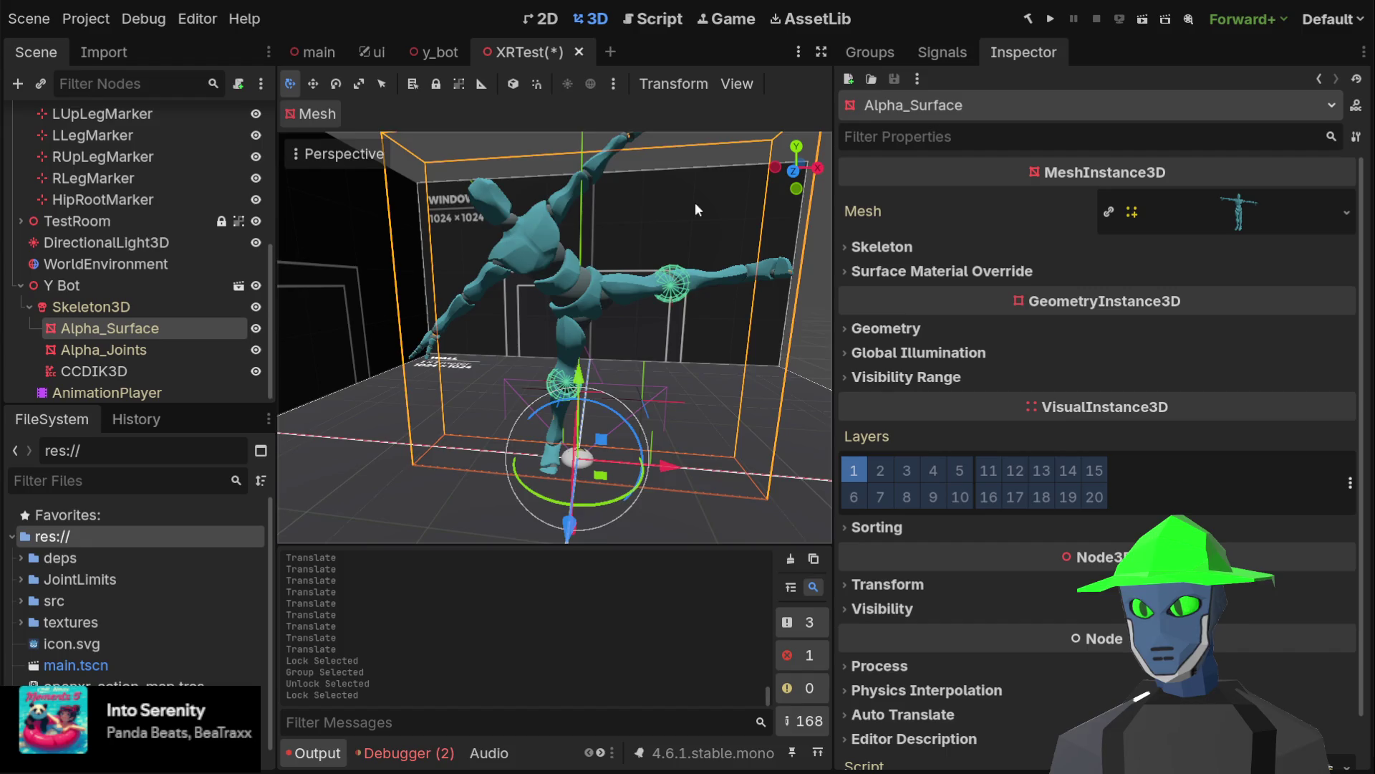
scroll(696, 209, "down", 4)
left_click(796, 279)
scroll(788, 278, "up", 3)
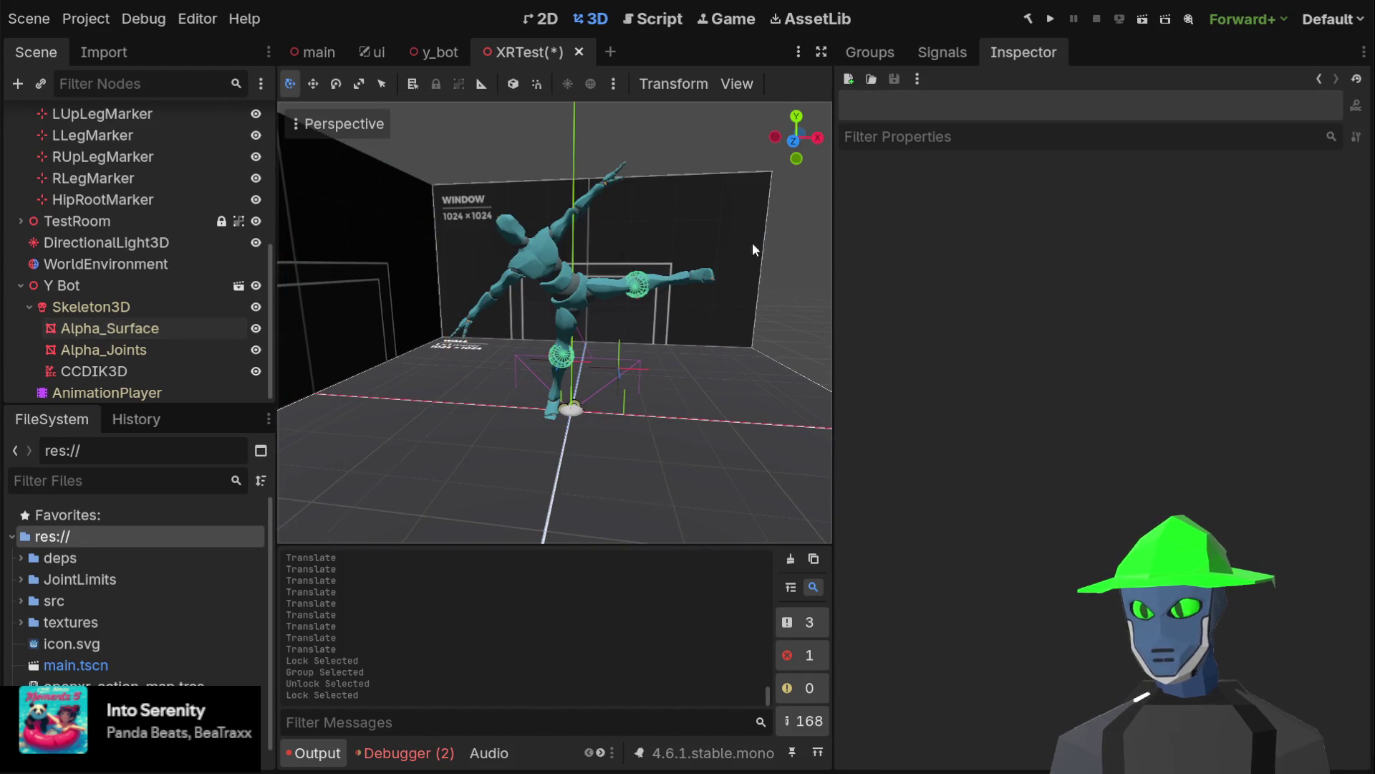
scroll(647, 268, "up", 2)
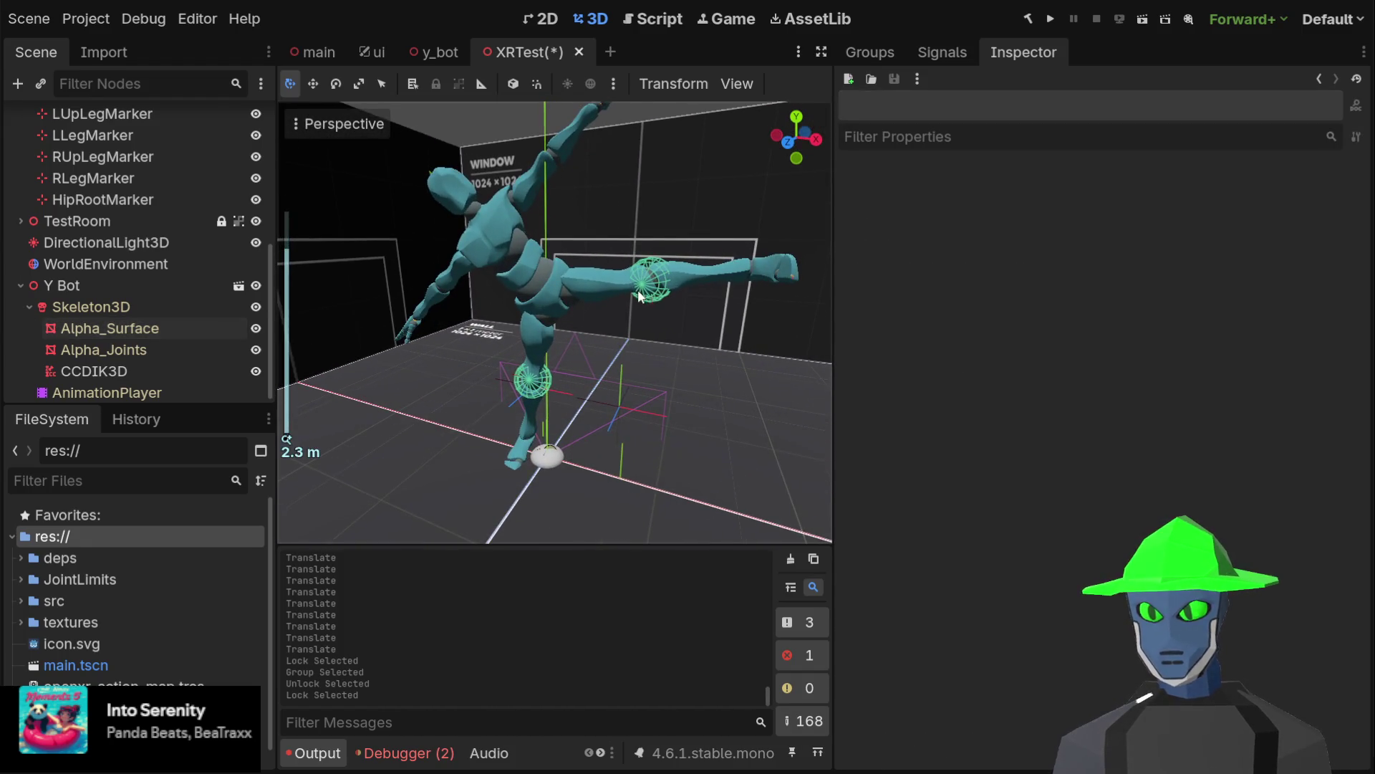
Show CCDIK3D with the right- and left-leg joint details folded, then save the XRTest scene
left_click(162, 201)
left_click_drag(494, 219, 517, 209)
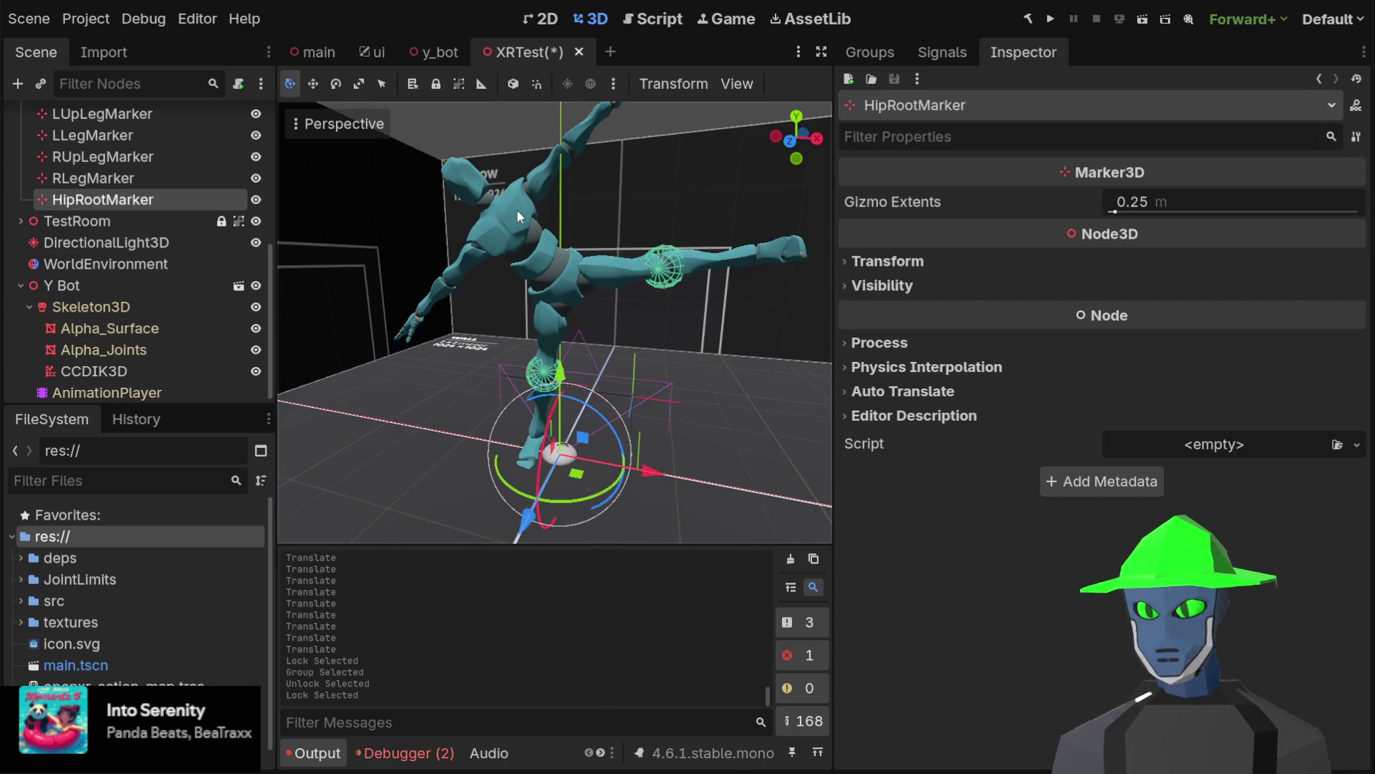
scroll(150, 255, "up", 3)
scroll(151, 255, "down", 3)
left_click(120, 366)
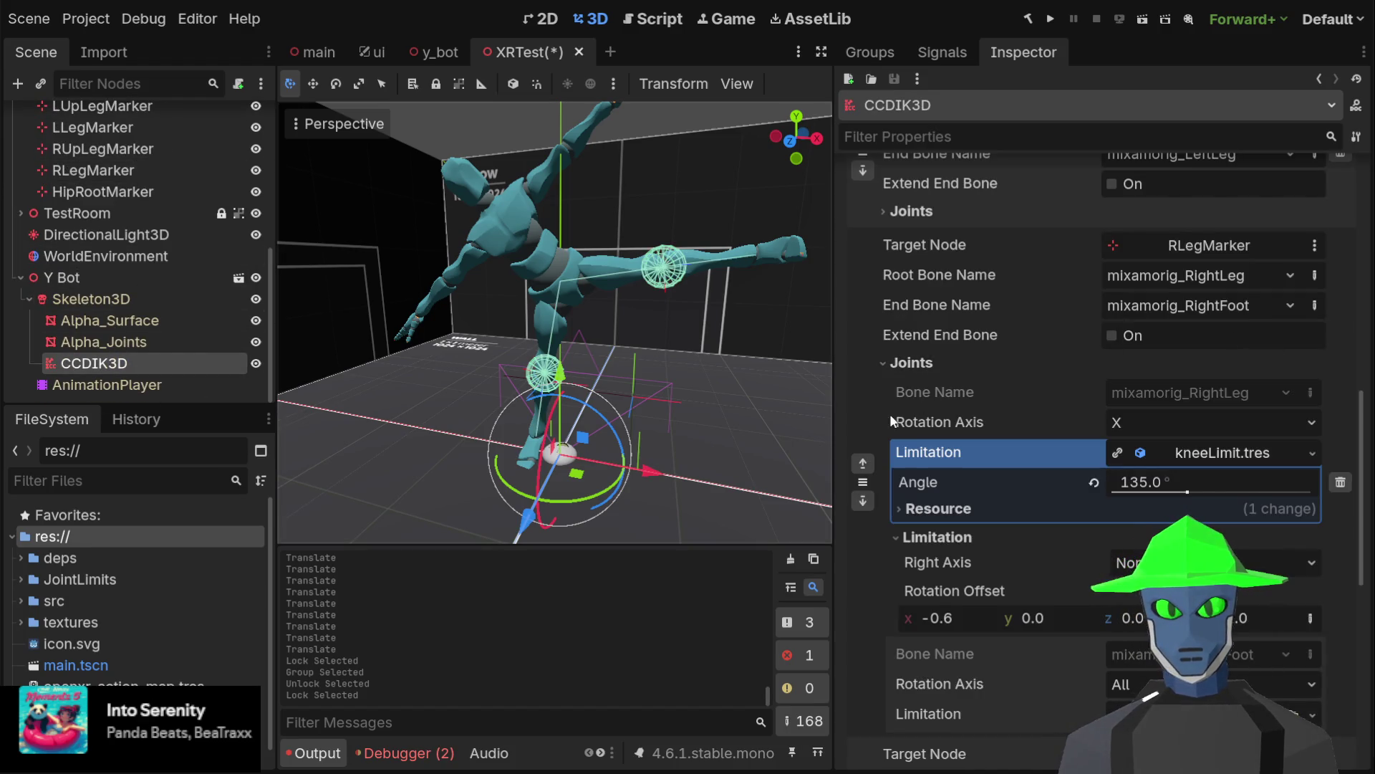
left_click(885, 363)
scroll(1024, 395, "up", 10)
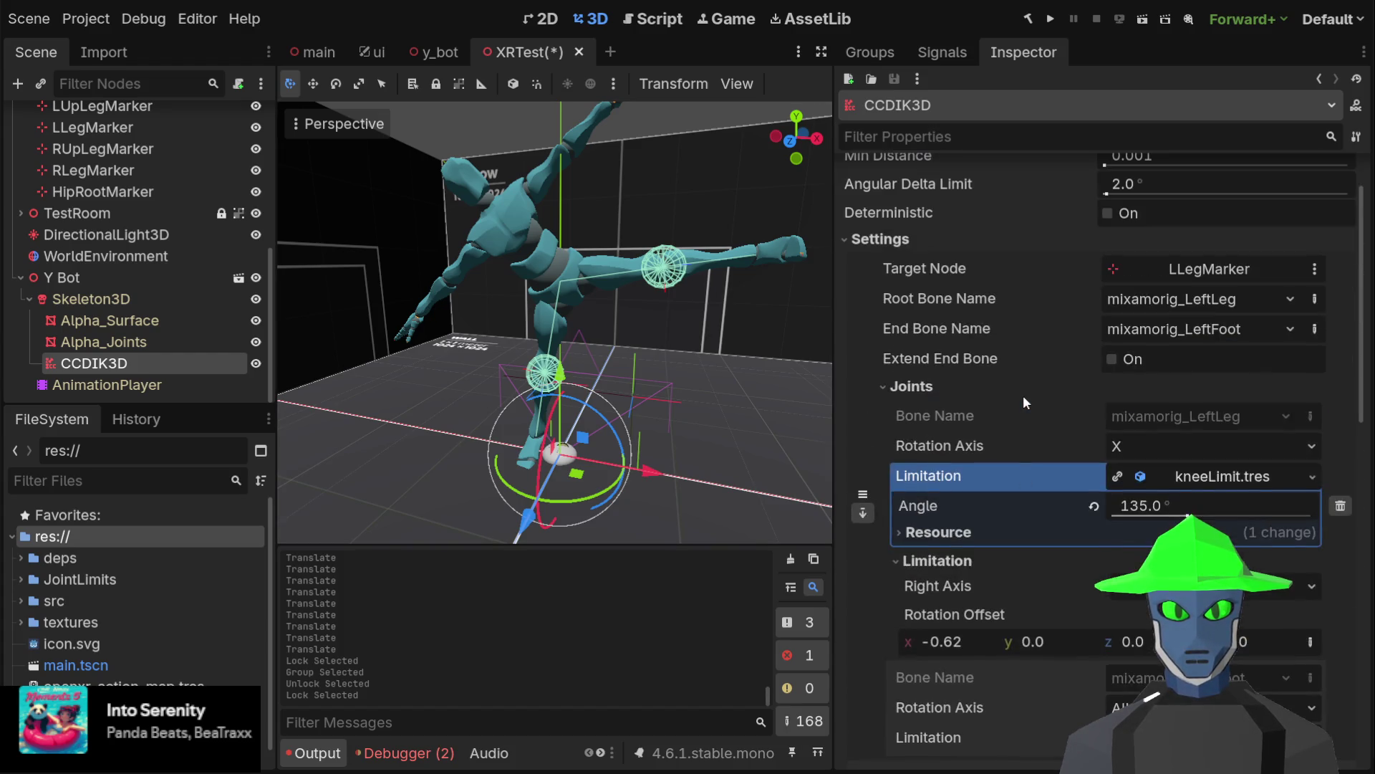
left_click(885, 387)
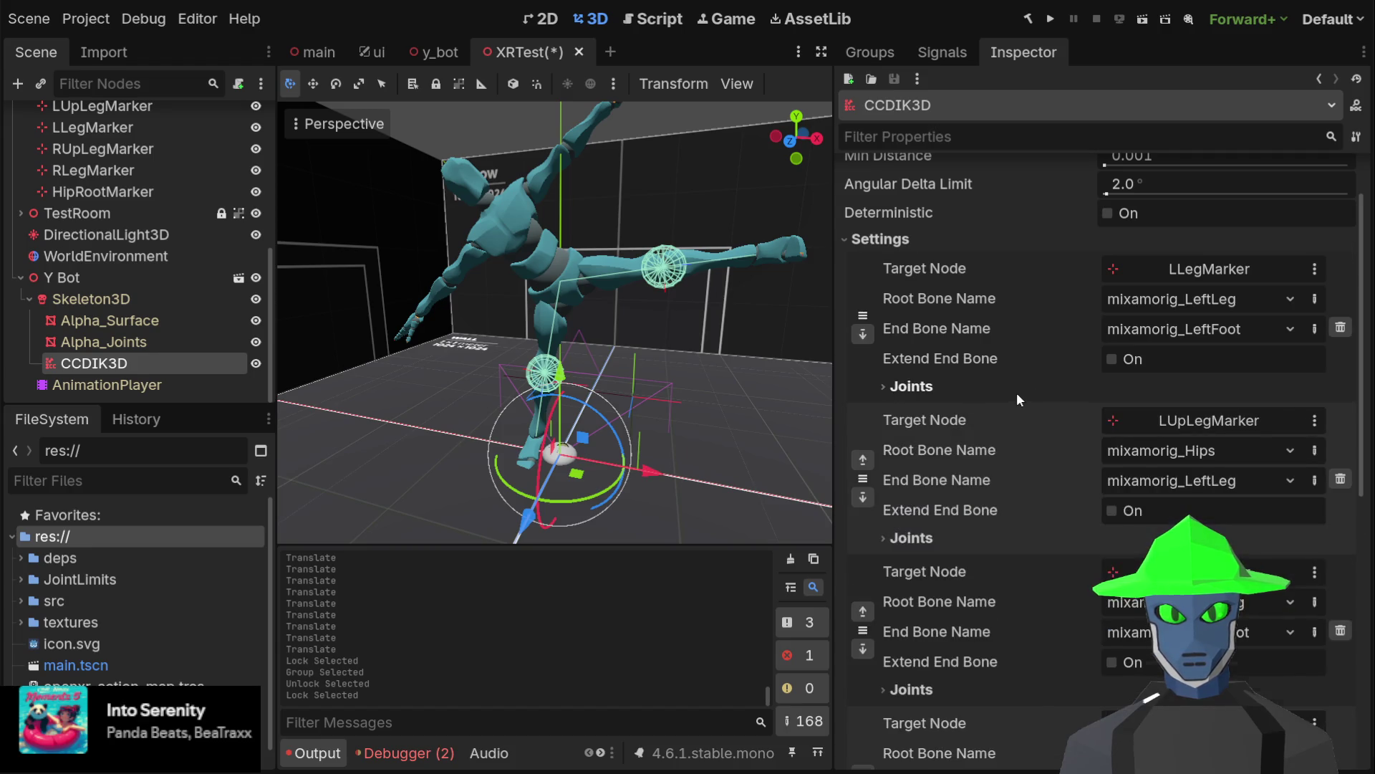
scroll(1017, 393, "down", 3)
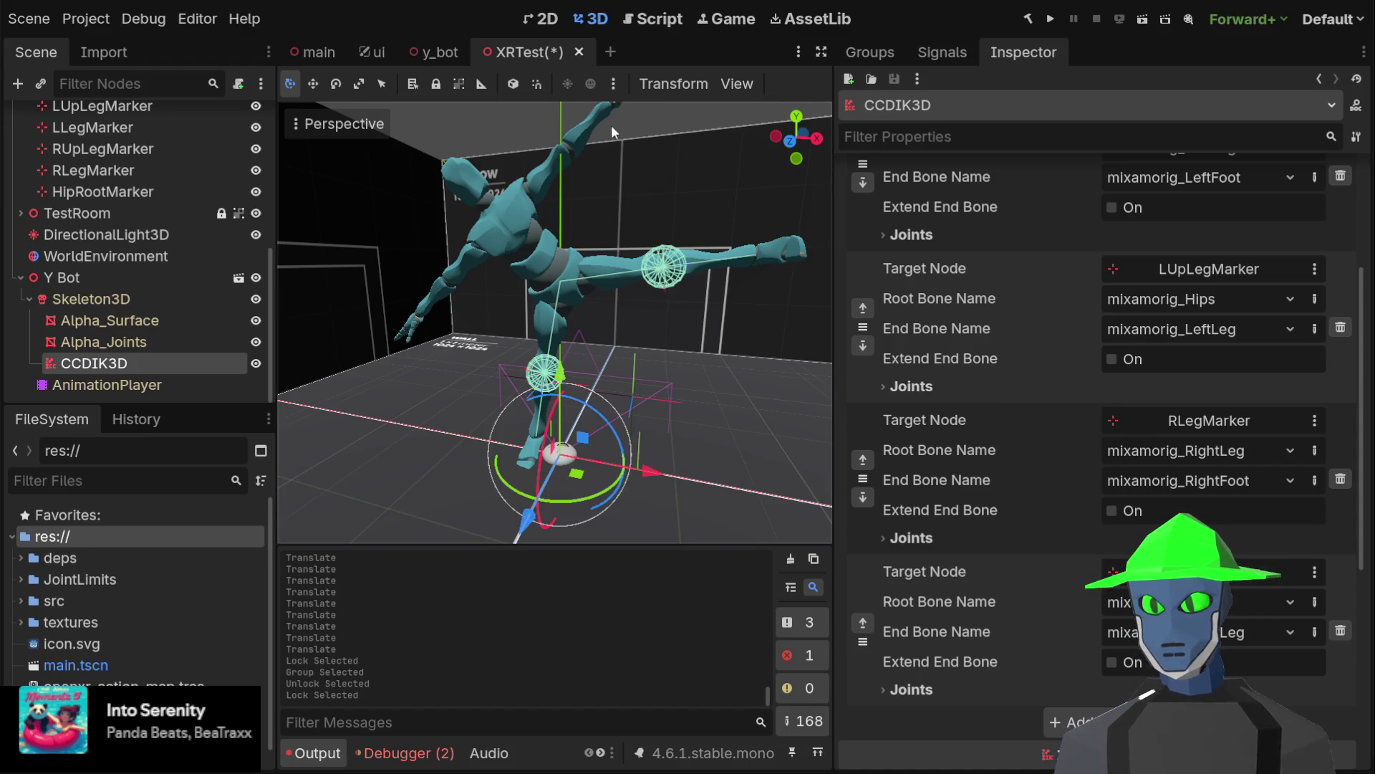
key("ctrl+s")
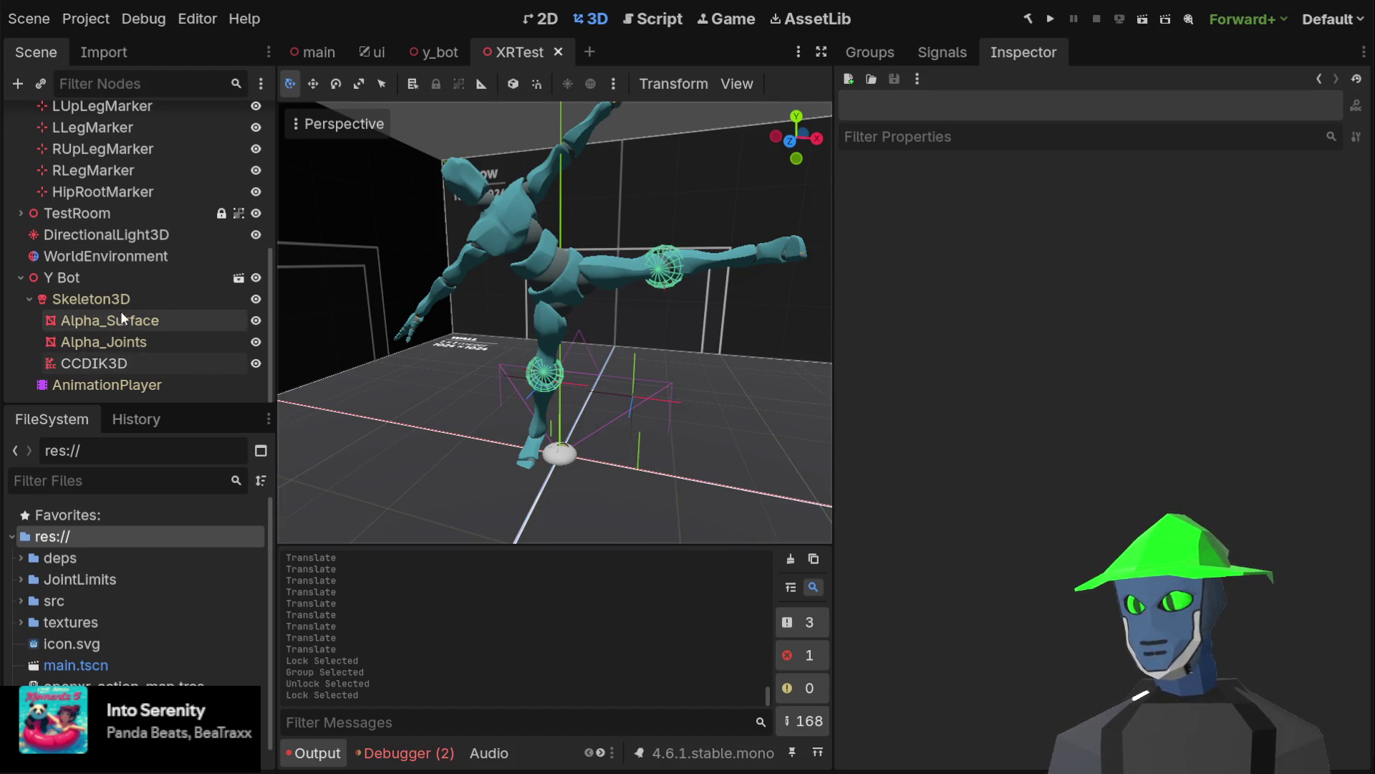
Switch to the front view and select the Y Bot's Skeleton3D to list its bones
left_click(792, 141)
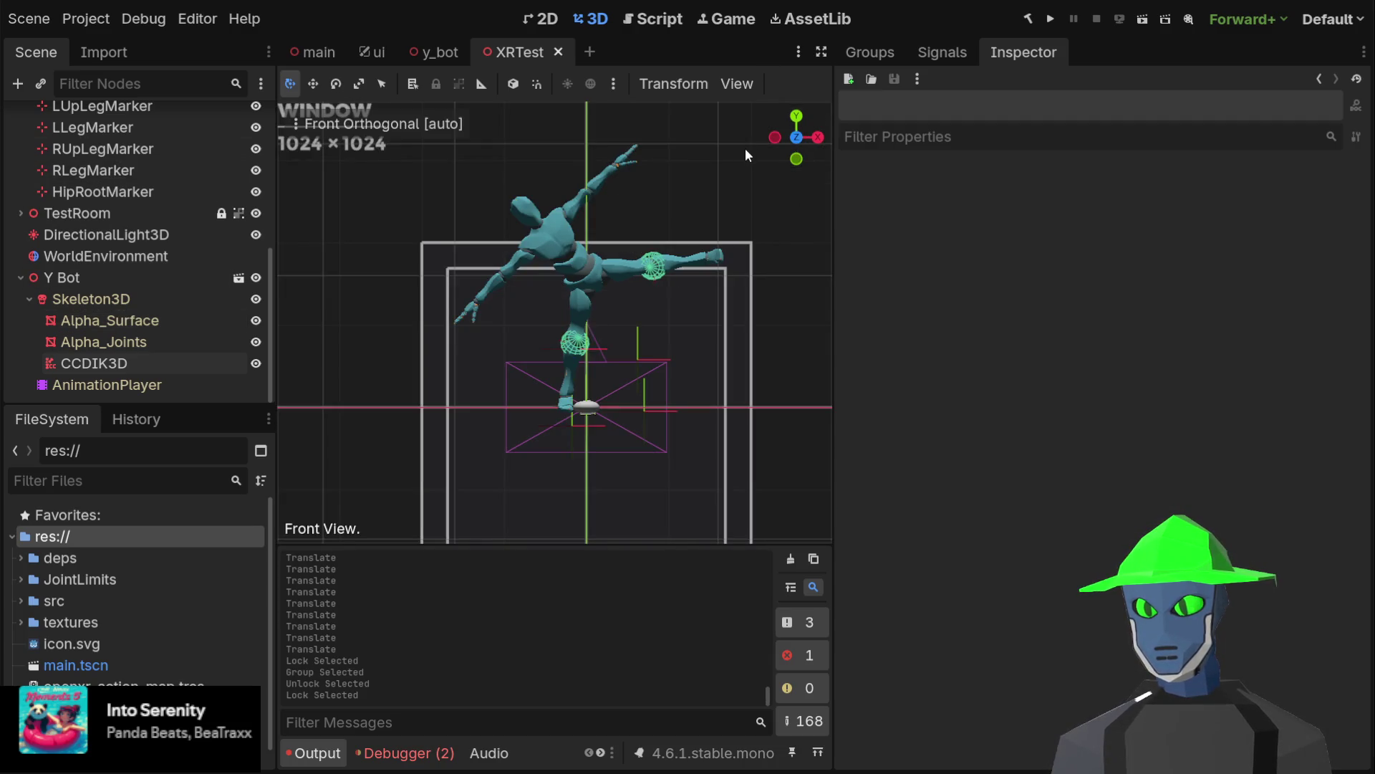
left_click(129, 366)
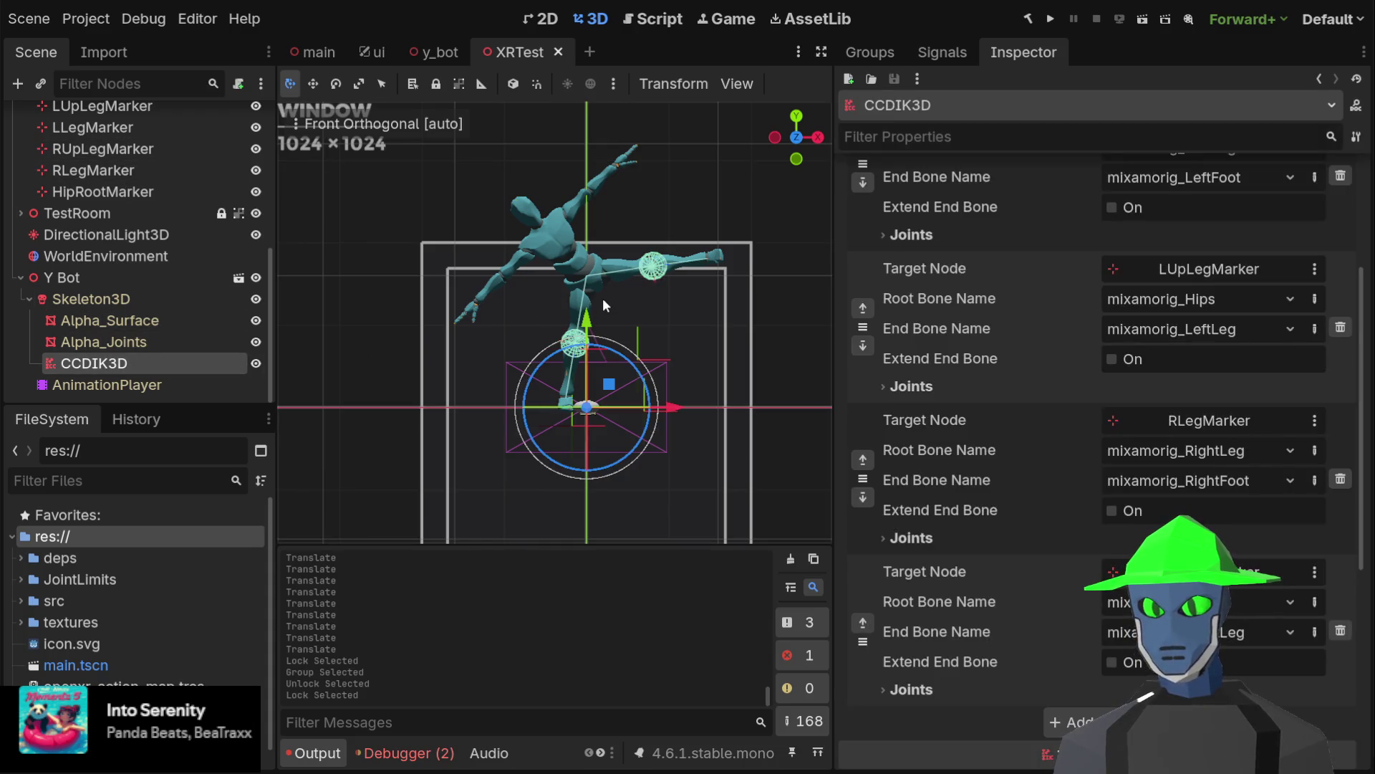
scroll(1038, 399, "down", 5)
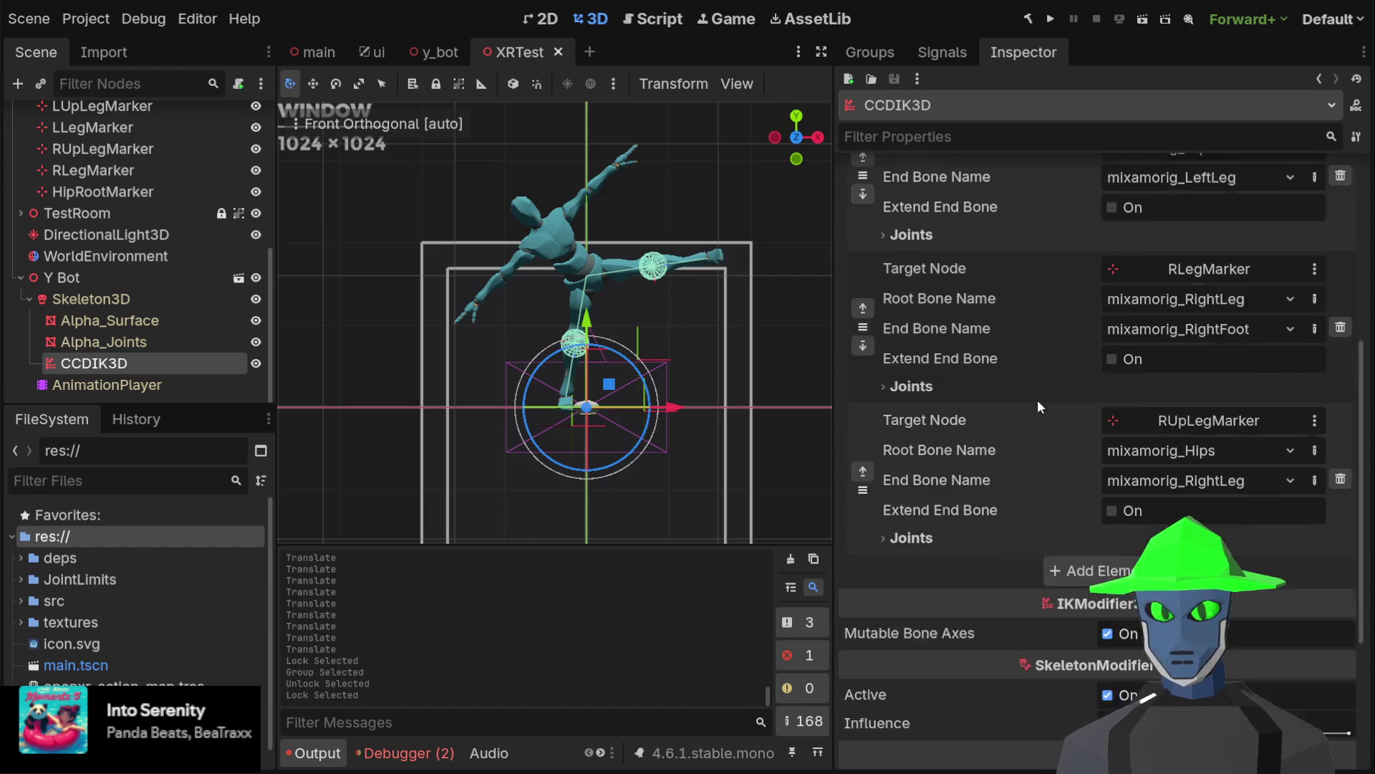
scroll(185, 250, "up", 3)
scroll(191, 252, "up", 5)
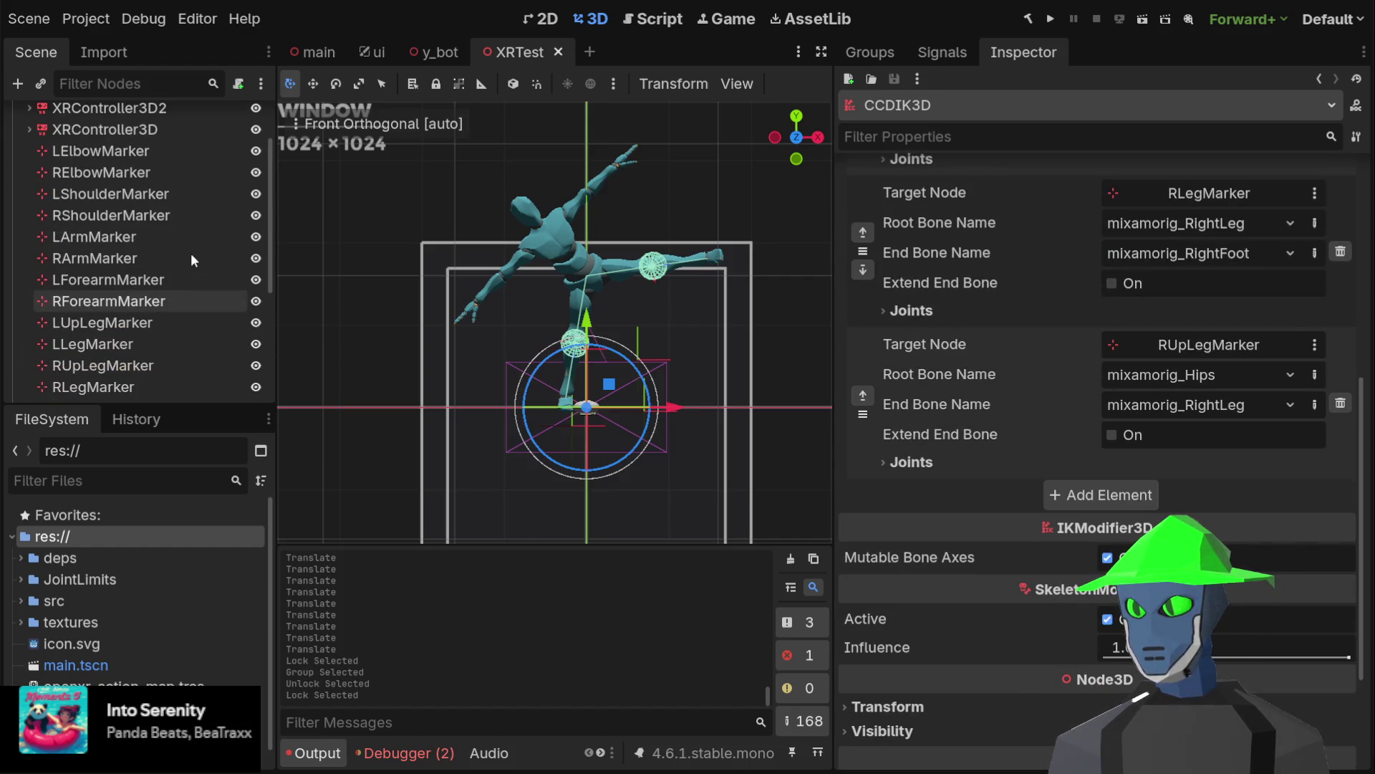
scroll(190, 252, "down", 2)
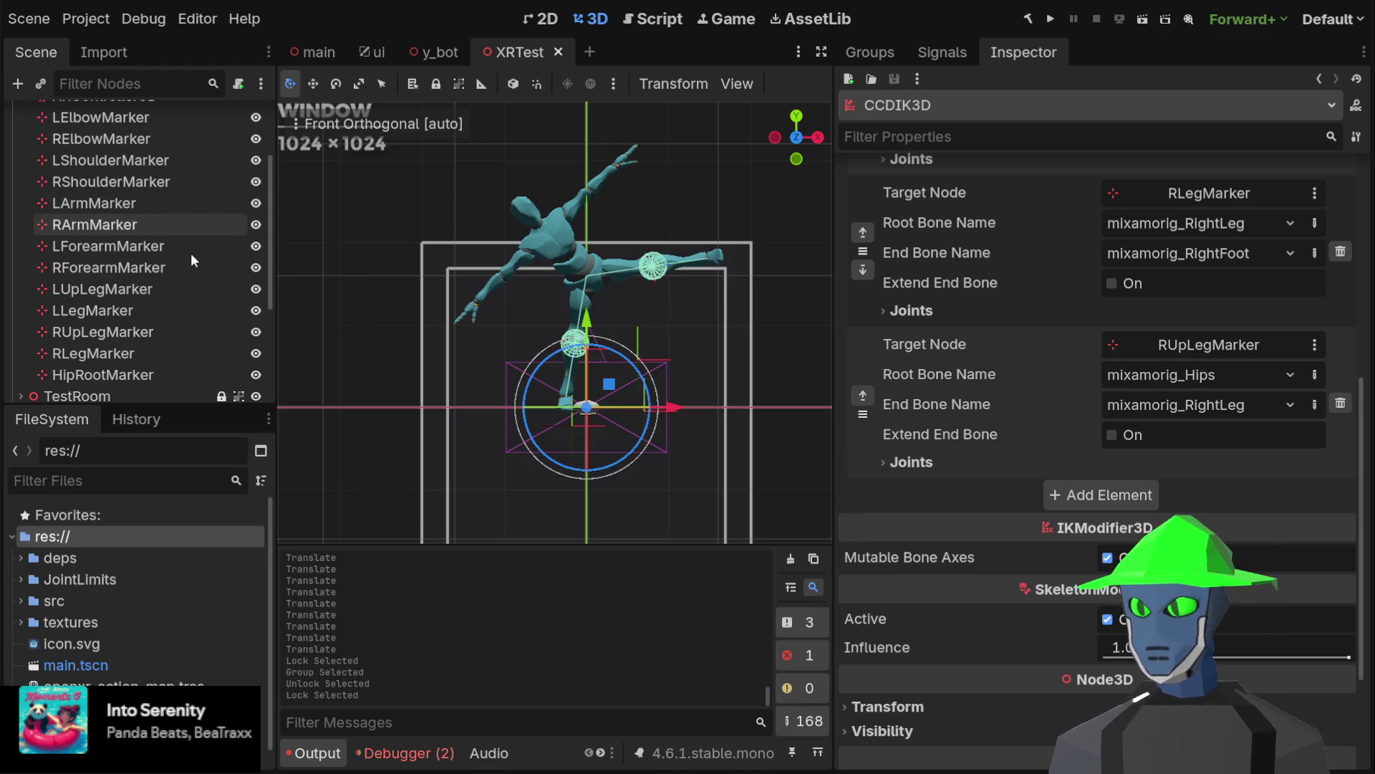
scroll(191, 252, "down", 4)
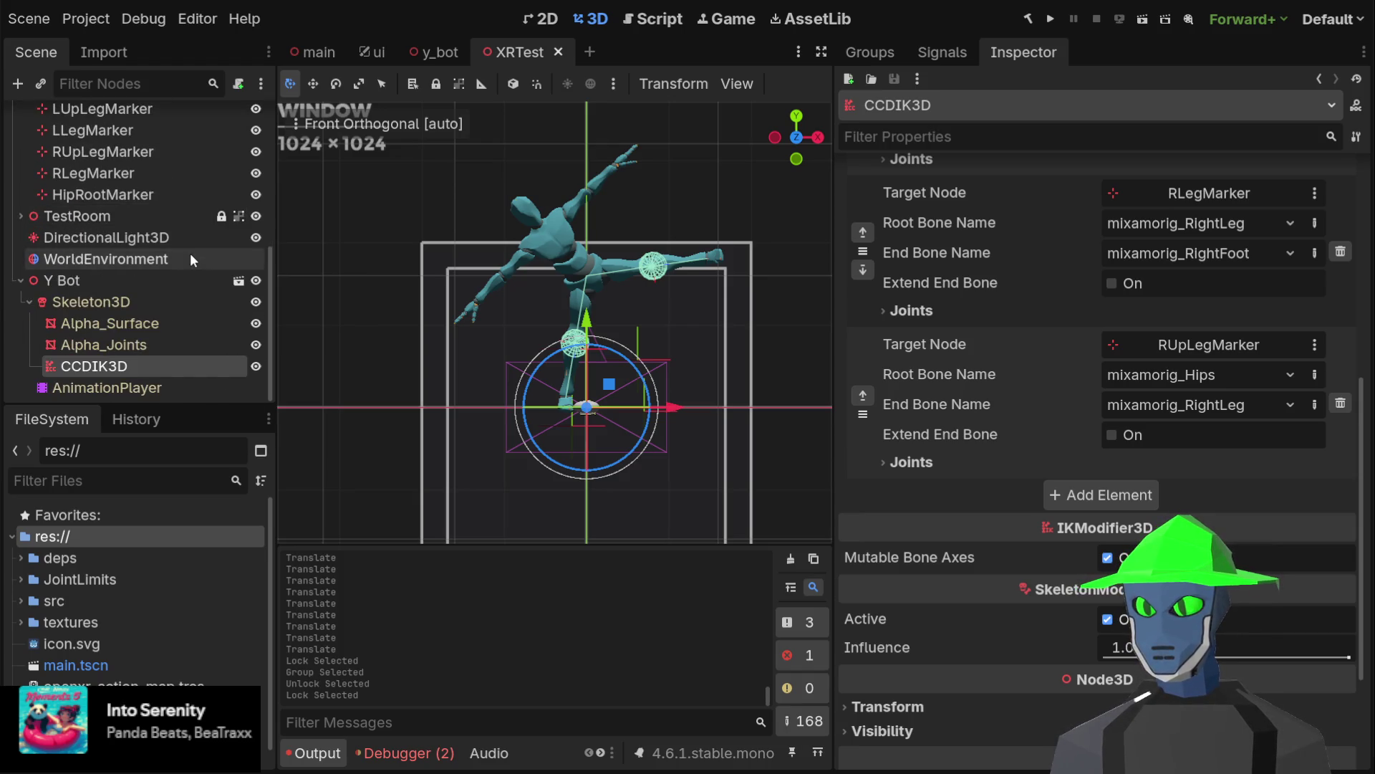
left_click(113, 303)
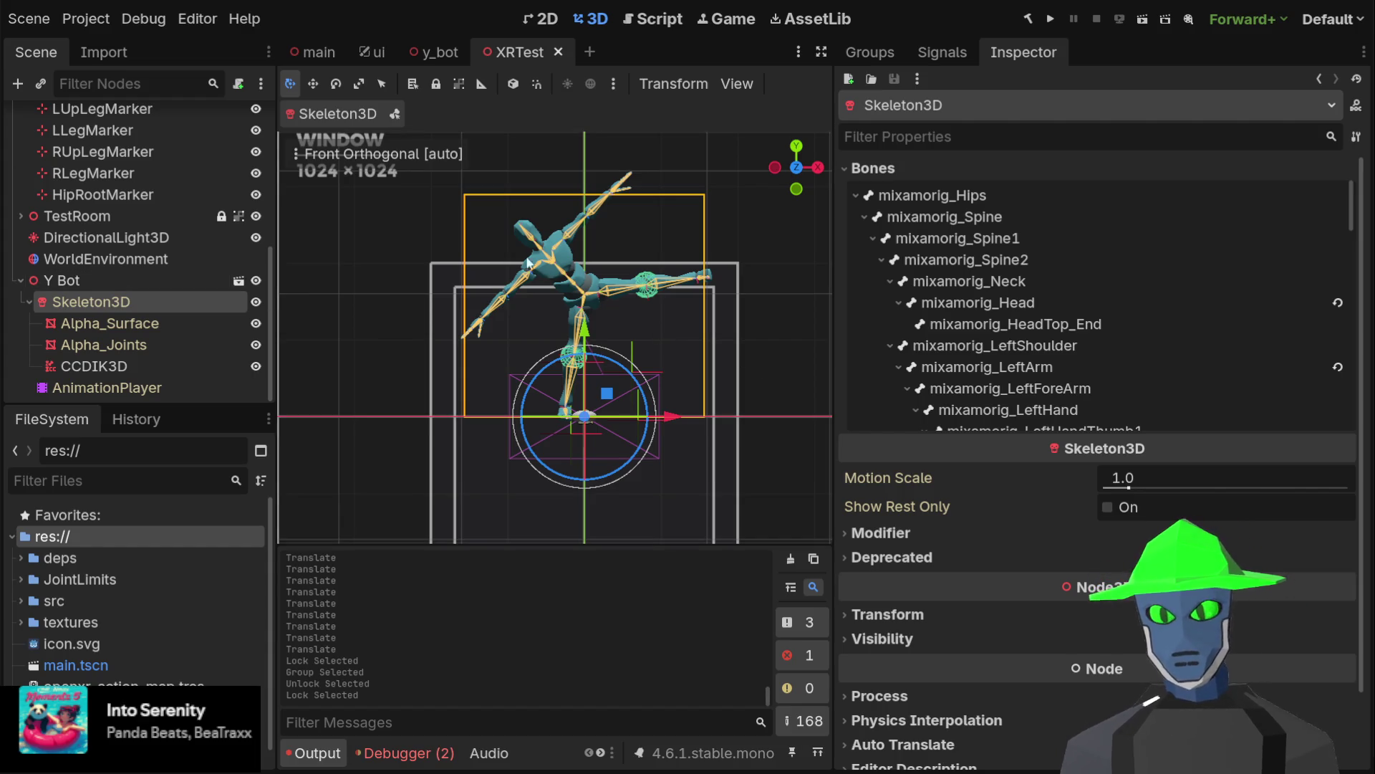
Zoom in and show mixamorig_Spine2's pose: position y 0.135, rotation x 0.057712, w 0.998333
scroll(561, 180, "up", 3)
scroll(560, 181, "up", 5)
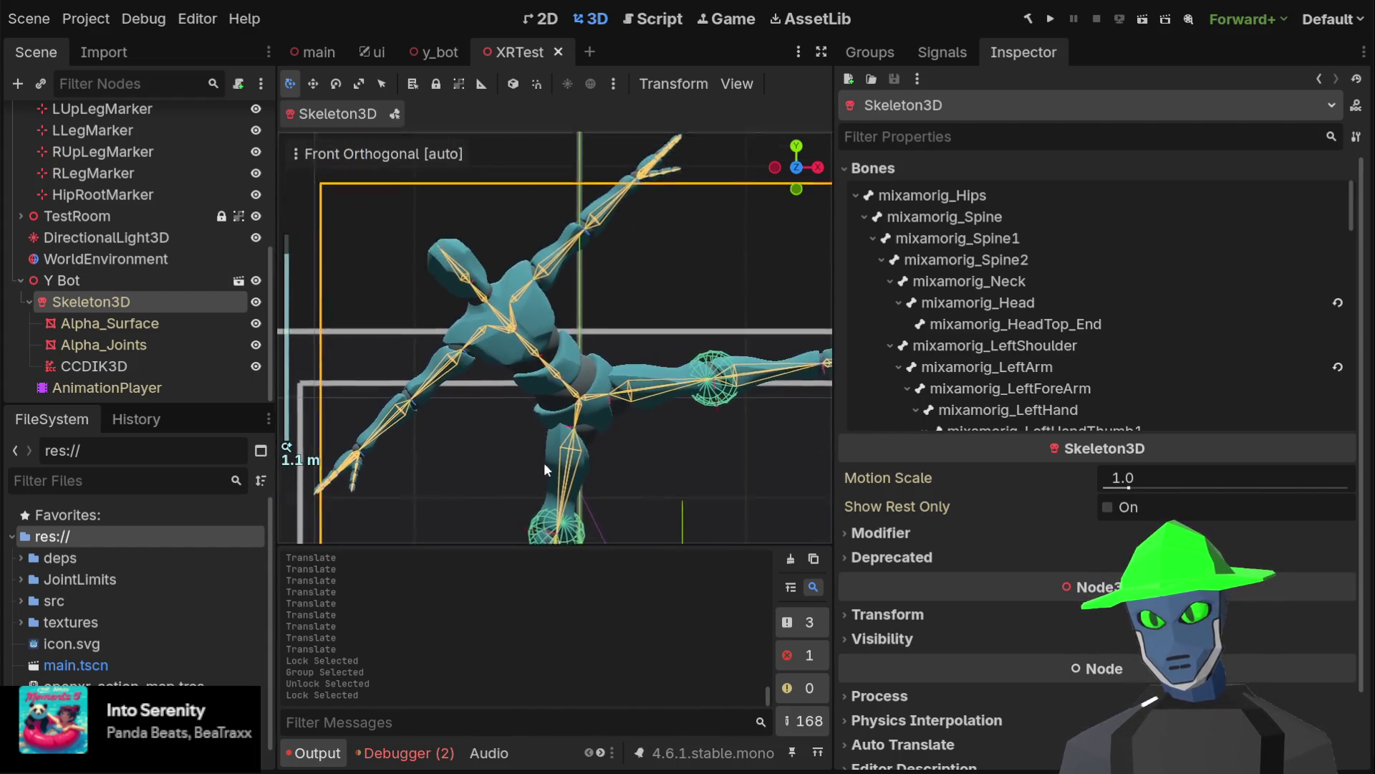
scroll(664, 338, "up", 2)
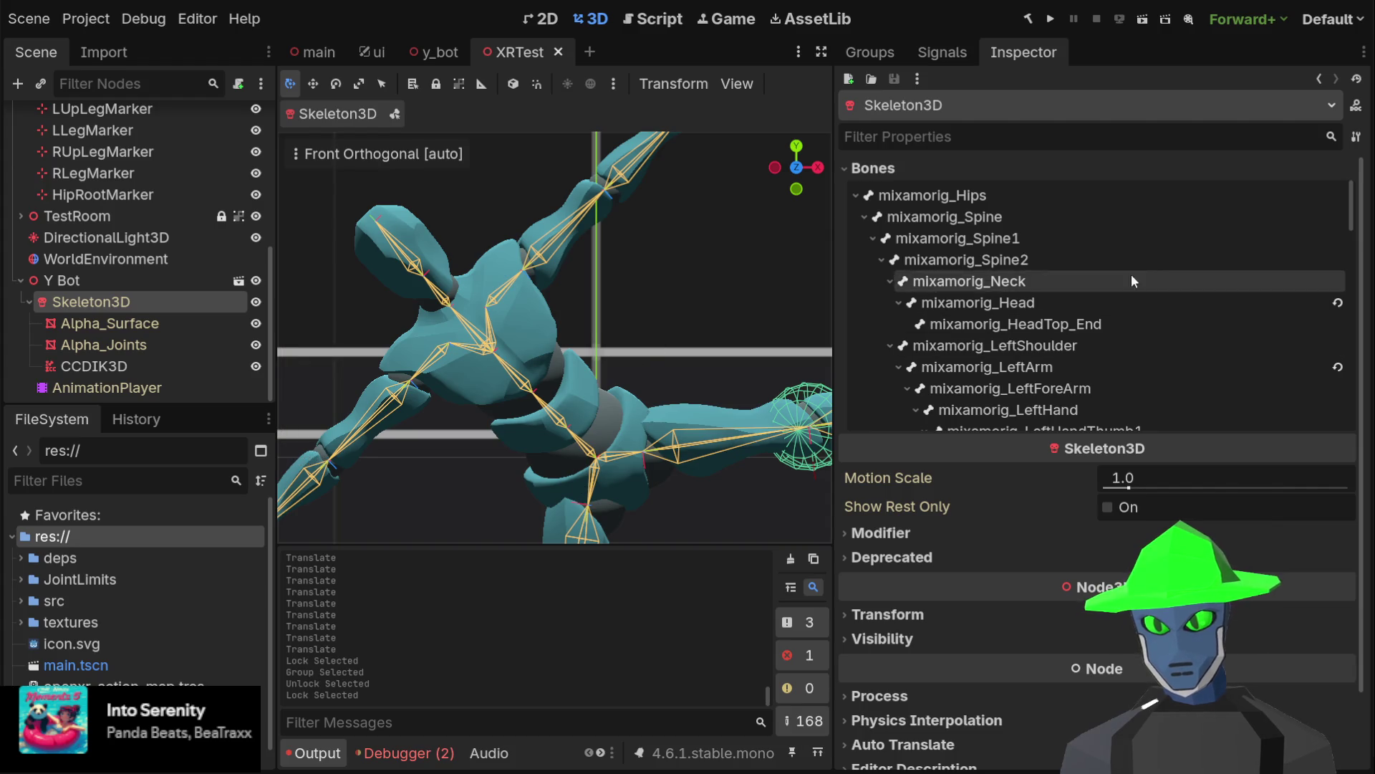
left_click(1057, 257)
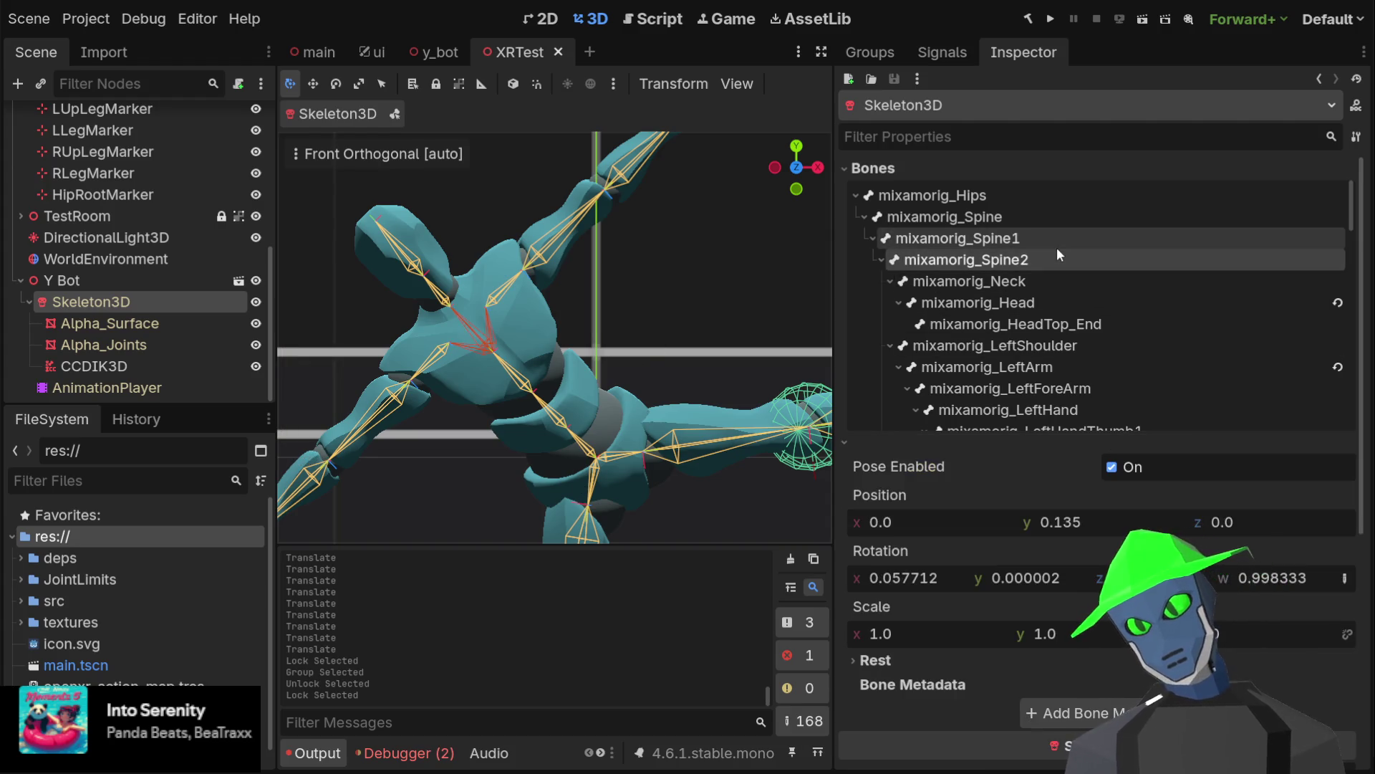
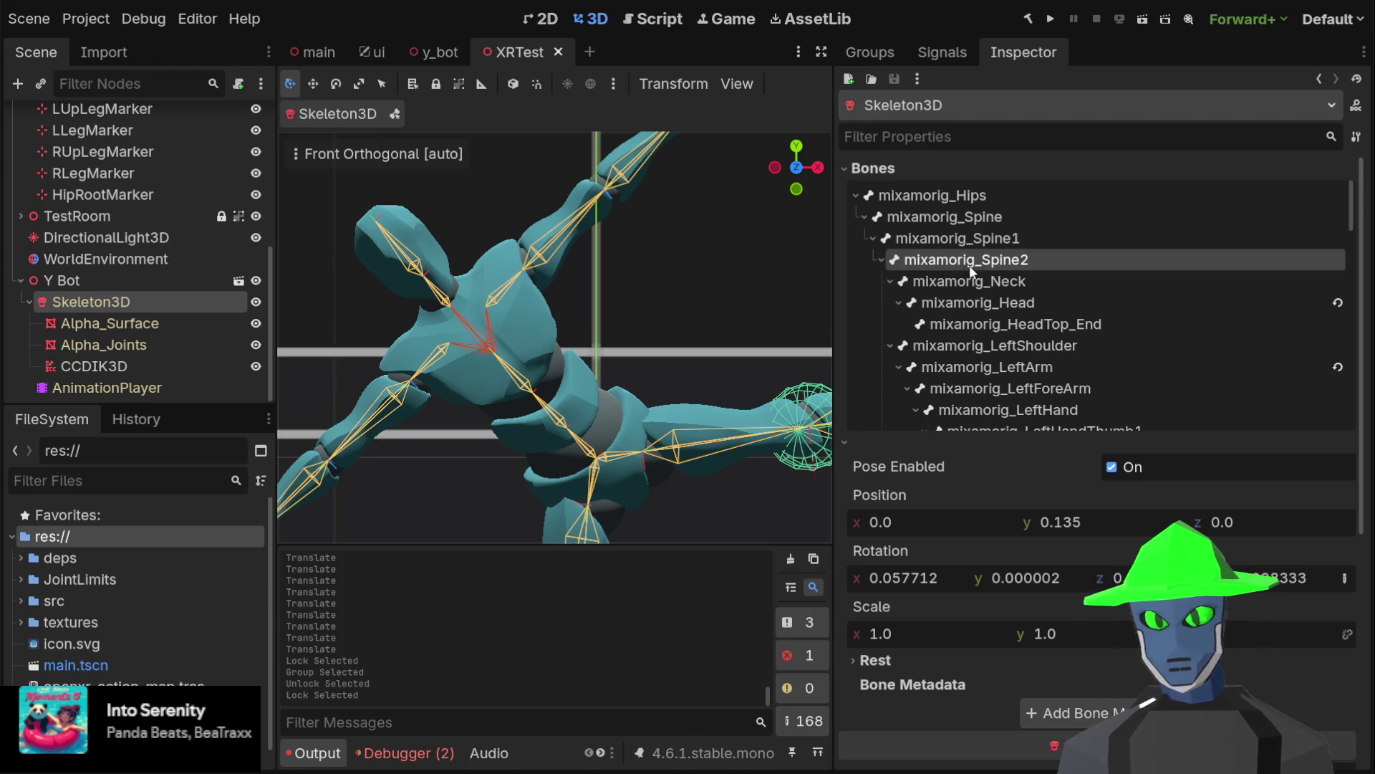
Inspect the LeftArm, LeftShoulder, Spine, Hips, Spine2 and Neck bone poses on the skeleton
left_click(1025, 371)
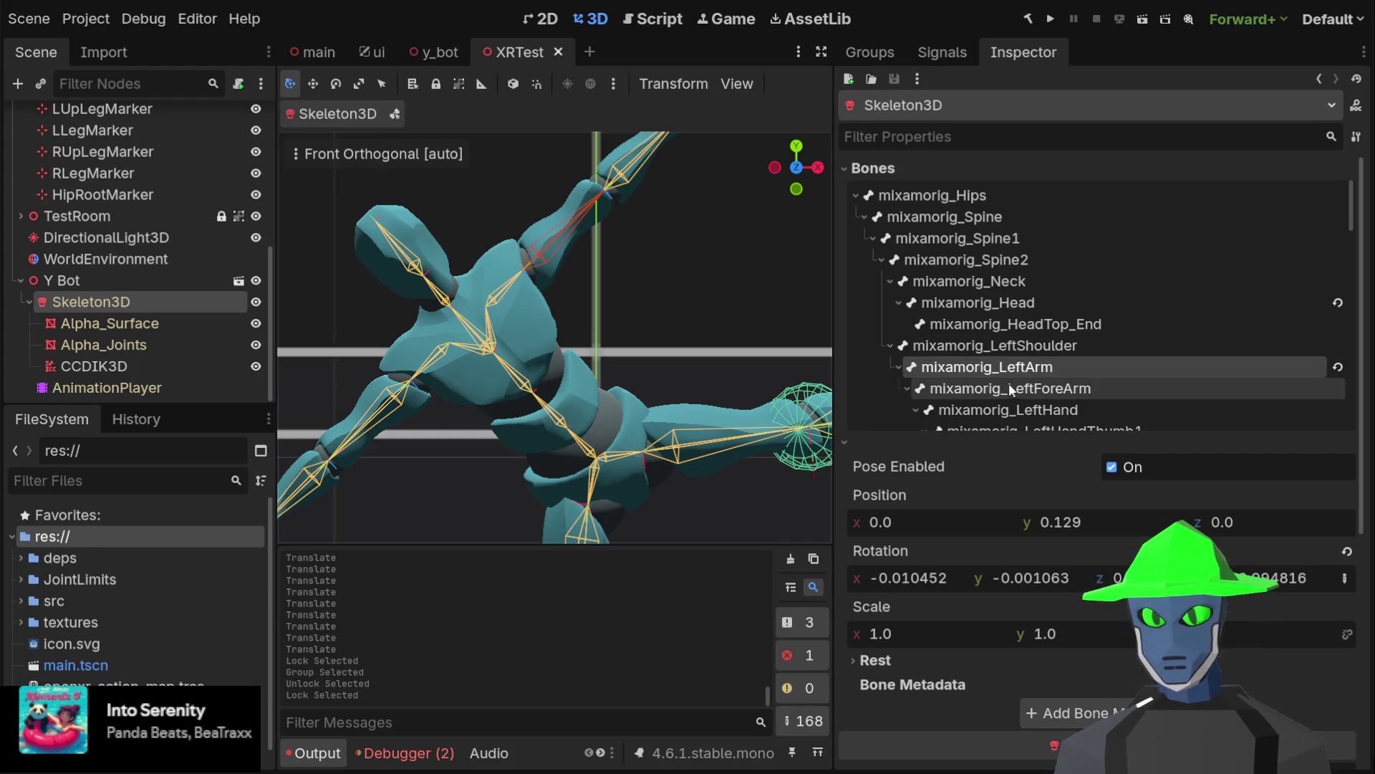
left_click(1035, 346)
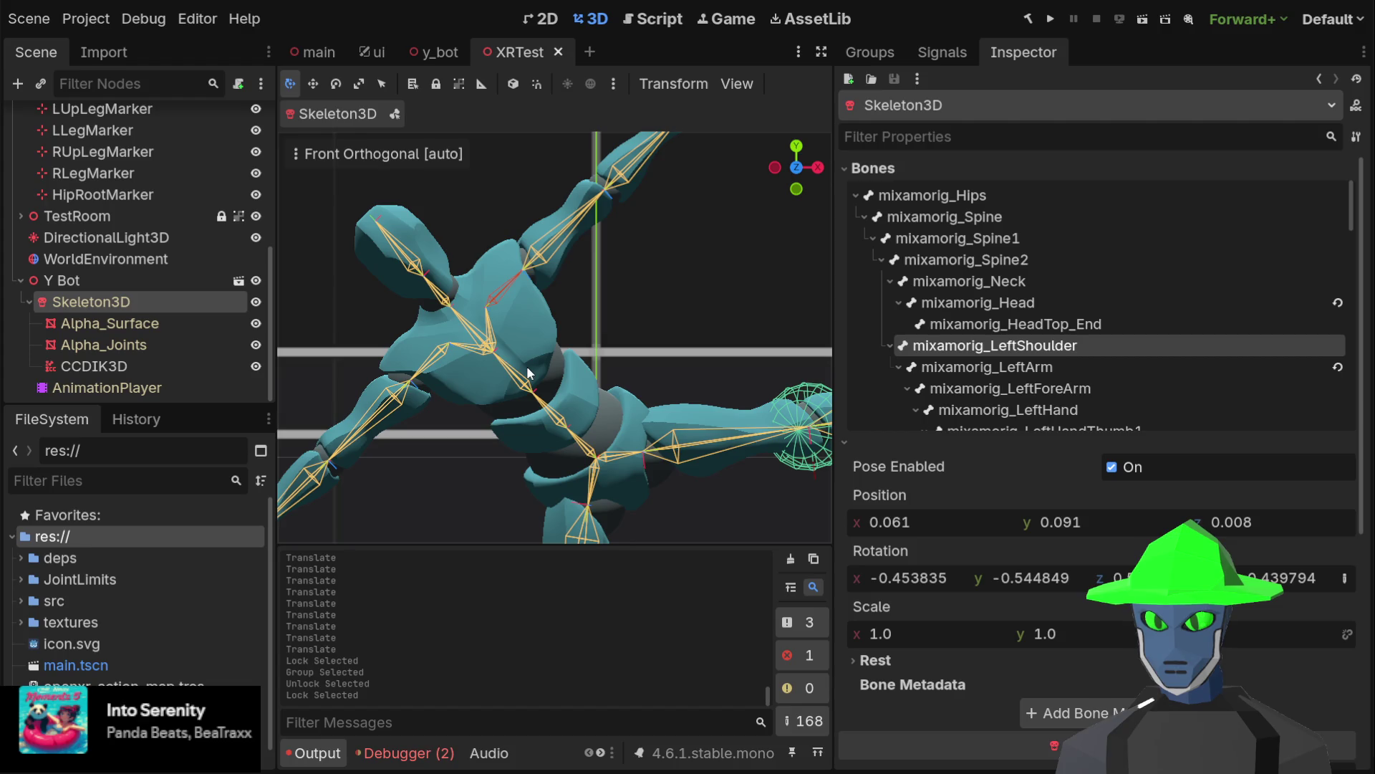
scroll(545, 367, "down", 3)
scroll(632, 397, "up", 3)
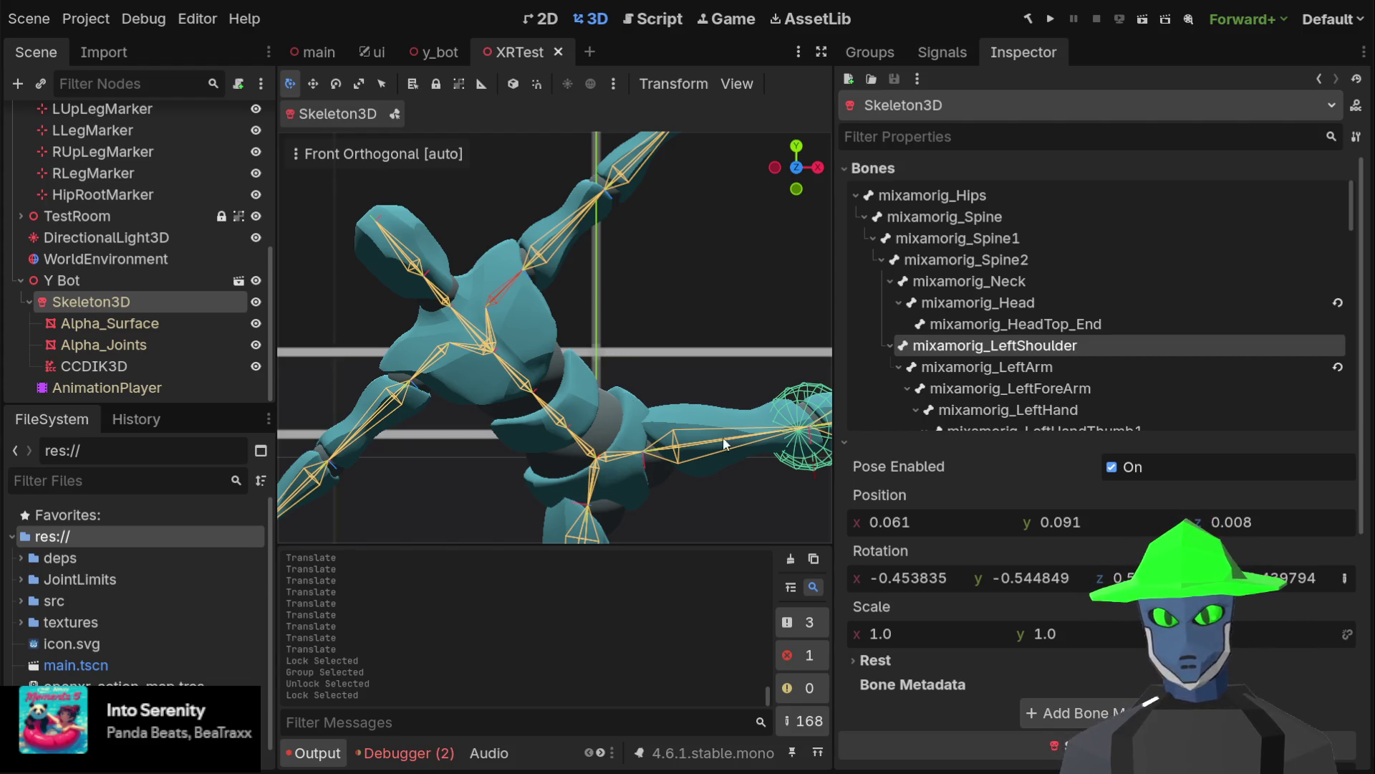
left_click(988, 217)
left_click(995, 204)
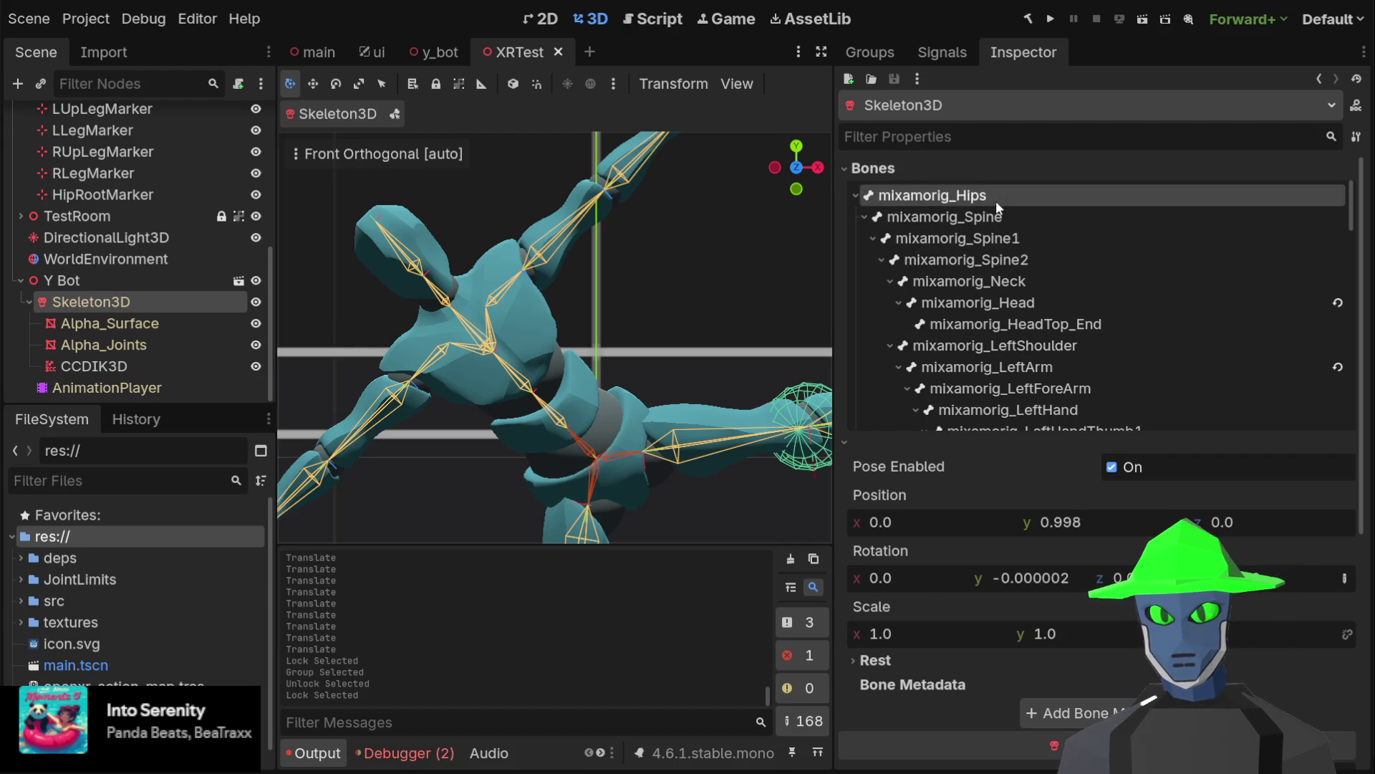
left_click(988, 219)
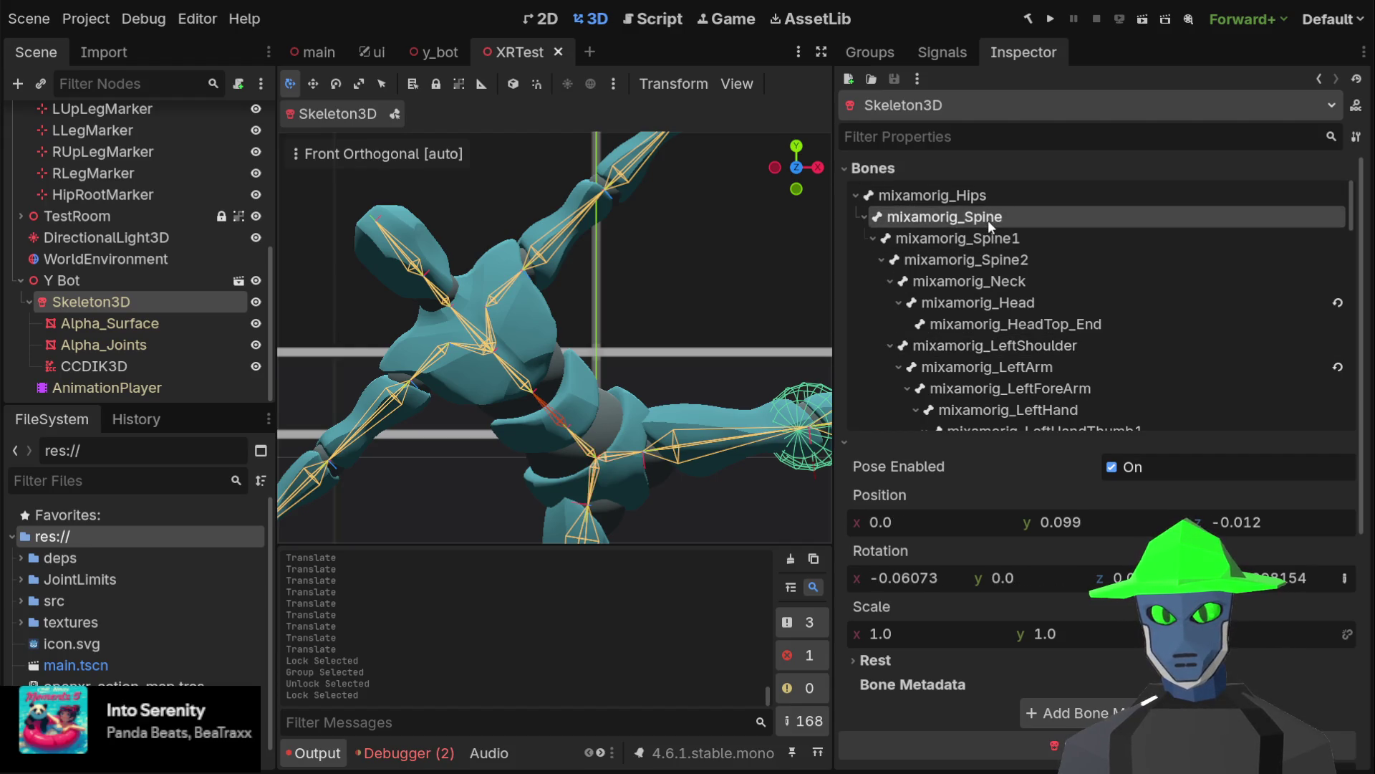
left_click(987, 260)
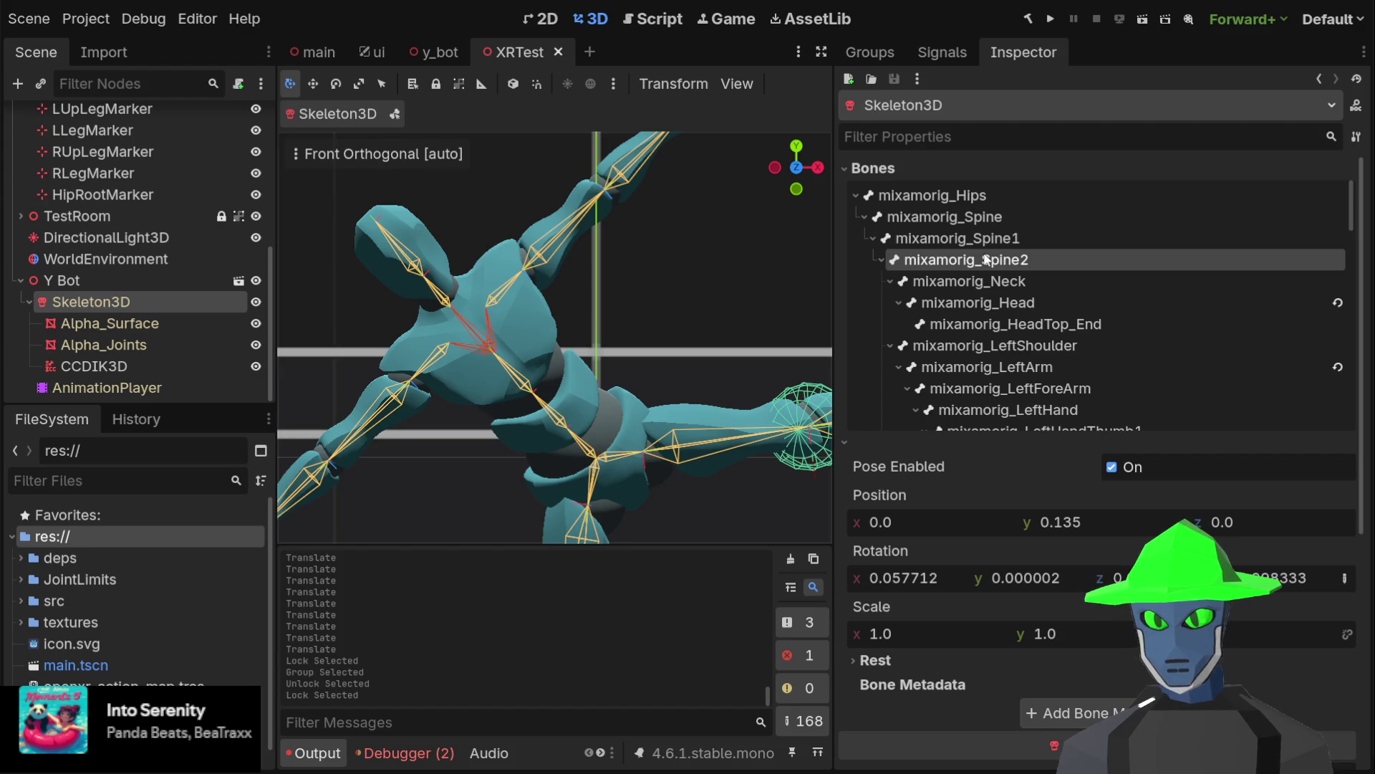
left_click(965, 279)
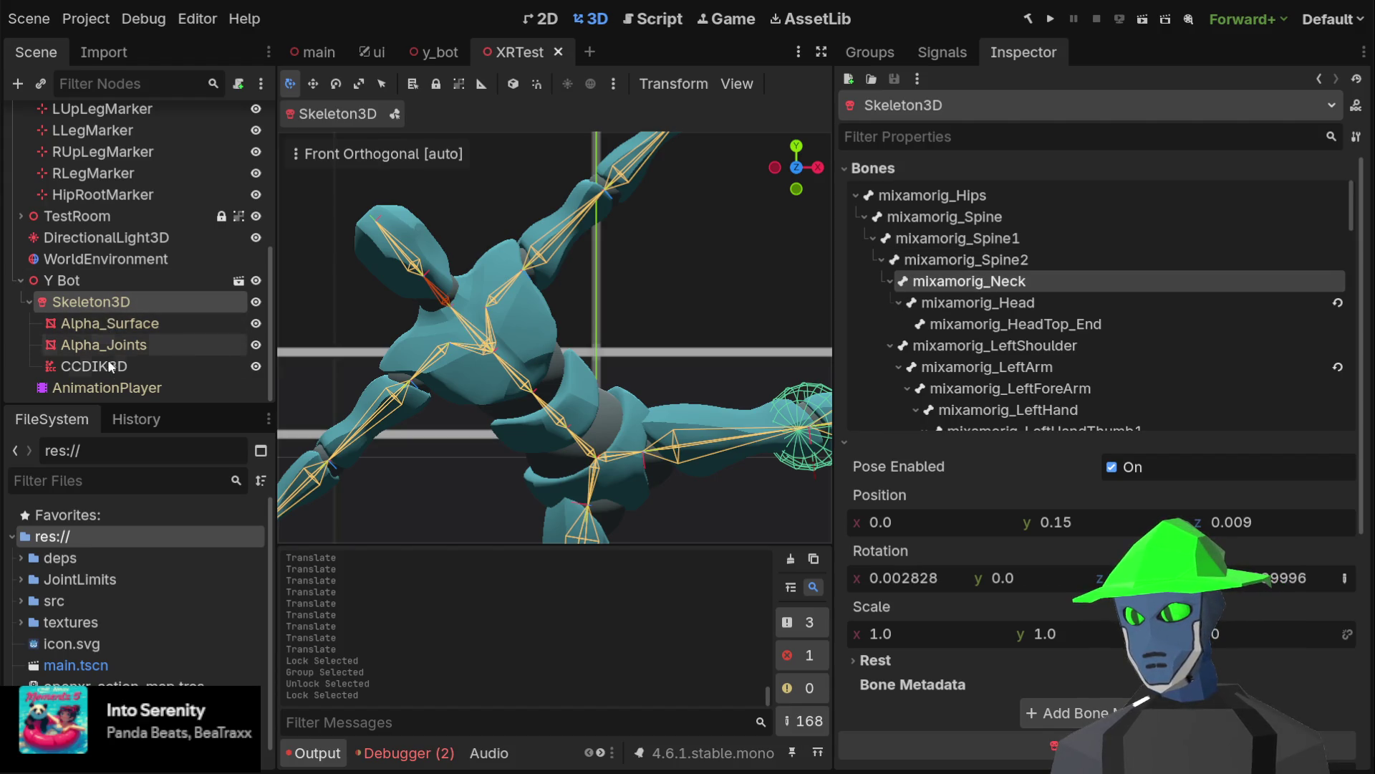
left_click(119, 301)
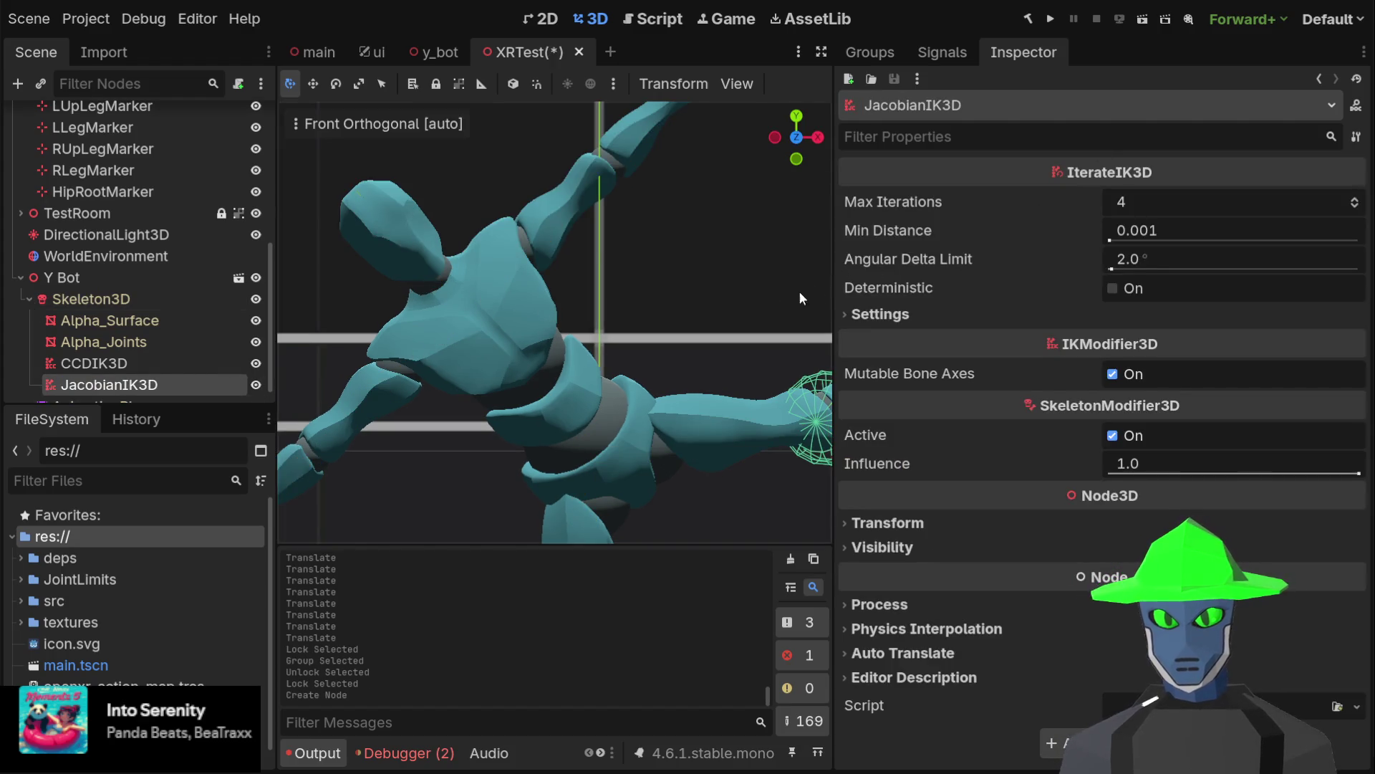
Add a chain element to JacobianIK3D and assign LShoulderMarker as its target node
scroll(653, 315, "down", 2)
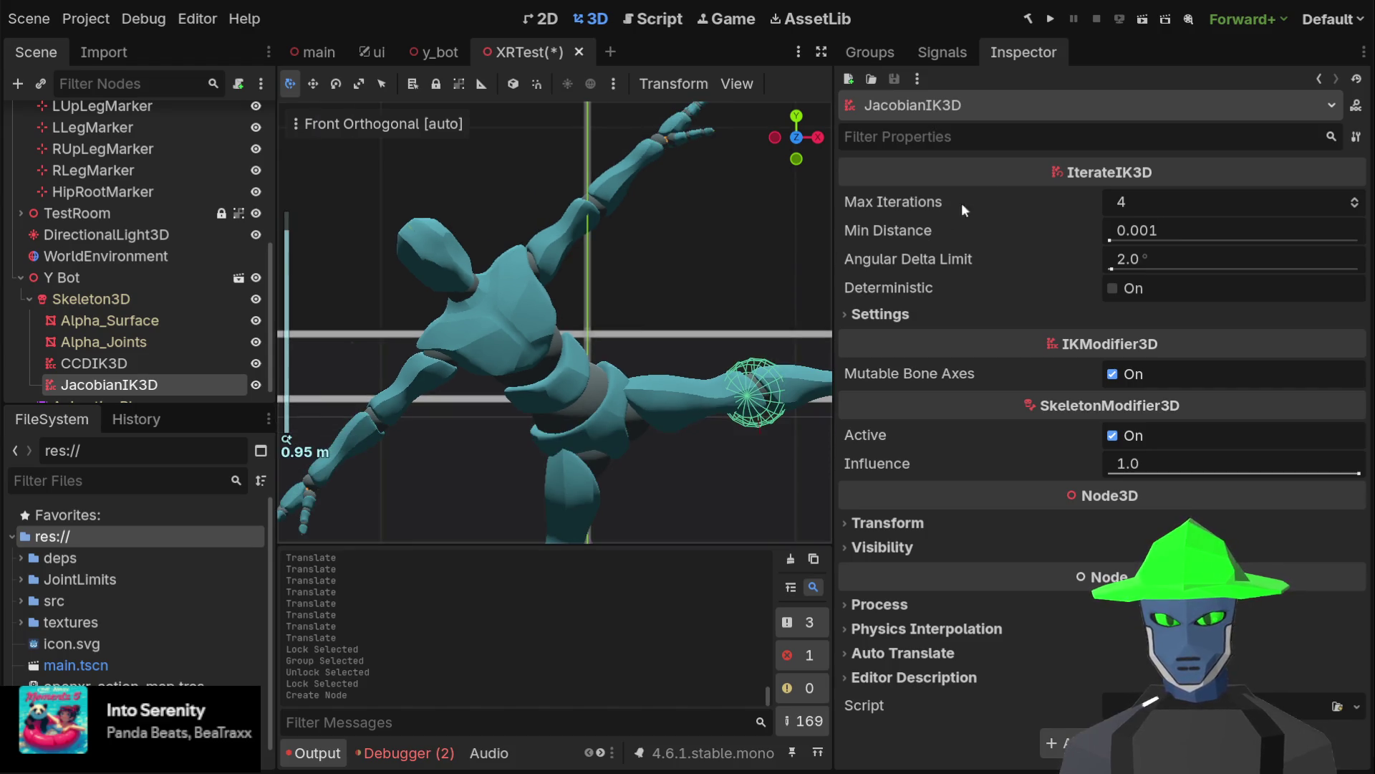
left_click(908, 321)
left_click(1106, 338)
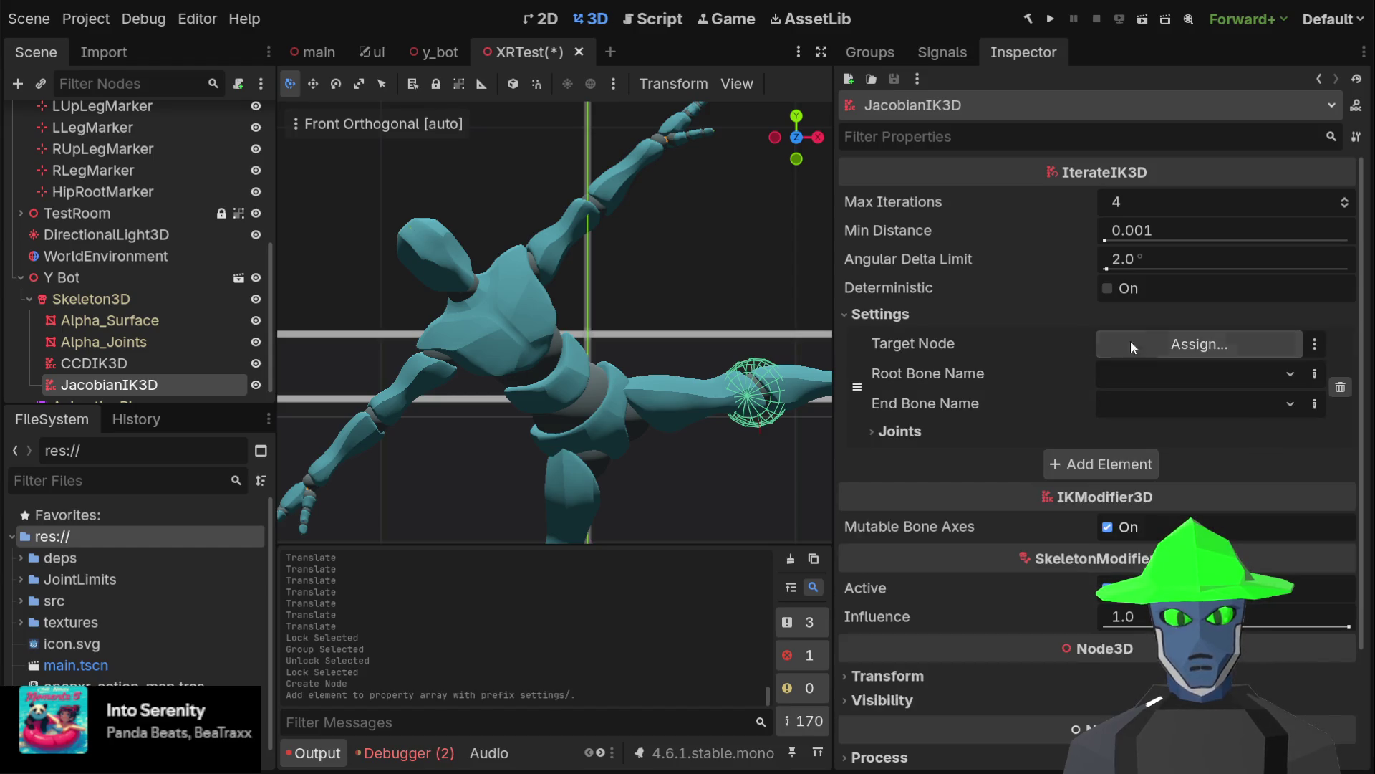
scroll(148, 211, "up", 3)
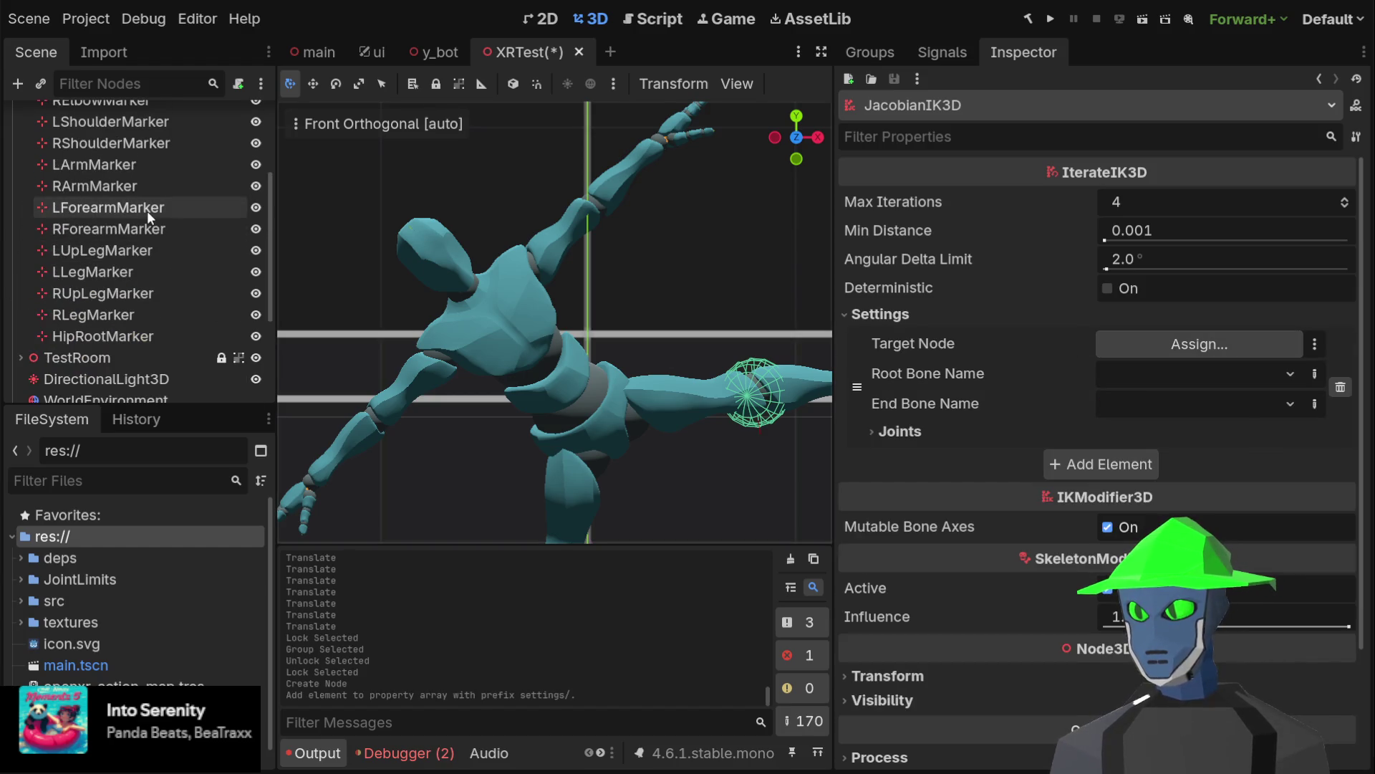
scroll(143, 209, "up", 2)
left_click(148, 208)
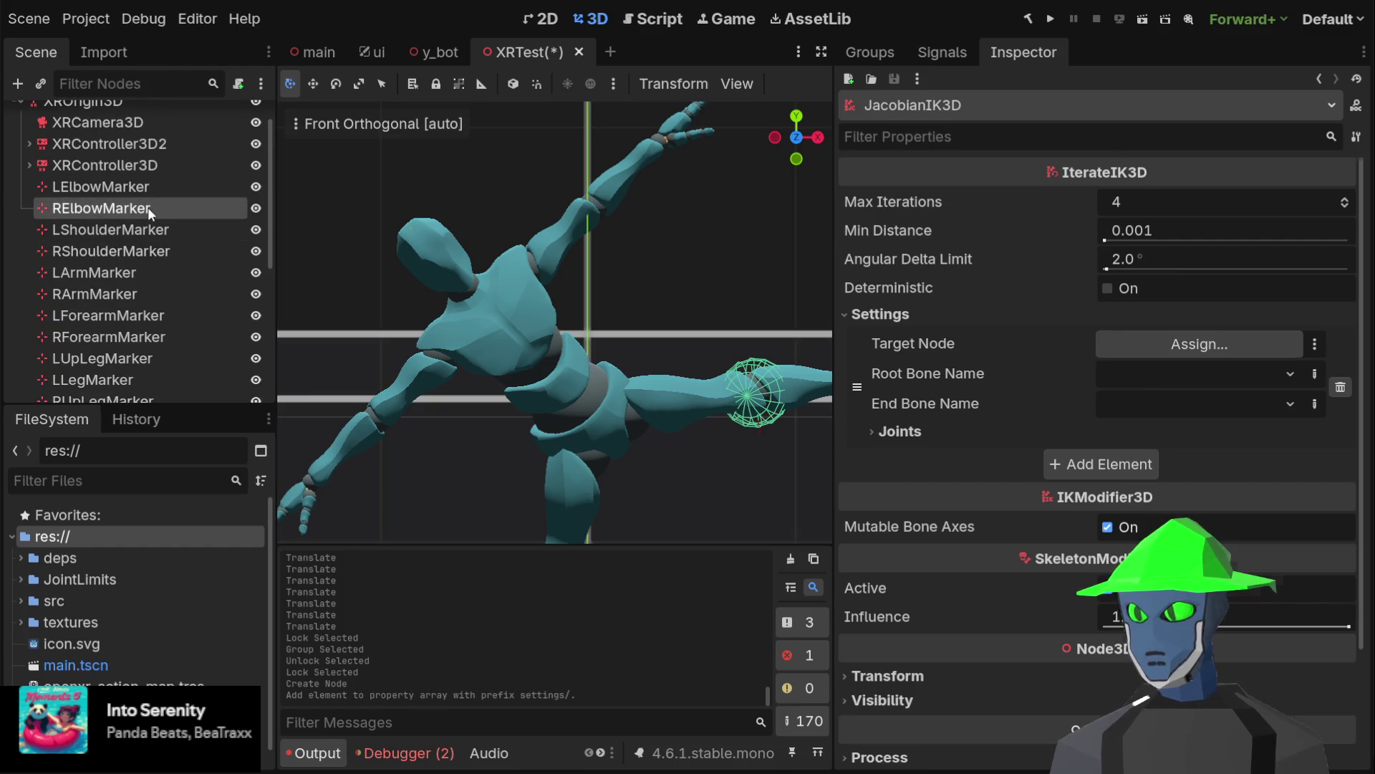
left_click(151, 251)
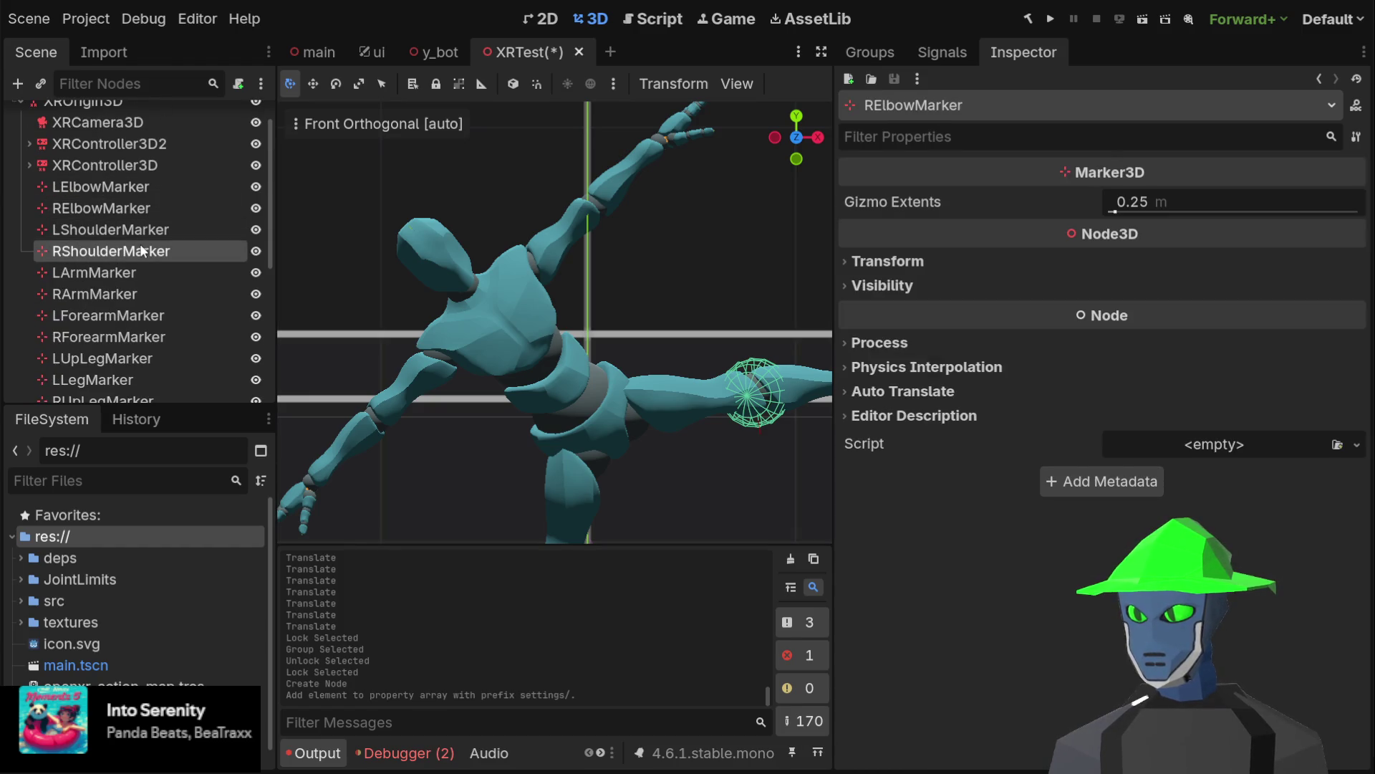
left_click(156, 224)
scroll(154, 321, "down", 5)
scroll(154, 321, "down", 1)
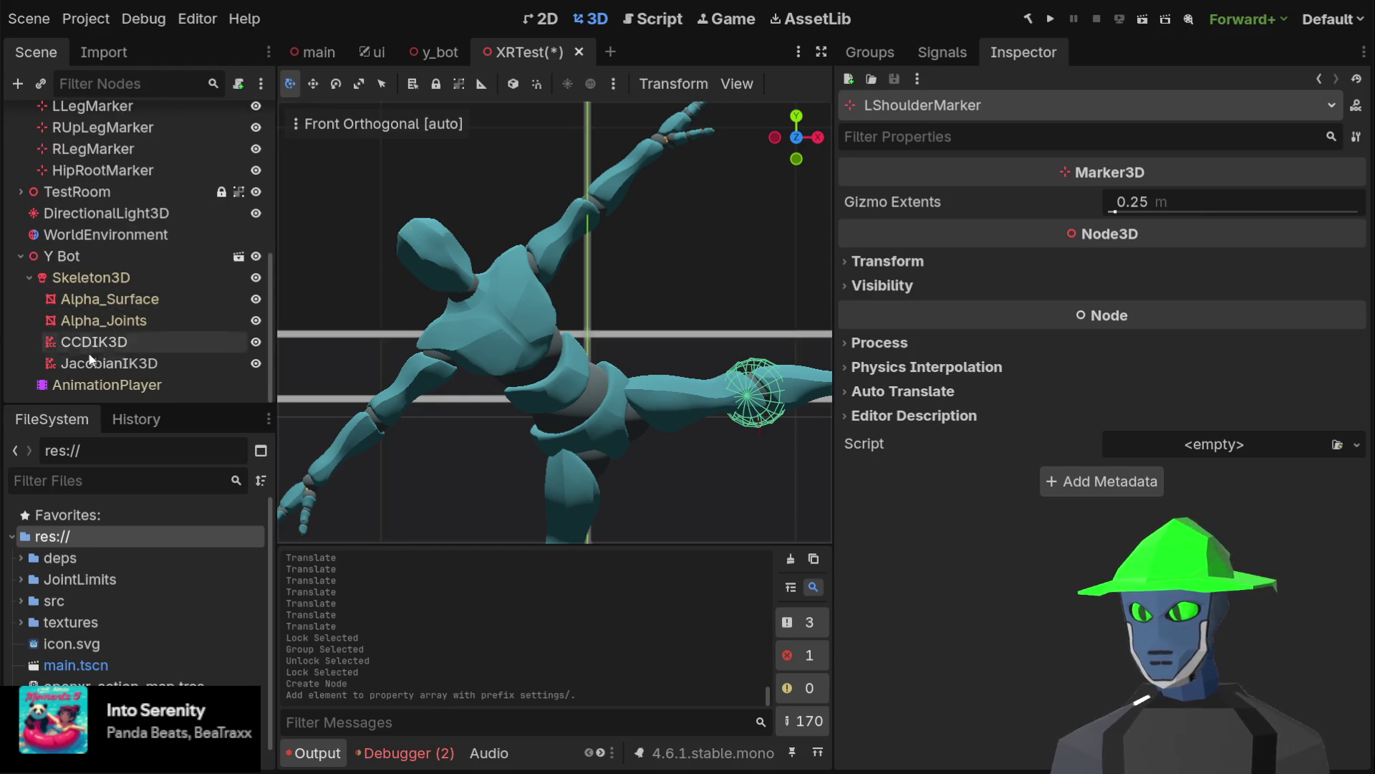
left_click(108, 363)
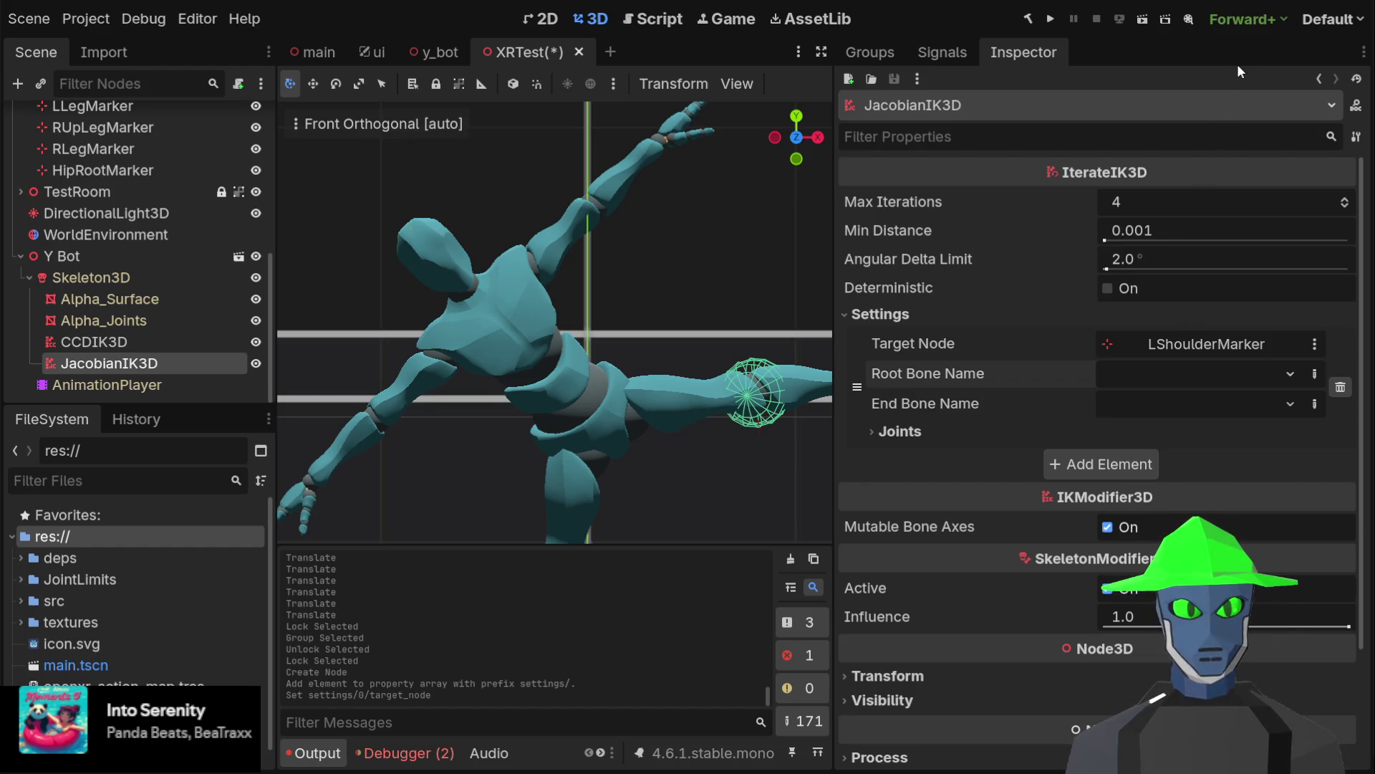
Set the chain's root bone to mixamorig_Spine, ending at mixamorig_LeftShoulder
left_click(1172, 406)
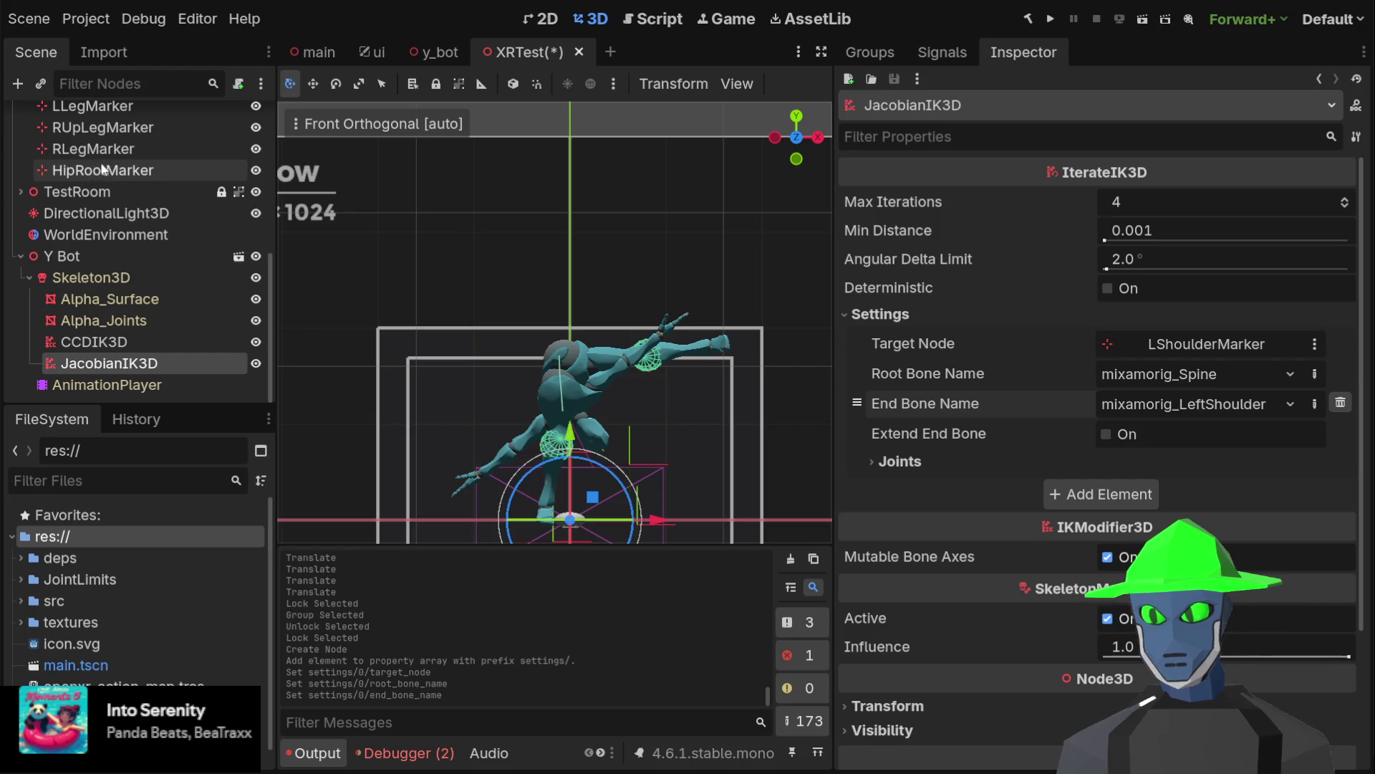
scroll(122, 153, "up", 3)
scroll(148, 133, "up", 2)
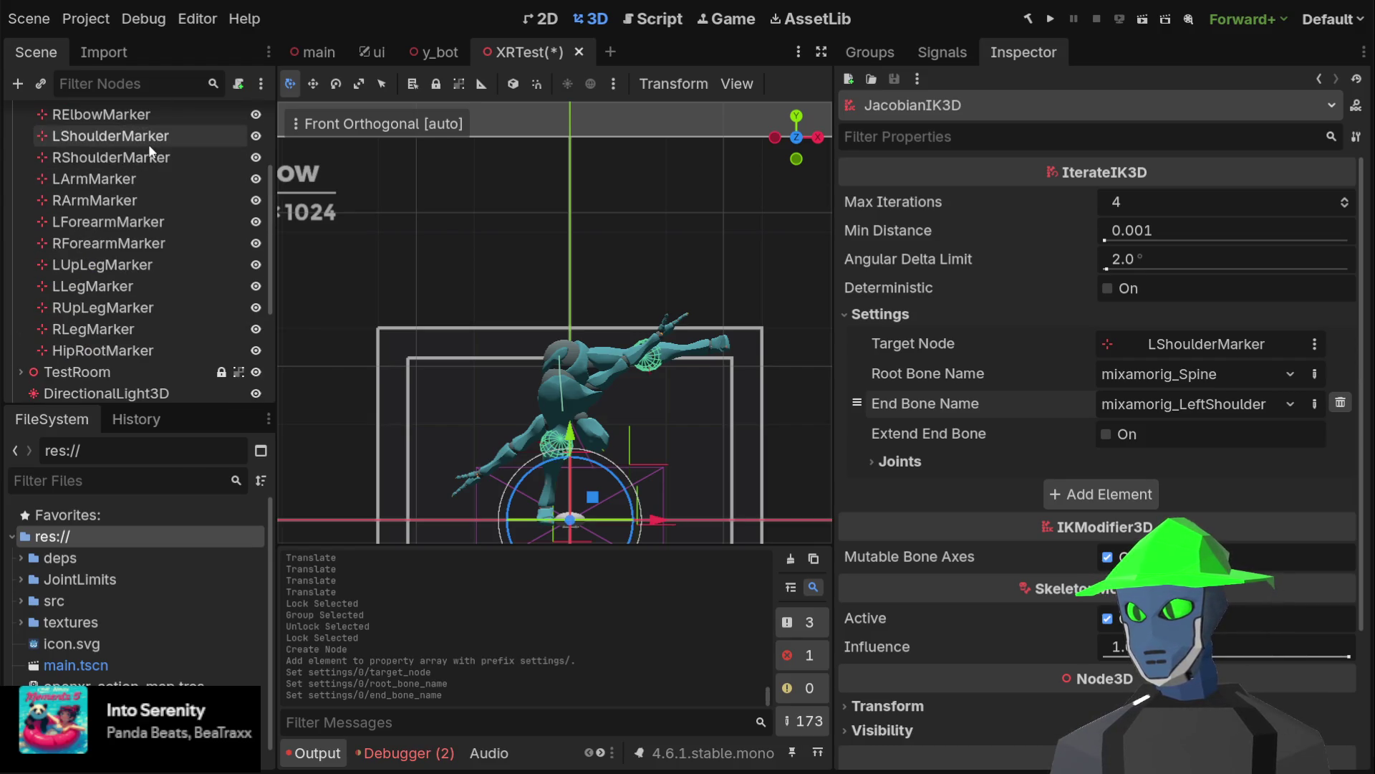
left_click(157, 140)
Drag LShoulderMarker upward and sideways, then undo the last two moves
left_click_drag(571, 433, 570, 308)
mouse_move(571, 226)
left_mouse_down()
mouse_move(573, 342)
mouse_move(574, 230)
left_mouse_up()
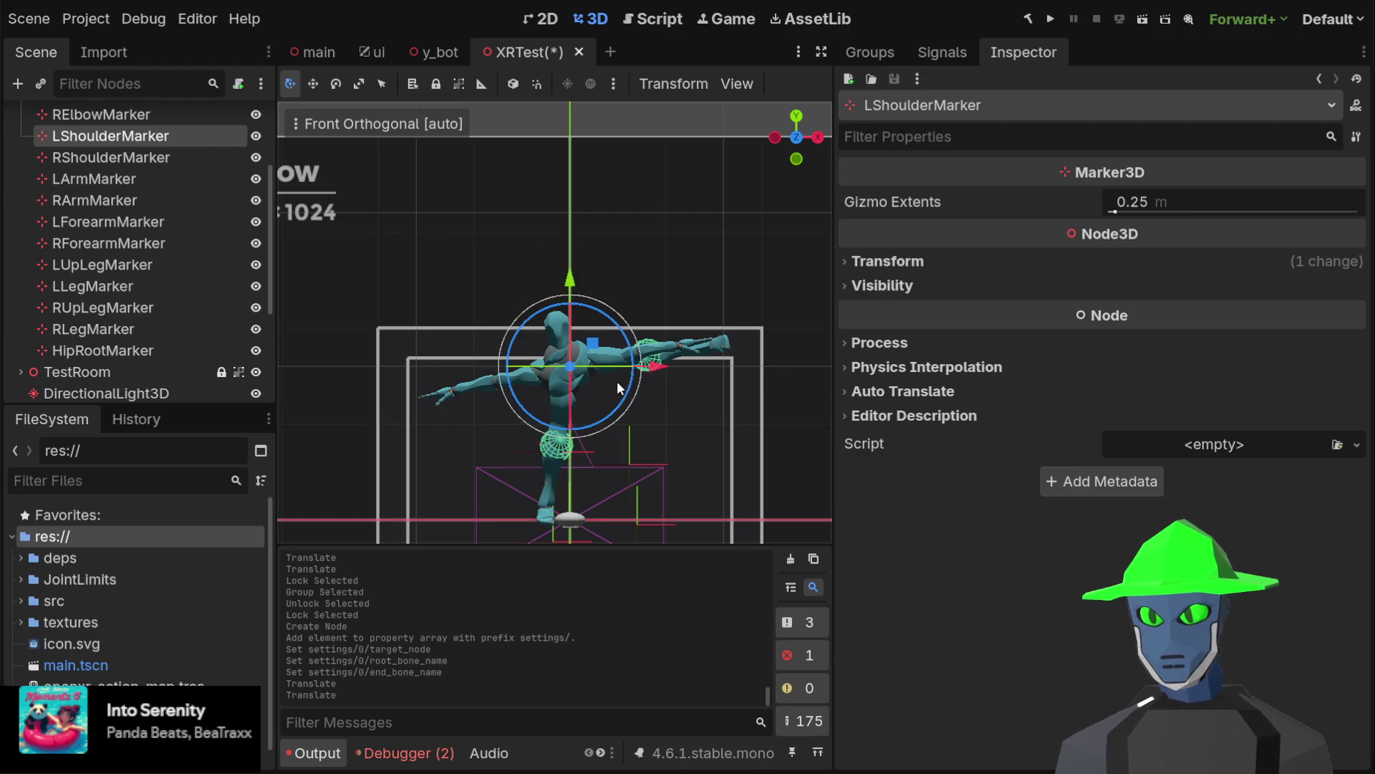
left_click_drag(592, 343, 604, 337)
mouse_move(526, 366)
left_mouse_down()
mouse_move(642, 275)
mouse_move(583, 303)
left_mouse_up()
left_click_drag(549, 389, 544, 442)
scroll(644, 346, "down", 3)
mouse_move(742, 337)
left_mouse_down()
mouse_move(643, 346)
mouse_move(589, 327)
left_mouse_up()
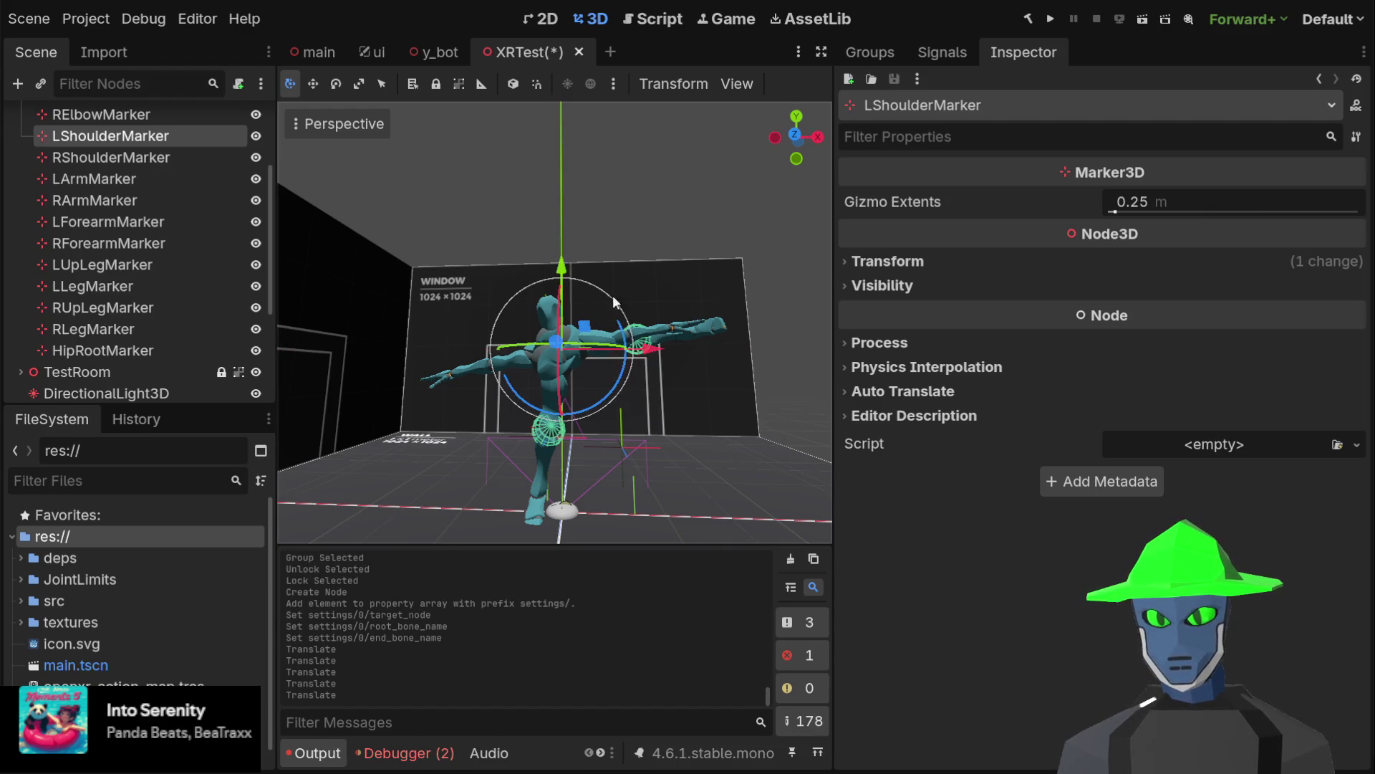
key("ctrl+z")
key("ctrl+z")
key("ctrl+z")
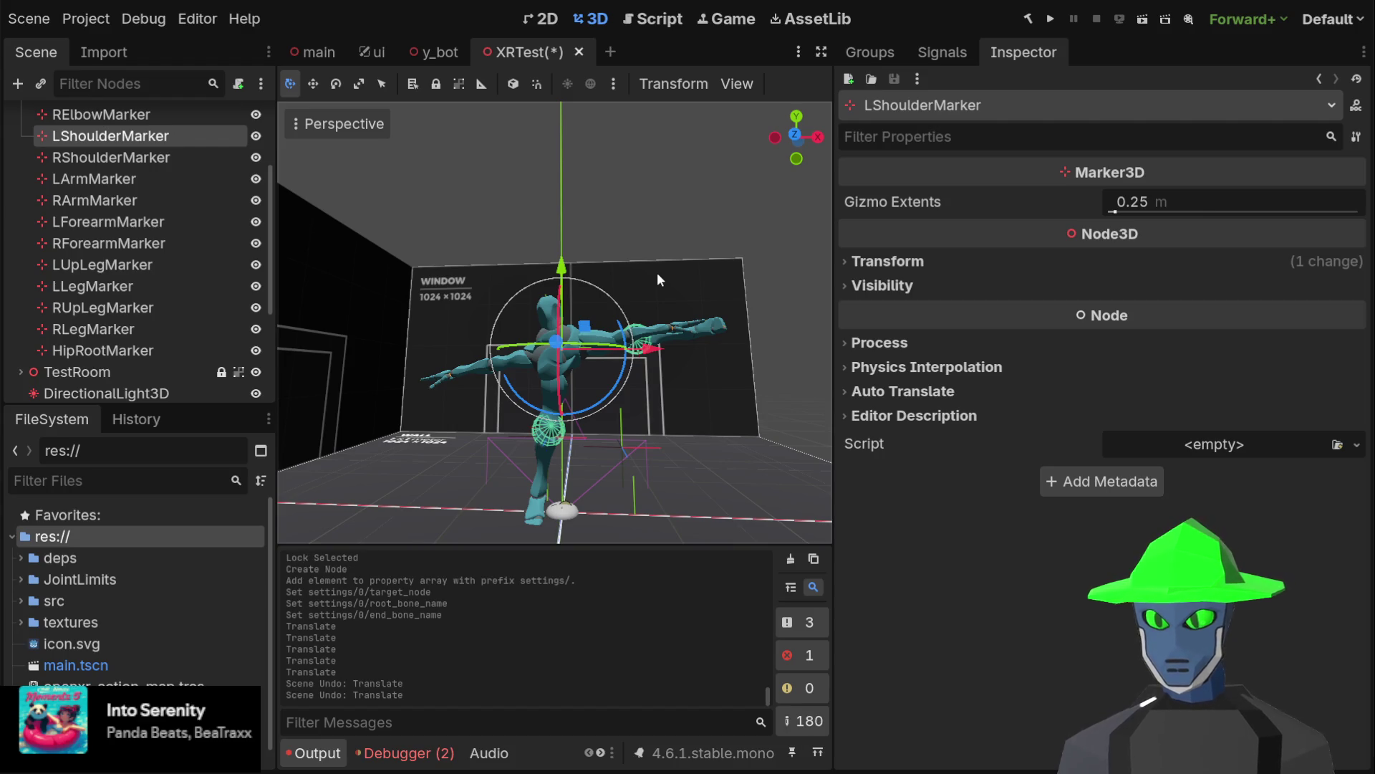
key("ctrl+z")
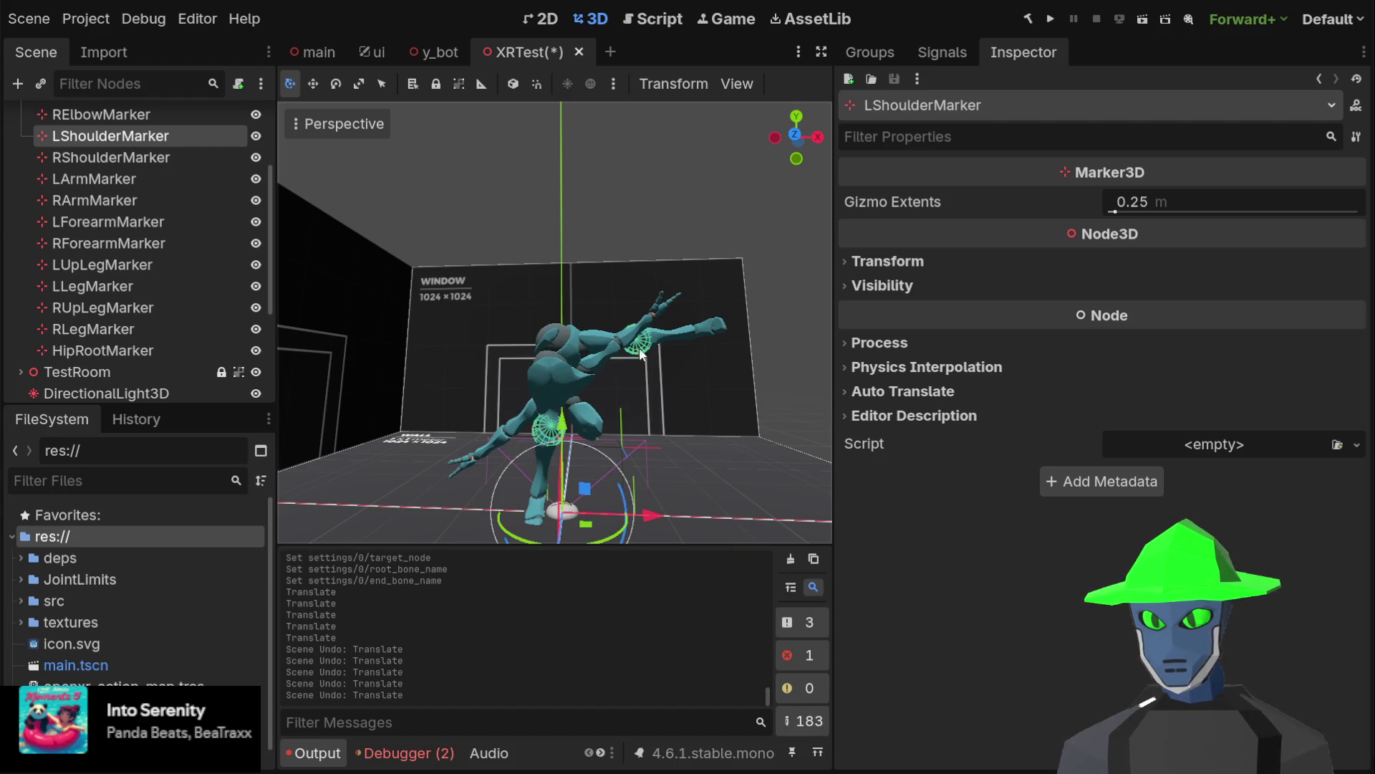
Shift LShoulderMarker along X and lower it toward the upper chest in Front Orthogonal view
mouse_move(650, 520)
left_mouse_down()
mouse_move(608, 519)
mouse_move(487, 424)
mouse_move(416, 416)
mouse_move(446, 140)
left_mouse_up()
left_click_drag(517, 218, 677, 223)
left_click(796, 134)
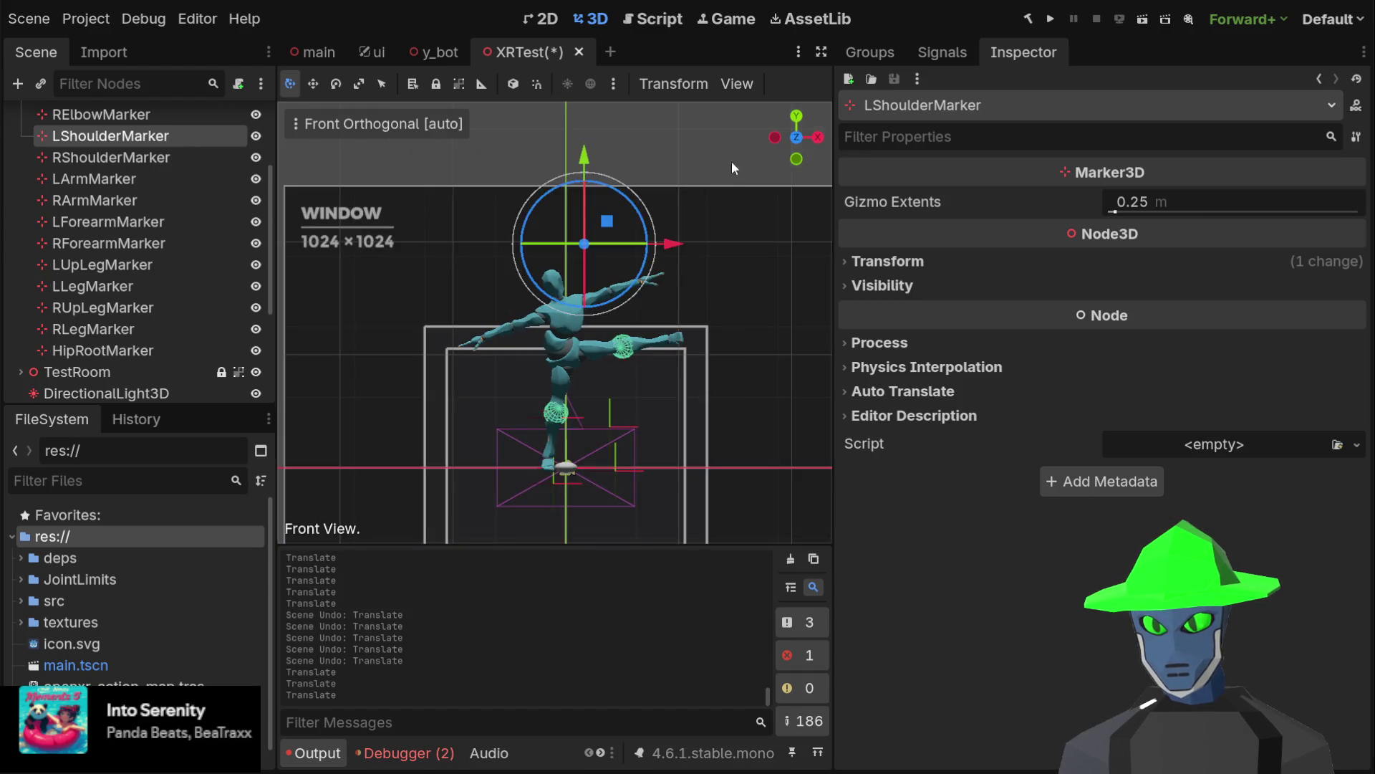
scroll(659, 262, "up", 5)
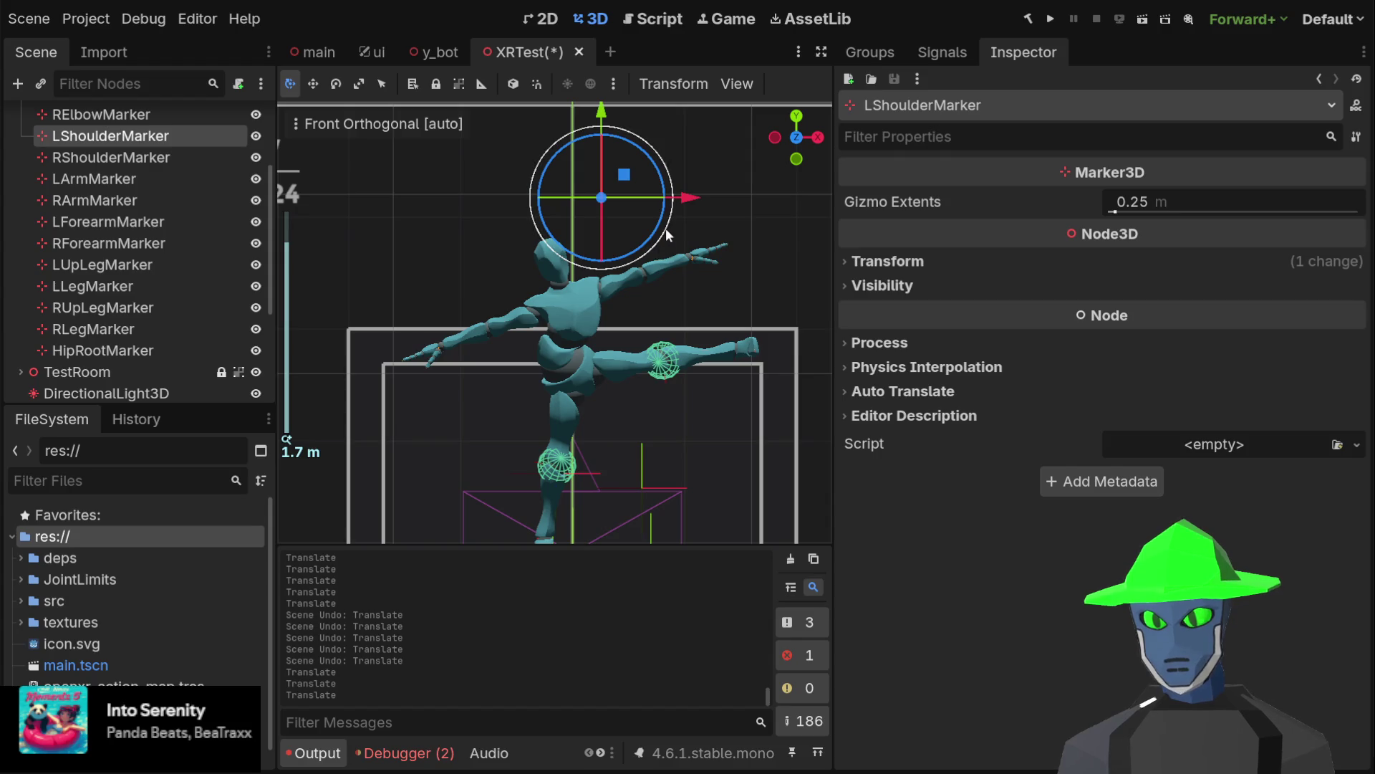
mouse_move(608, 115)
left_mouse_down()
mouse_move(624, 218)
mouse_move(627, 101)
mouse_move(628, 169)
left_mouse_up()
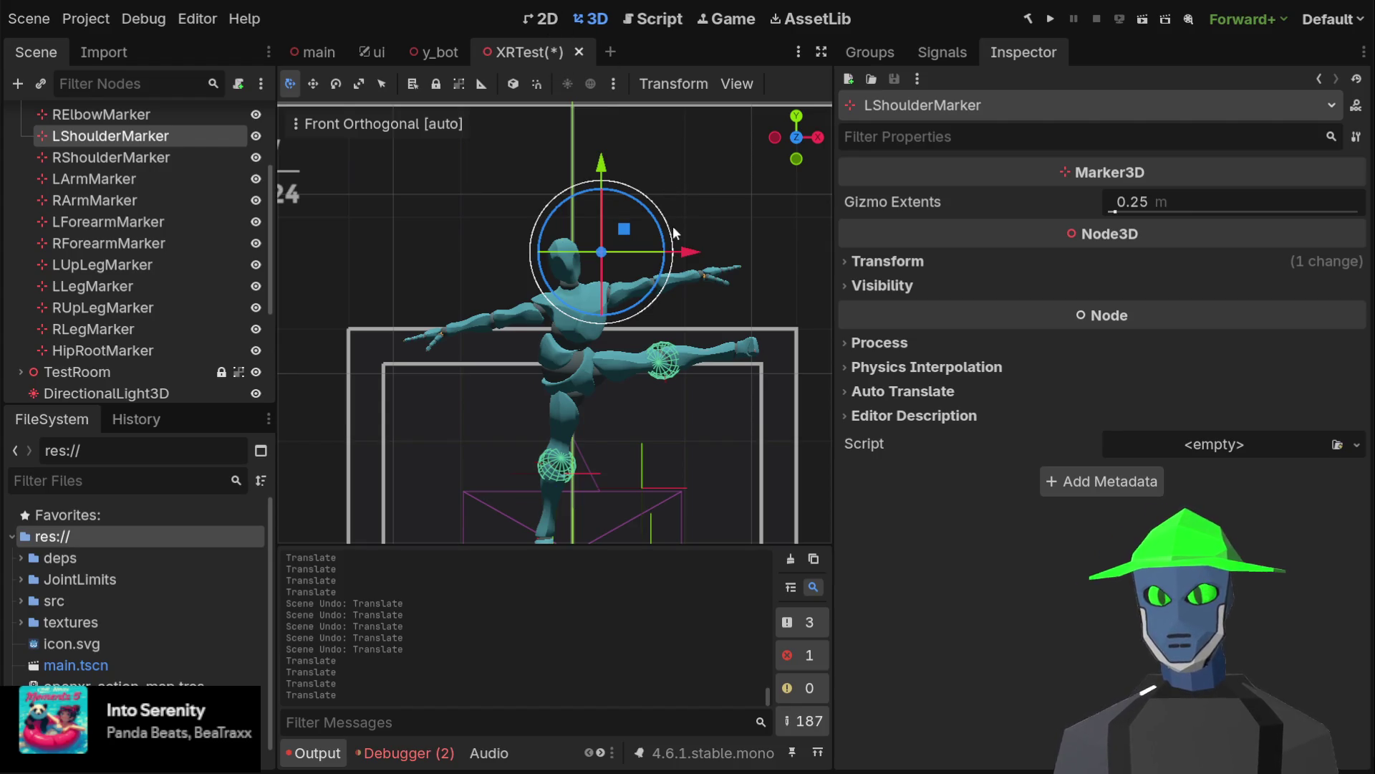
mouse_move(684, 252)
left_mouse_down()
mouse_move(639, 253)
mouse_move(695, 252)
left_mouse_up()
mouse_move(614, 170)
left_mouse_down()
mouse_move(614, 223)
mouse_move(614, 200)
left_mouse_up()
mouse_move(615, 200)
left_mouse_down()
mouse_move(505, 212)
mouse_move(519, 243)
mouse_move(470, 250)
mouse_move(496, 200)
mouse_move(631, 176)
mouse_move(605, 213)
mouse_move(605, 165)
mouse_move(620, 348)
mouse_move(620, 107)
mouse_move(630, 211)
mouse_move(617, 160)
mouse_move(625, 200)
mouse_move(627, 169)
left_mouse_up()
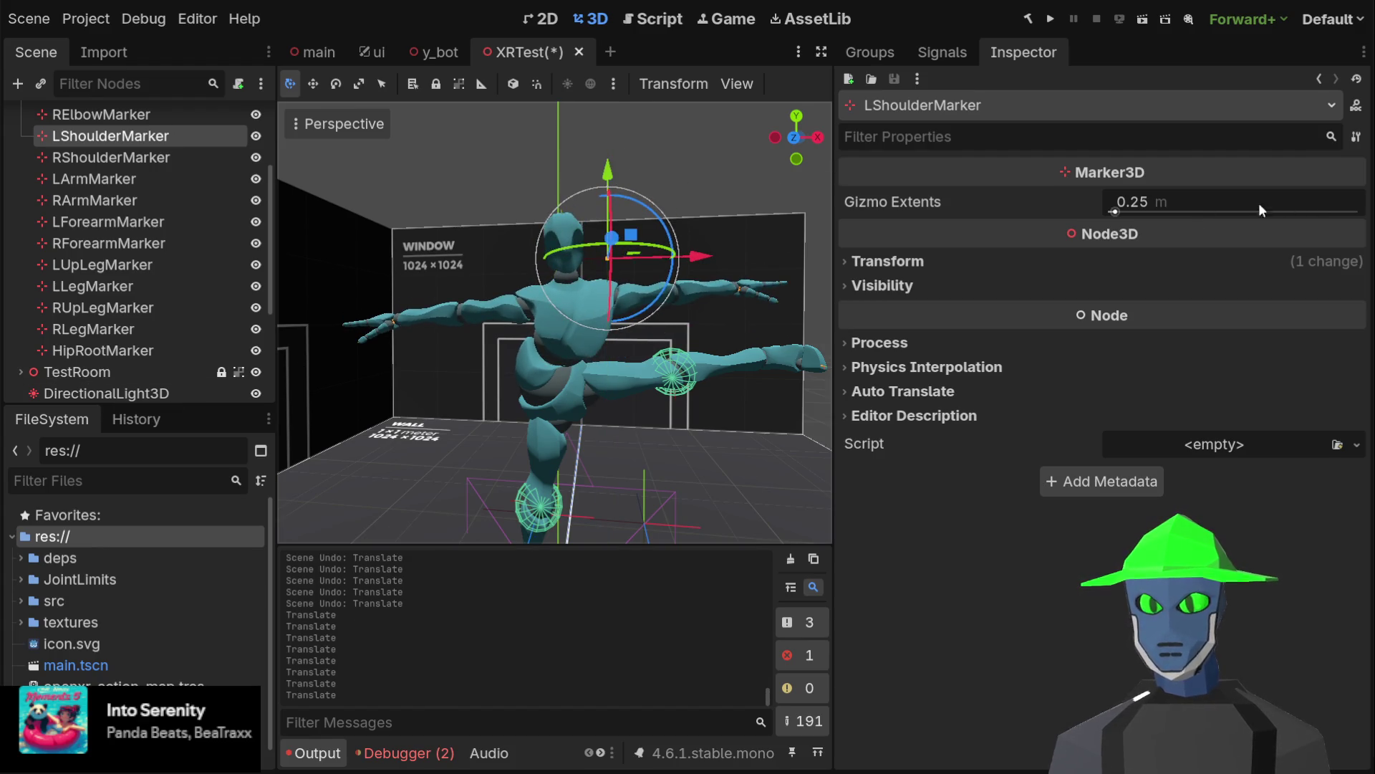
Undo a trial rotation and depth move of the marker, then recenter the front view on it
mouse_move(641, 217)
left_mouse_down()
mouse_move(667, 251)
mouse_move(701, 255)
mouse_move(653, 214)
mouse_move(525, 293)
left_mouse_up()
key("ctrl+z")
key("ctrl+z")
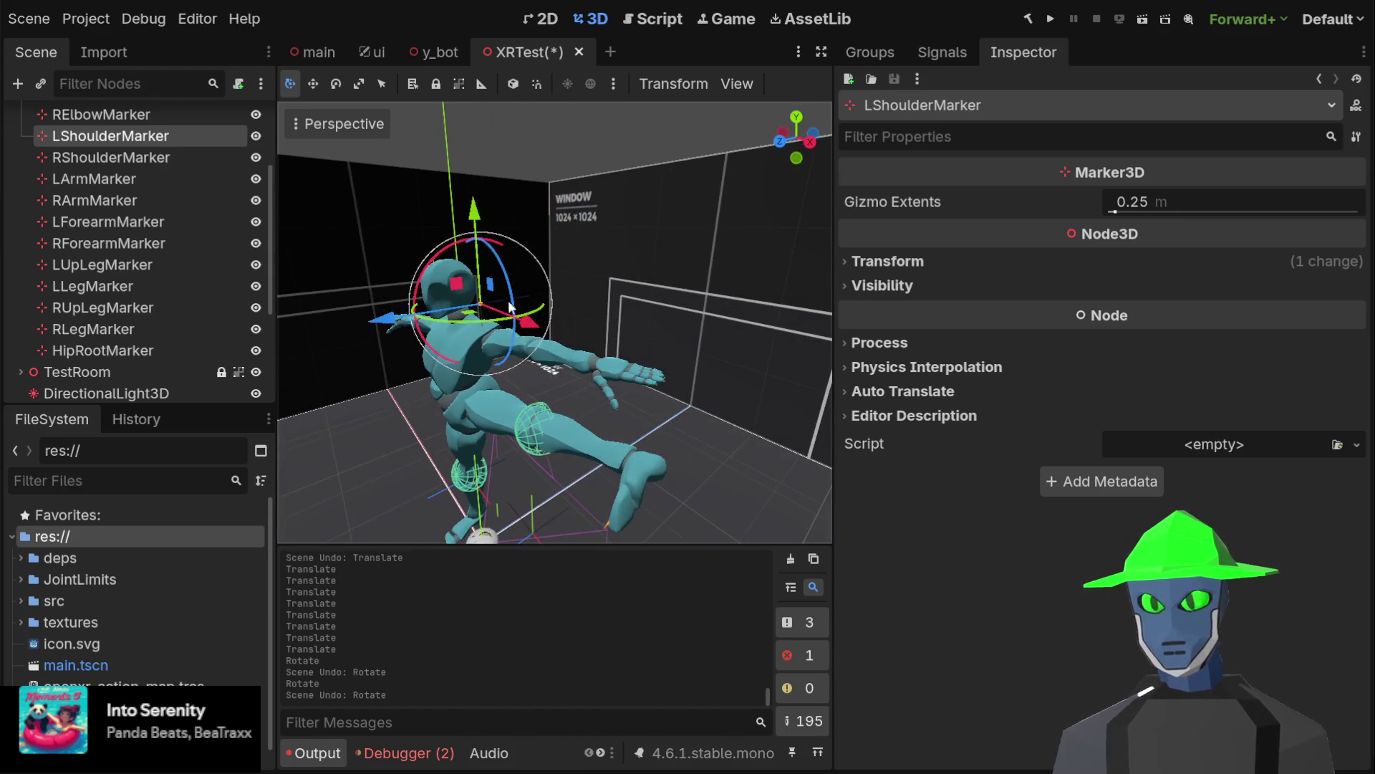
mouse_move(389, 323)
left_mouse_down()
mouse_move(442, 313)
mouse_move(282, 348)
mouse_move(691, 253)
left_mouse_up()
key("ctrl+z")
key("f")
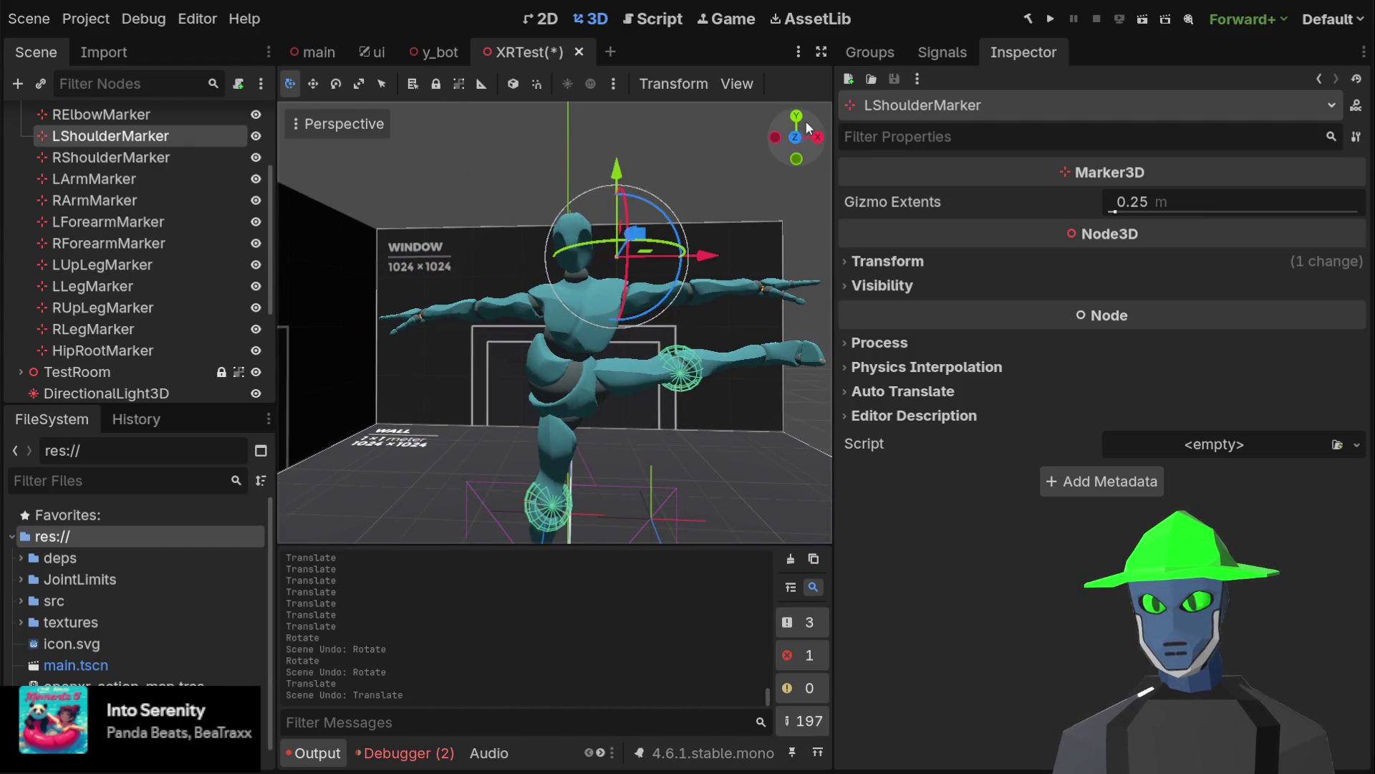
left_click(796, 135)
Move LLegMarker left and LUpLegMarker down and left
left_click(119, 185)
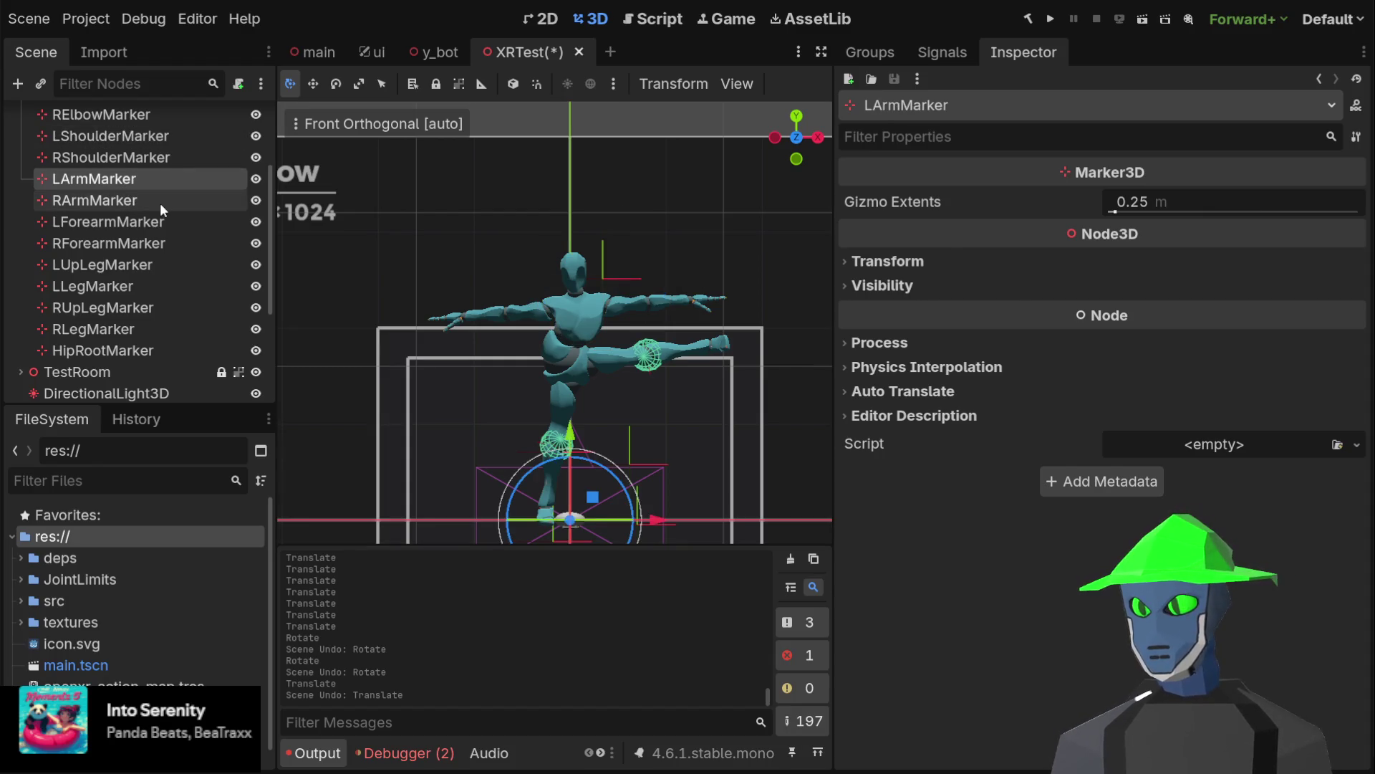
left_click(168, 281)
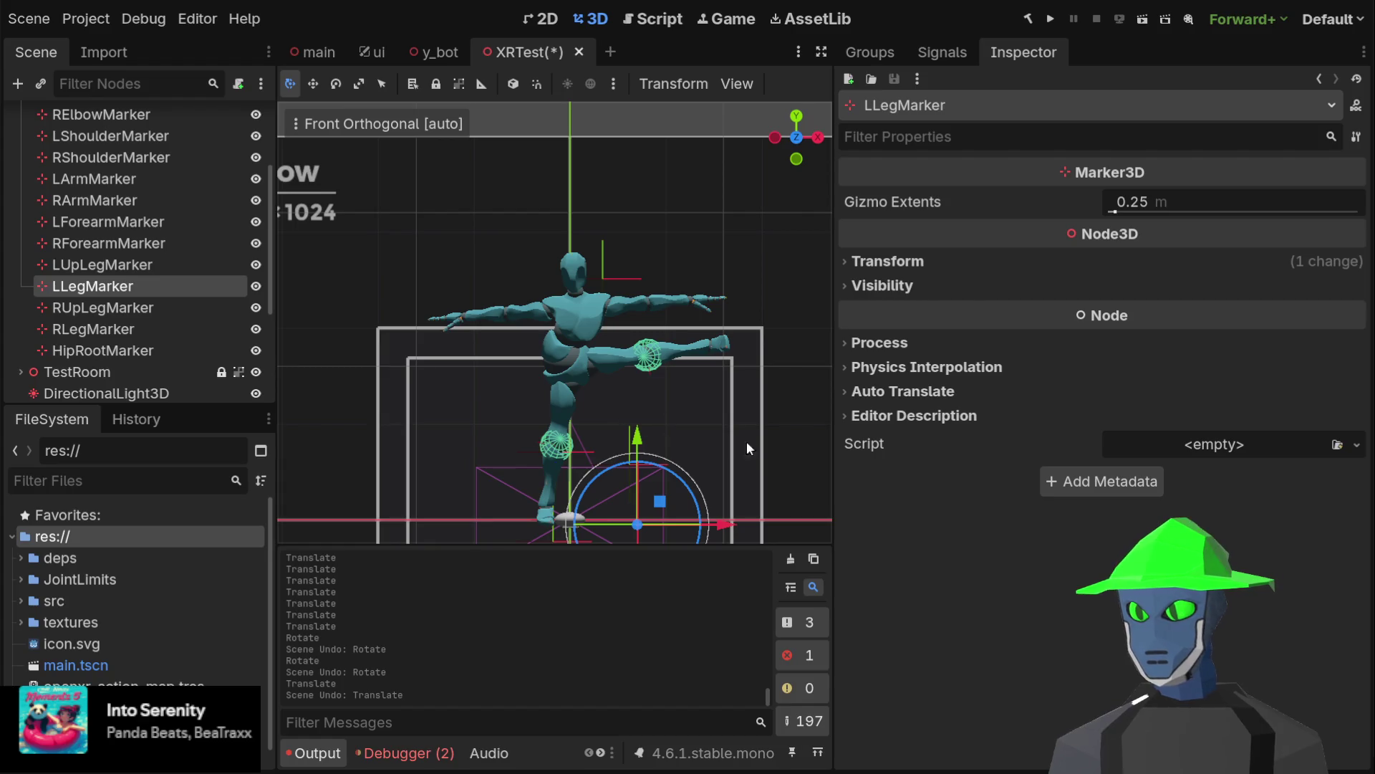
scroll(737, 446, "down", 3)
left_click_drag(653, 457, 601, 450)
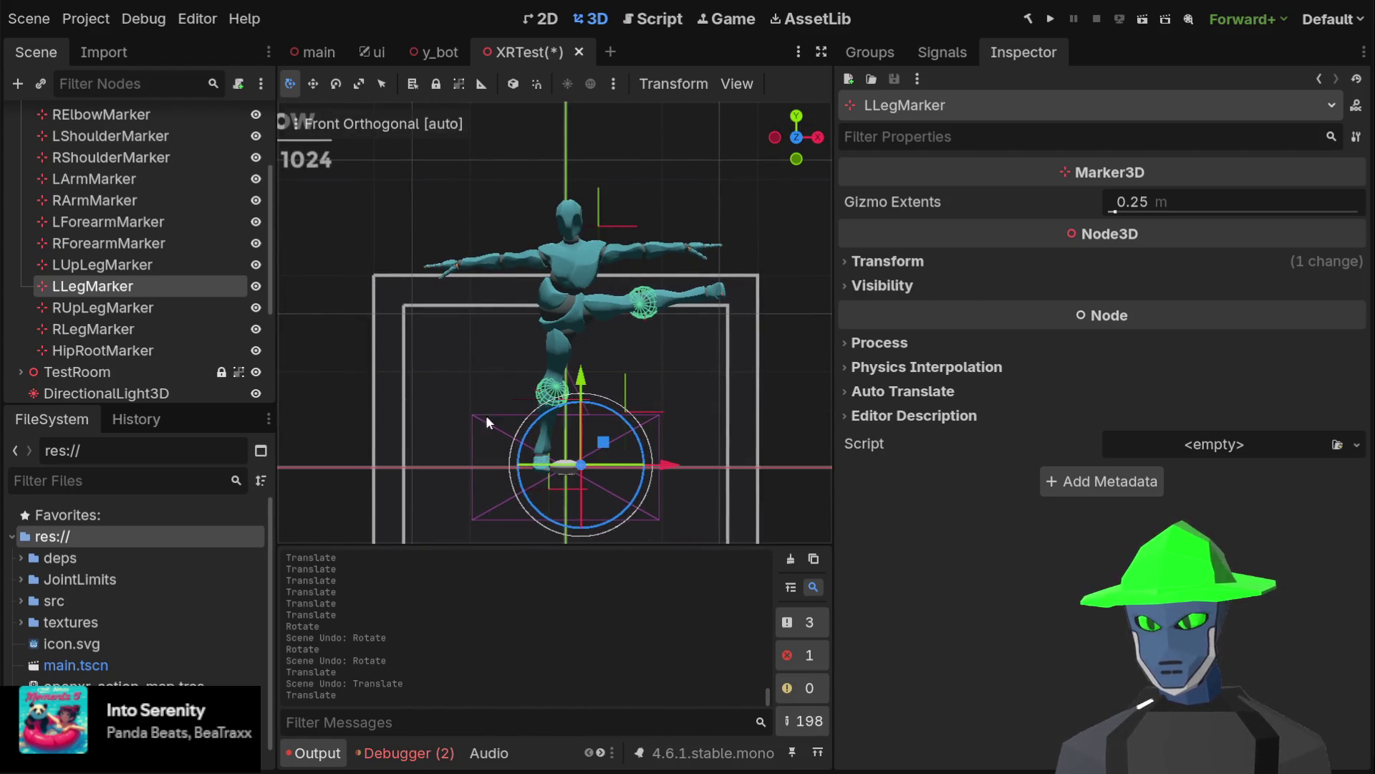
left_click(143, 264)
mouse_move(631, 359)
left_mouse_down()
mouse_move(600, 404)
mouse_move(618, 294)
mouse_move(623, 420)
mouse_move(607, 383)
left_mouse_up()
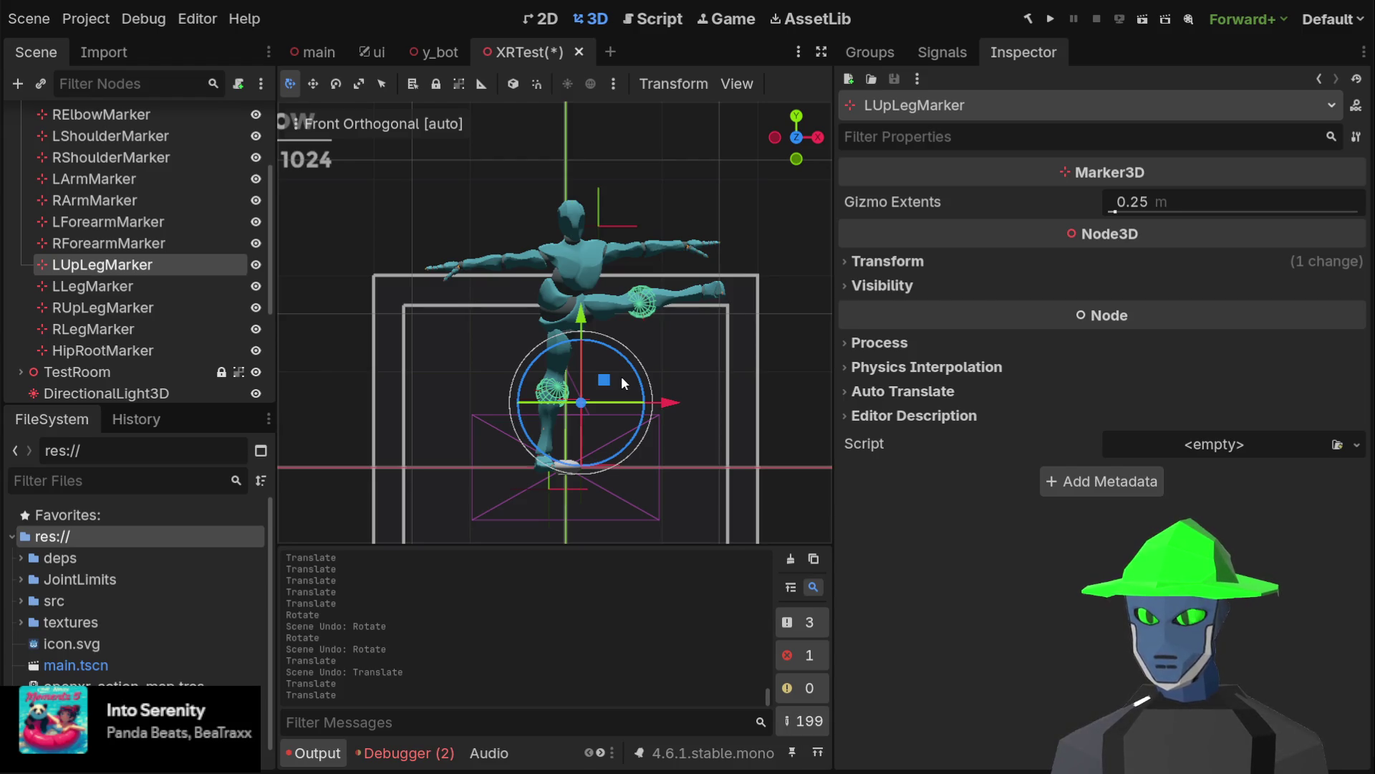
Raise the RLegMarker target and view the character from the side
left_click(92, 309)
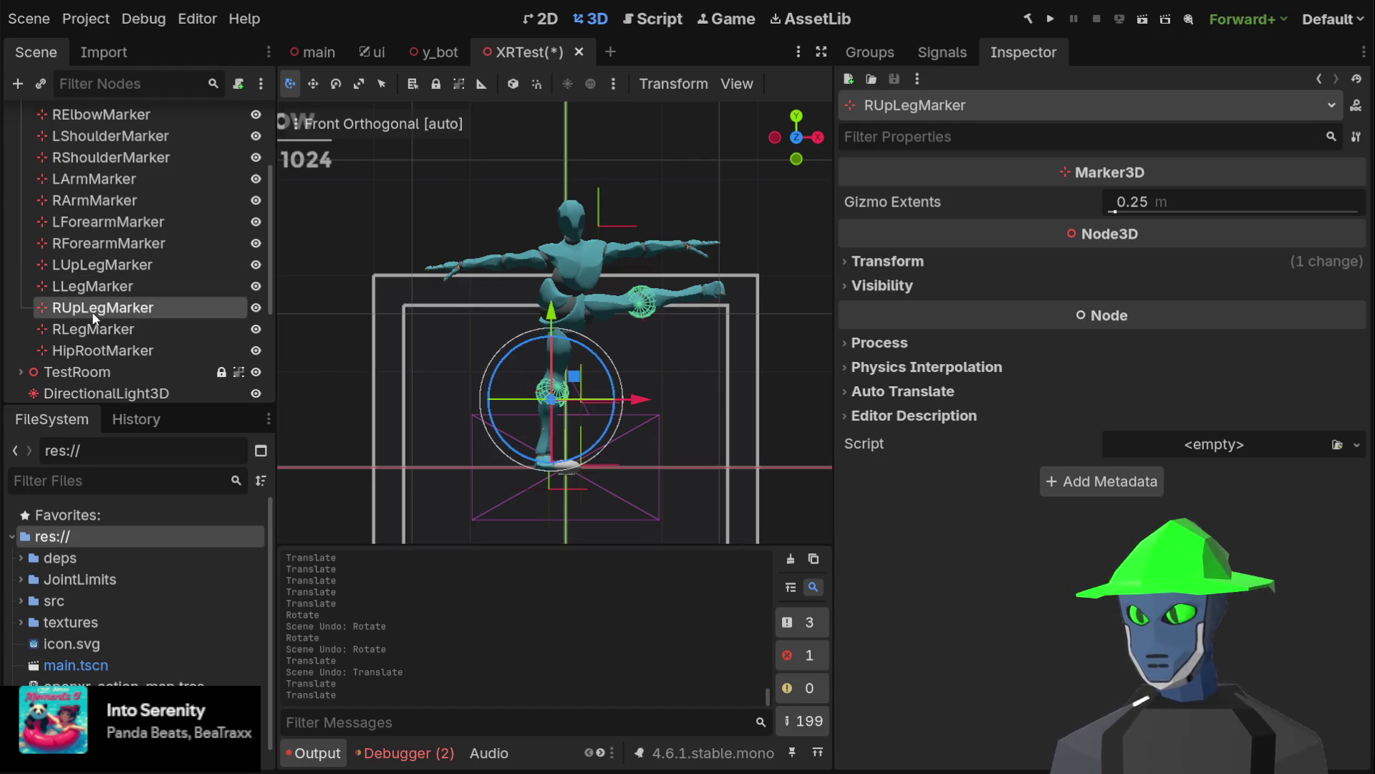
left_click(195, 328)
mouse_move(571, 467)
left_mouse_down()
mouse_move(576, 450)
mouse_move(677, 451)
left_mouse_up()
left_click(775, 138)
Reposition LUpLegMarker forward, up, then right and slightly lower
left_click(114, 307)
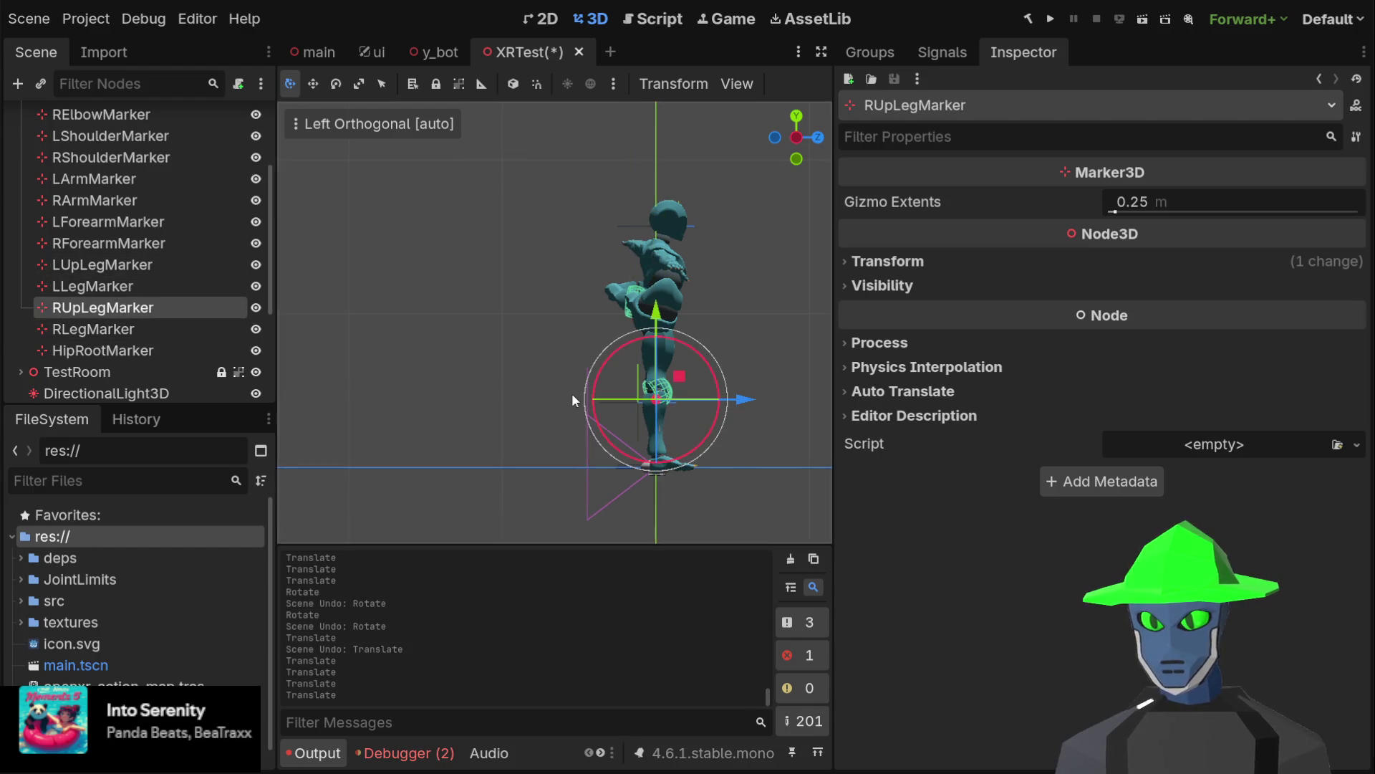
left_click(162, 286)
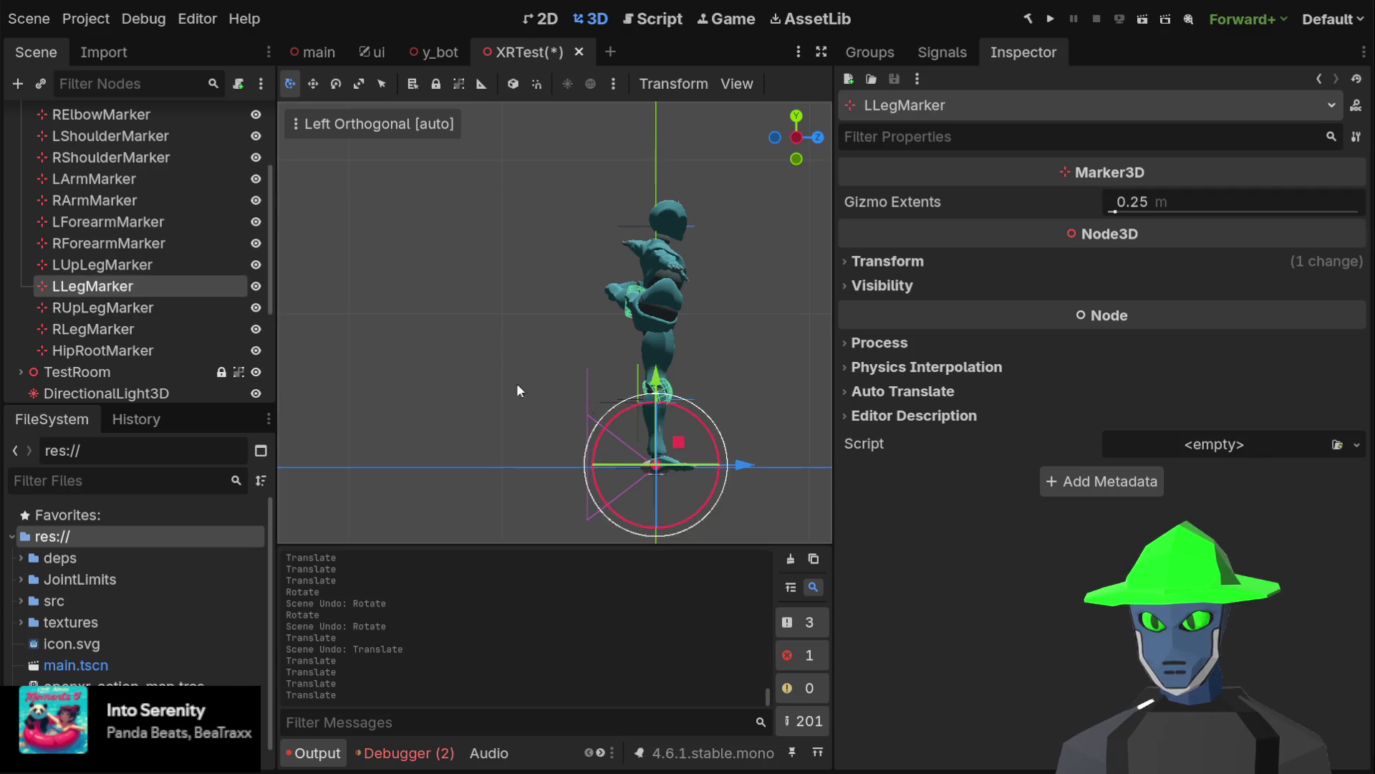
left_click(104, 265)
left_click_drag(663, 385, 680, 378)
mouse_move(681, 377)
left_mouse_down()
mouse_move(467, 307)
mouse_move(601, 336)
mouse_move(630, 312)
mouse_move(637, 228)
mouse_move(386, 258)
mouse_move(614, 329)
mouse_move(660, 398)
mouse_move(573, 352)
mouse_move(598, 362)
mouse_move(641, 312)
mouse_move(624, 331)
left_mouse_up()
scroll(676, 325, "down", 2)
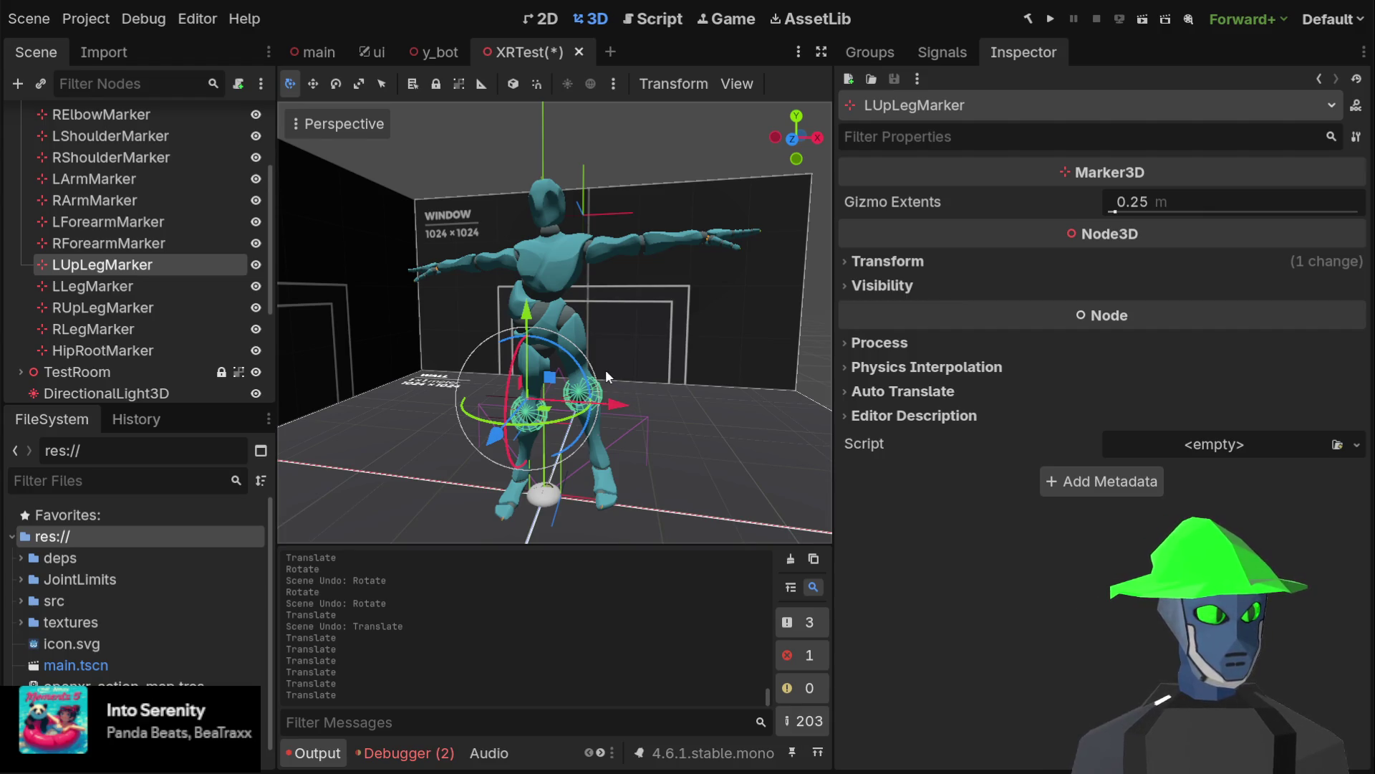
scroll(628, 356, "up", 3)
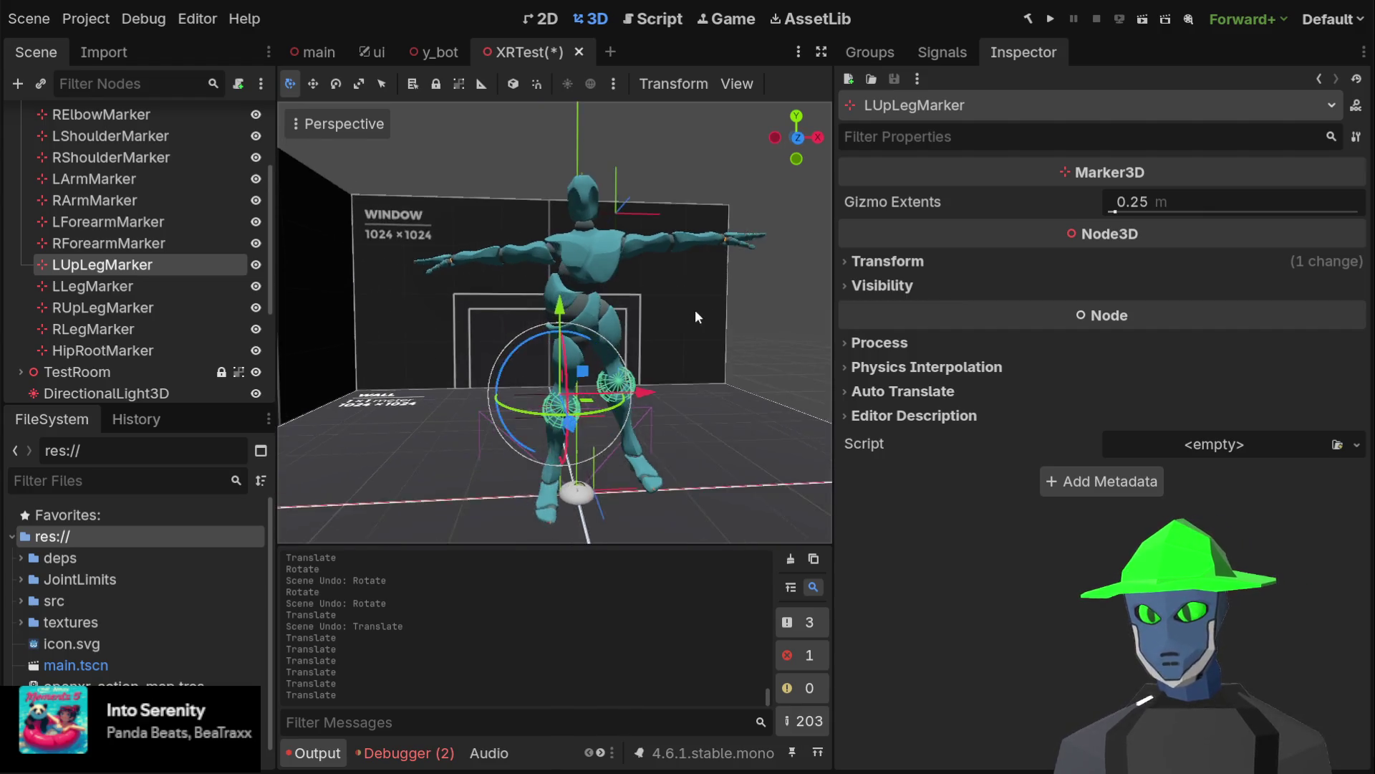
mouse_move(644, 409)
left_mouse_down()
mouse_move(623, 408)
mouse_move(713, 384)
mouse_move(744, 385)
mouse_move(666, 388)
mouse_move(819, 416)
left_mouse_up()
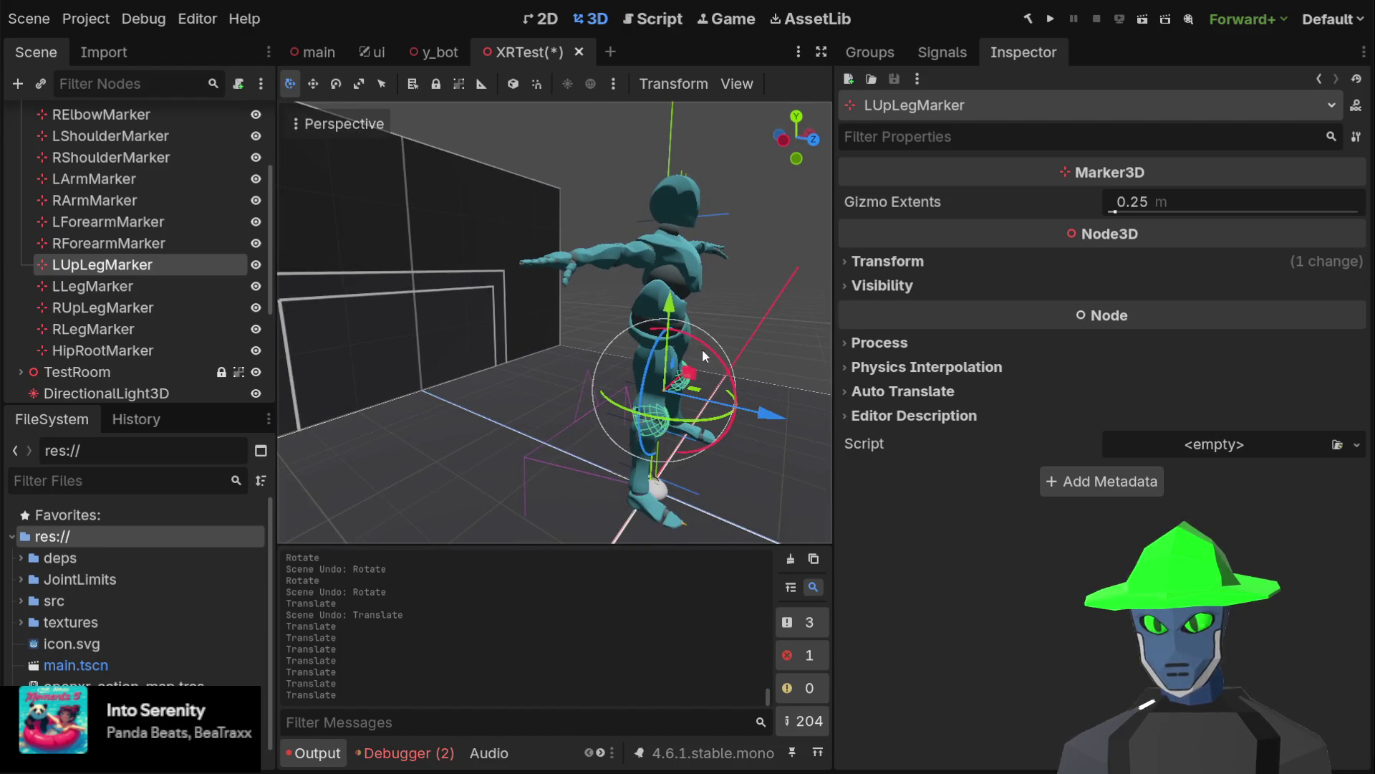
mouse_move(670, 306)
left_mouse_down()
mouse_move(671, 281)
mouse_move(670, 301)
mouse_move(585, 269)
left_mouse_up()
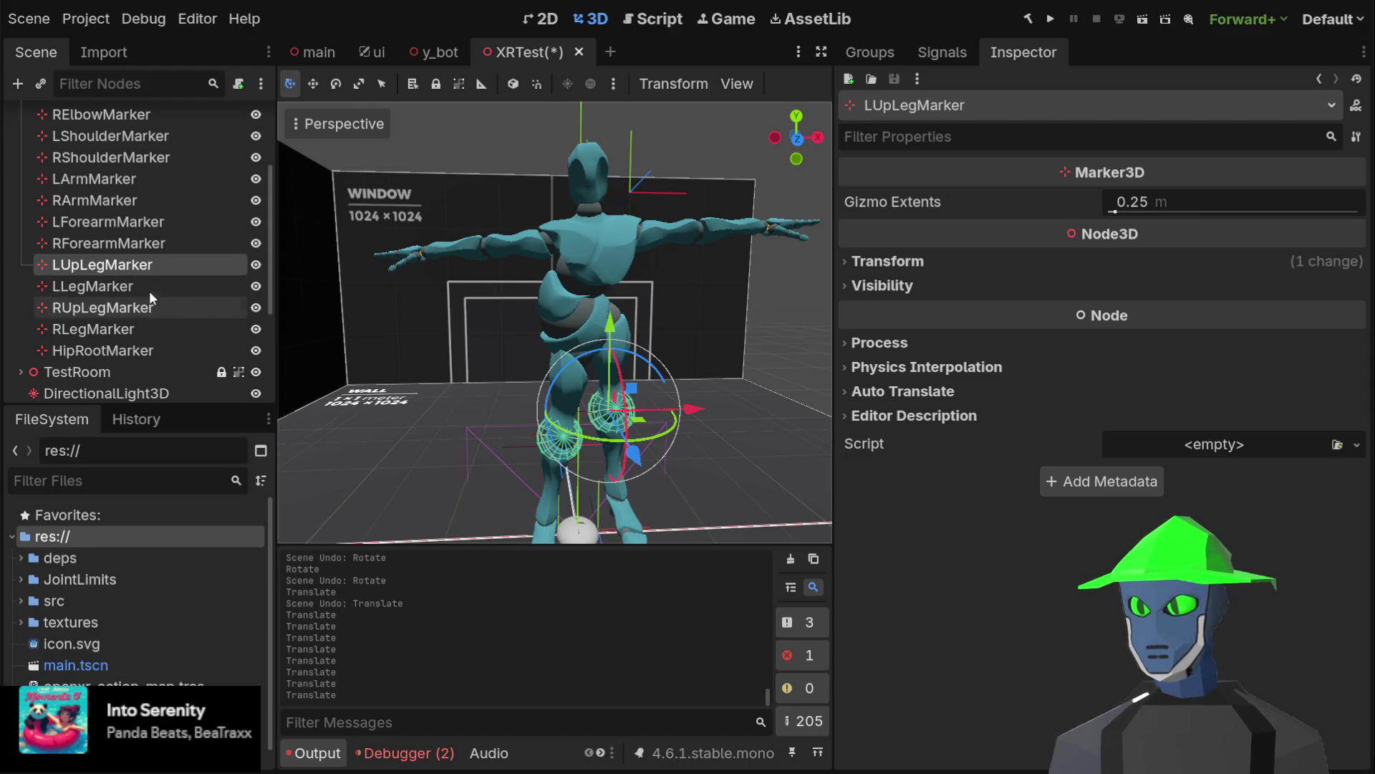
Check the shoulder and leg markers, then frame the view on LShoulderMarker
left_click(156, 158)
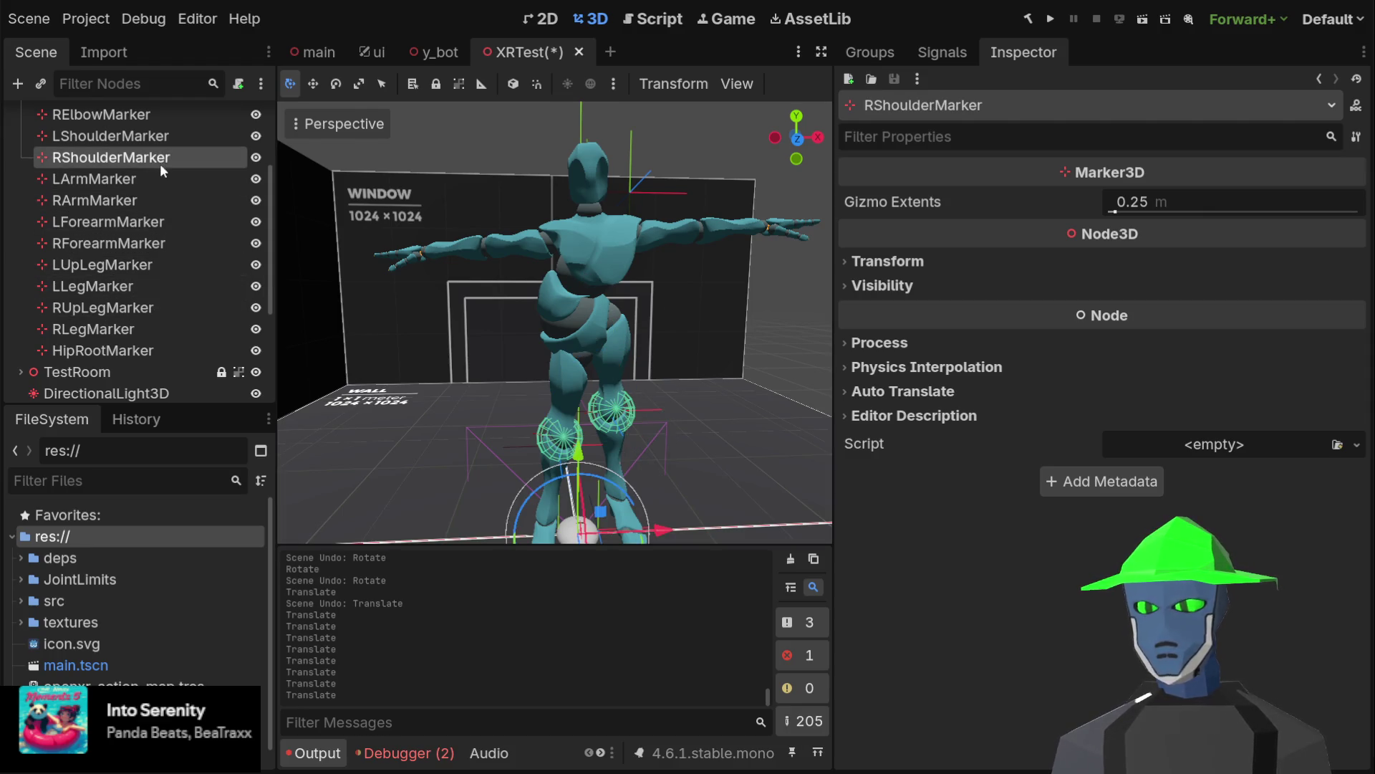
scroll(161, 177, "up", 2)
scroll(152, 174, "down", 5)
scroll(152, 174, "up", 5)
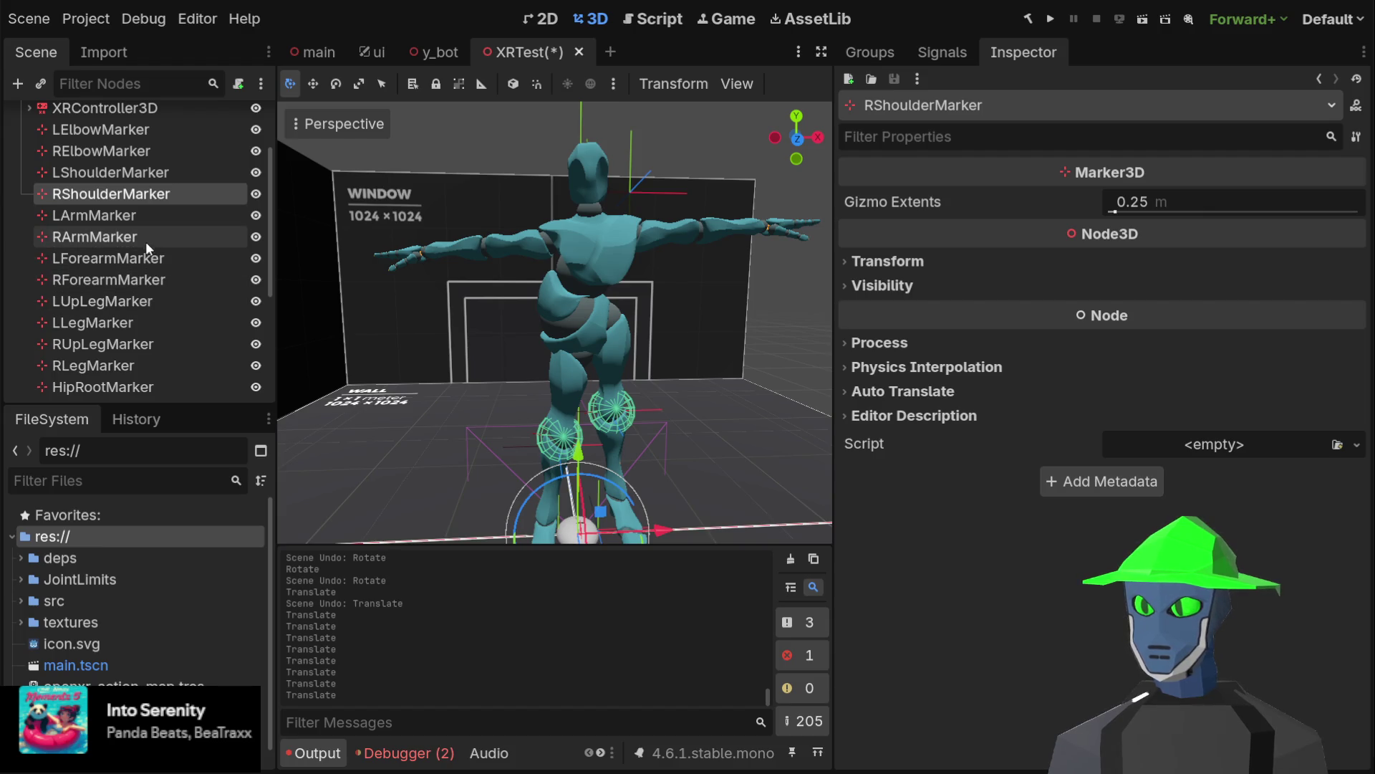
scroll(144, 235, "down", 3)
left_click(145, 292)
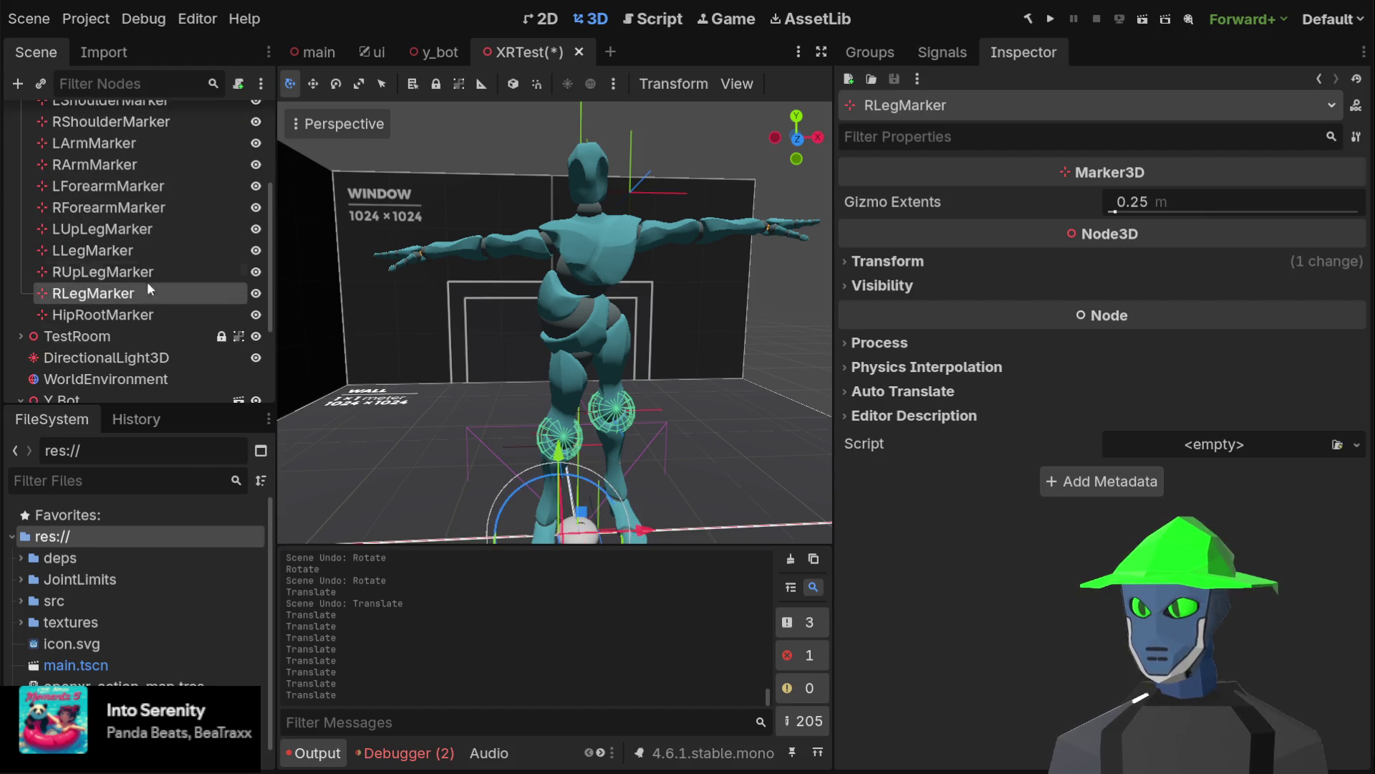
left_click(149, 250)
scroll(159, 249, "up", 3)
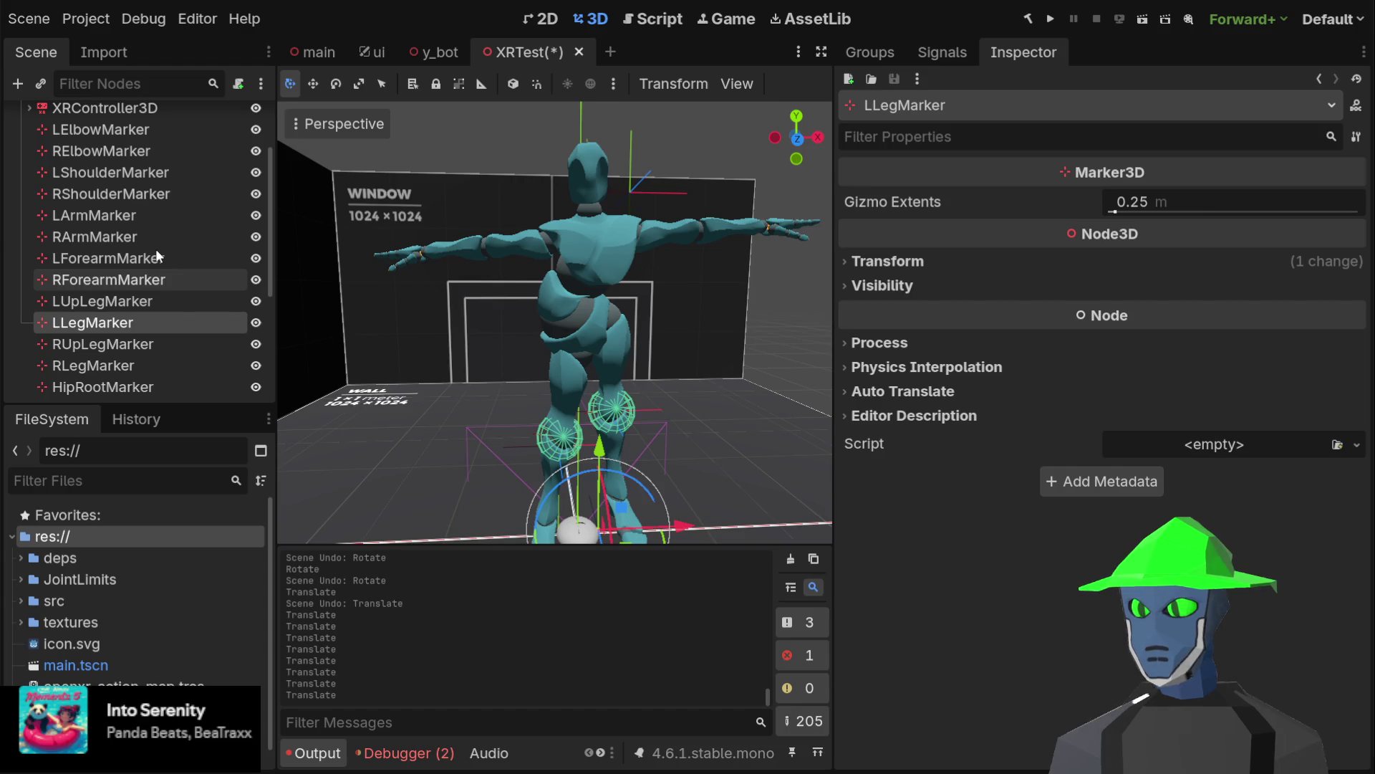
left_click(140, 193)
left_click(139, 173)
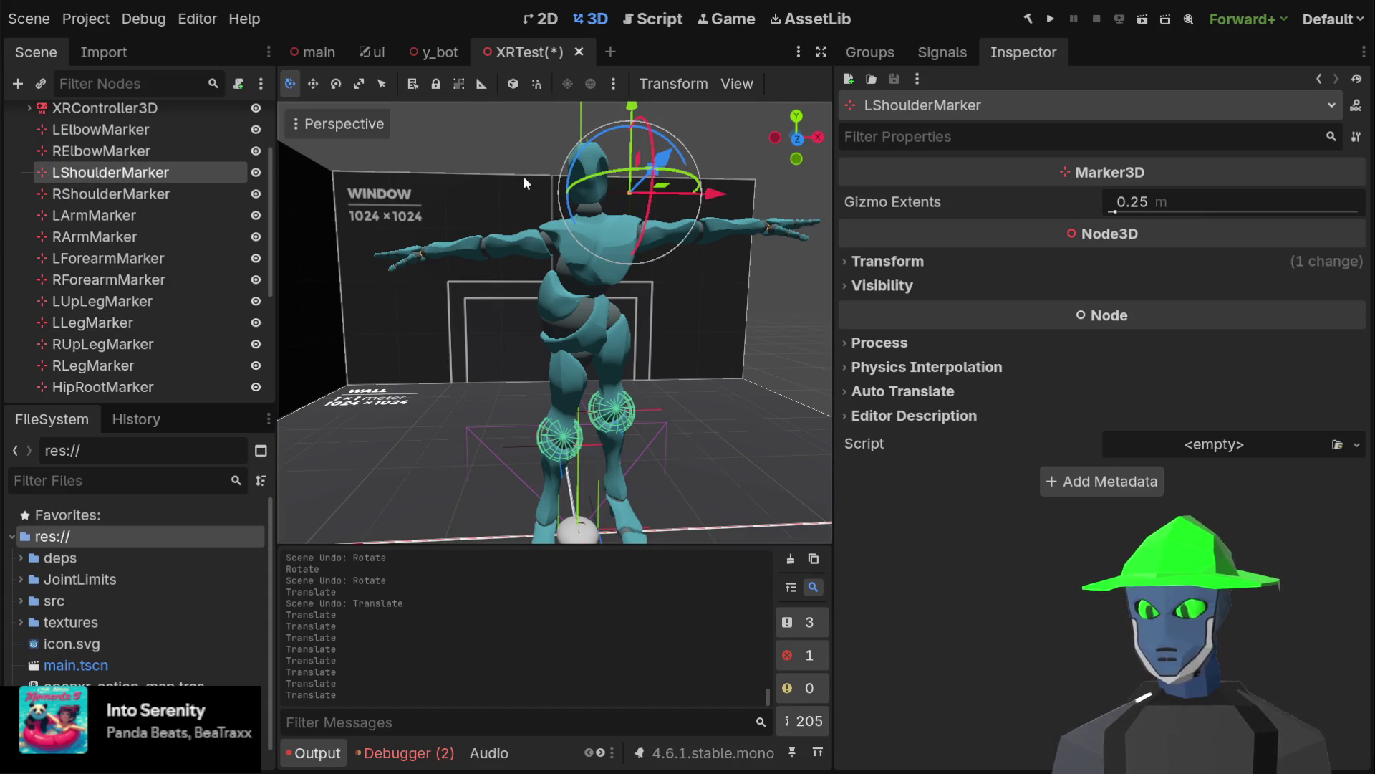
key("f")
Move LShoulderMarker up-left in Front view so the arm reaches up, then show Skeleton3D's bones
left_click_drag(586, 127, 587, 180)
key("KP_1")
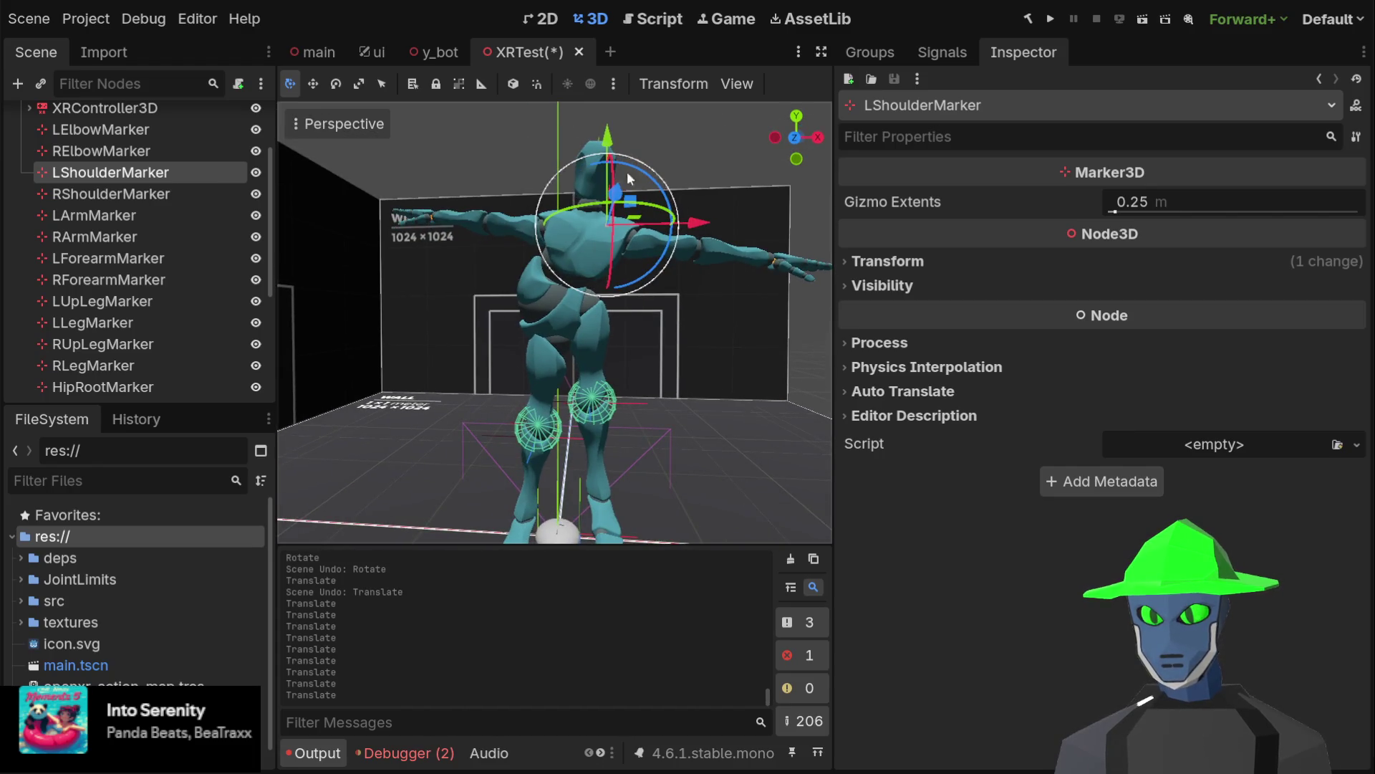
left_click(795, 139)
mouse_move(621, 235)
left_mouse_down()
mouse_move(610, 188)
mouse_move(559, 177)
mouse_move(463, 227)
mouse_move(512, 248)
mouse_move(586, 237)
mouse_move(598, 297)
mouse_move(521, 222)
left_mouse_up()
scroll(152, 189, "down", 5)
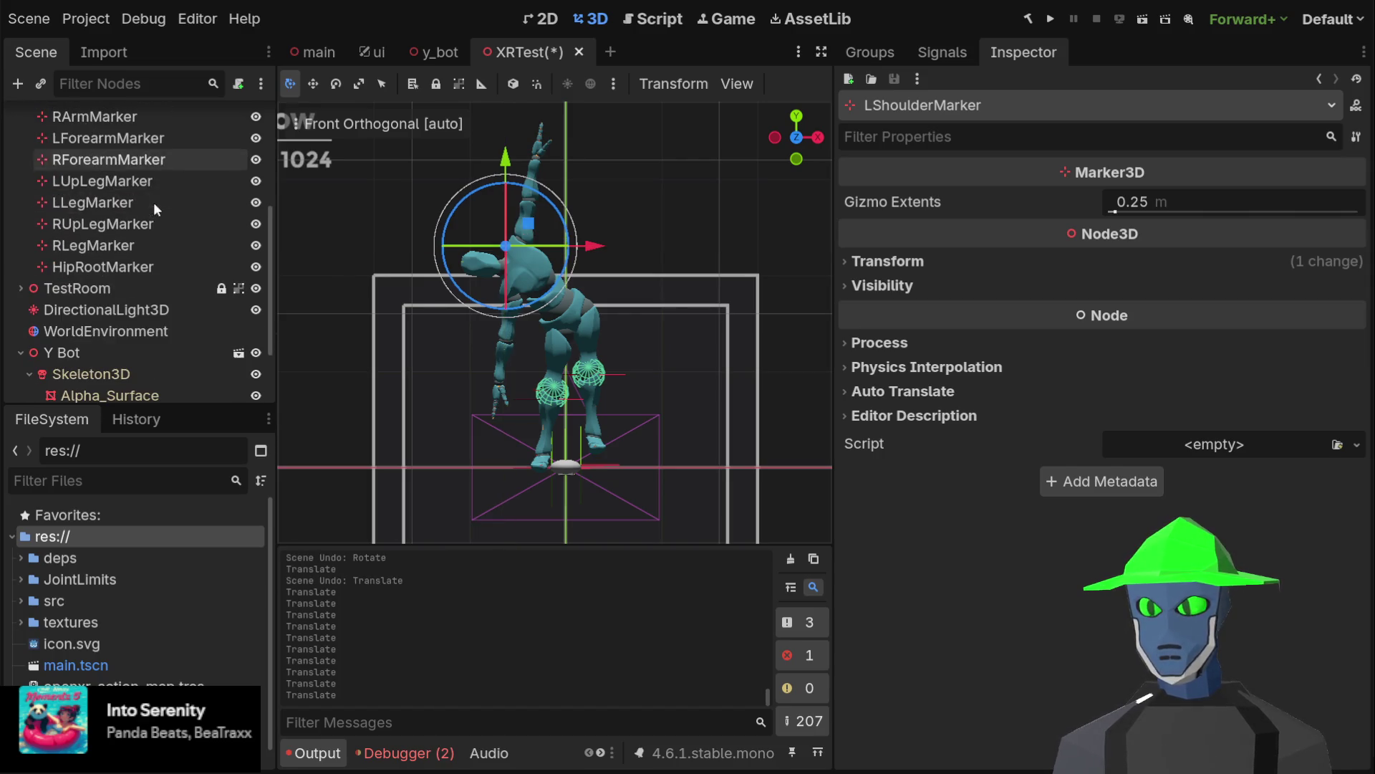
left_click(161, 265)
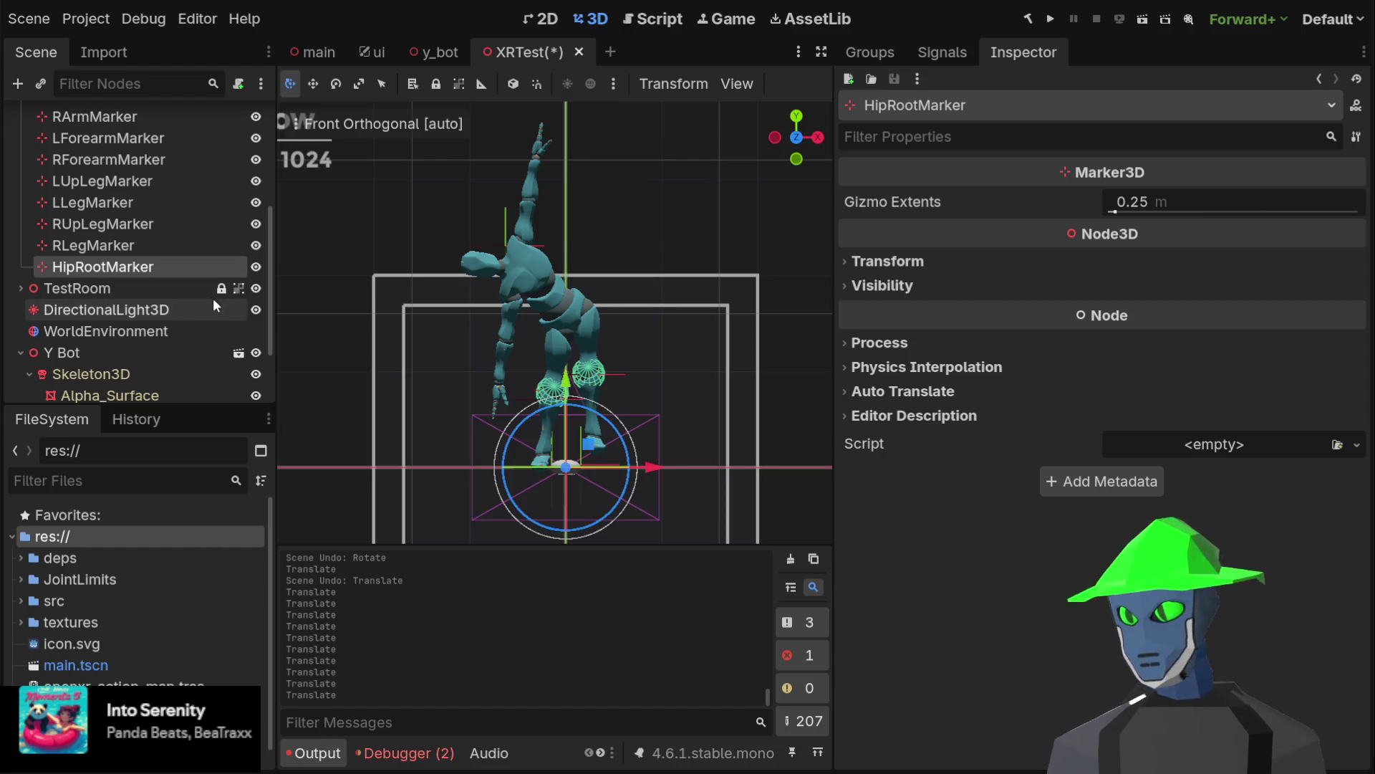
scroll(205, 299, "down", 2)
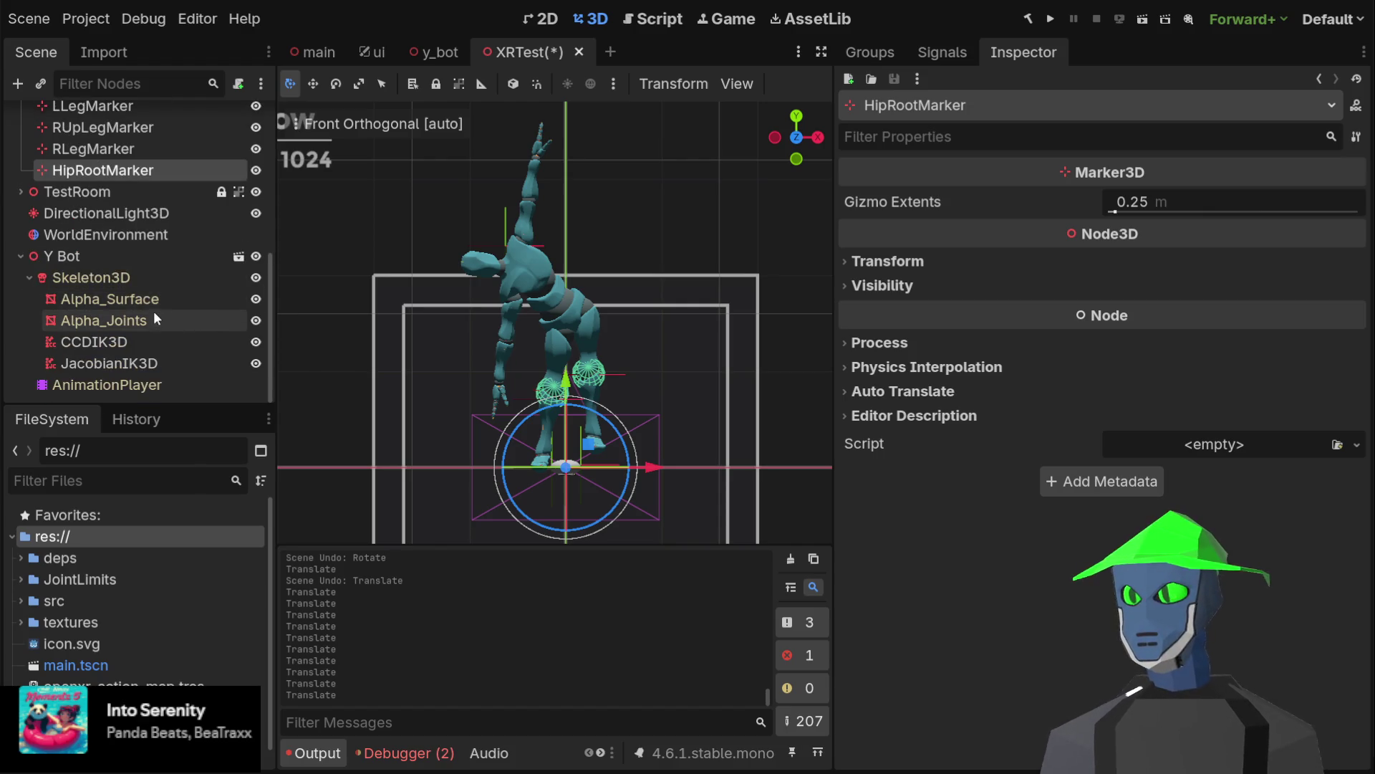
left_click(122, 276)
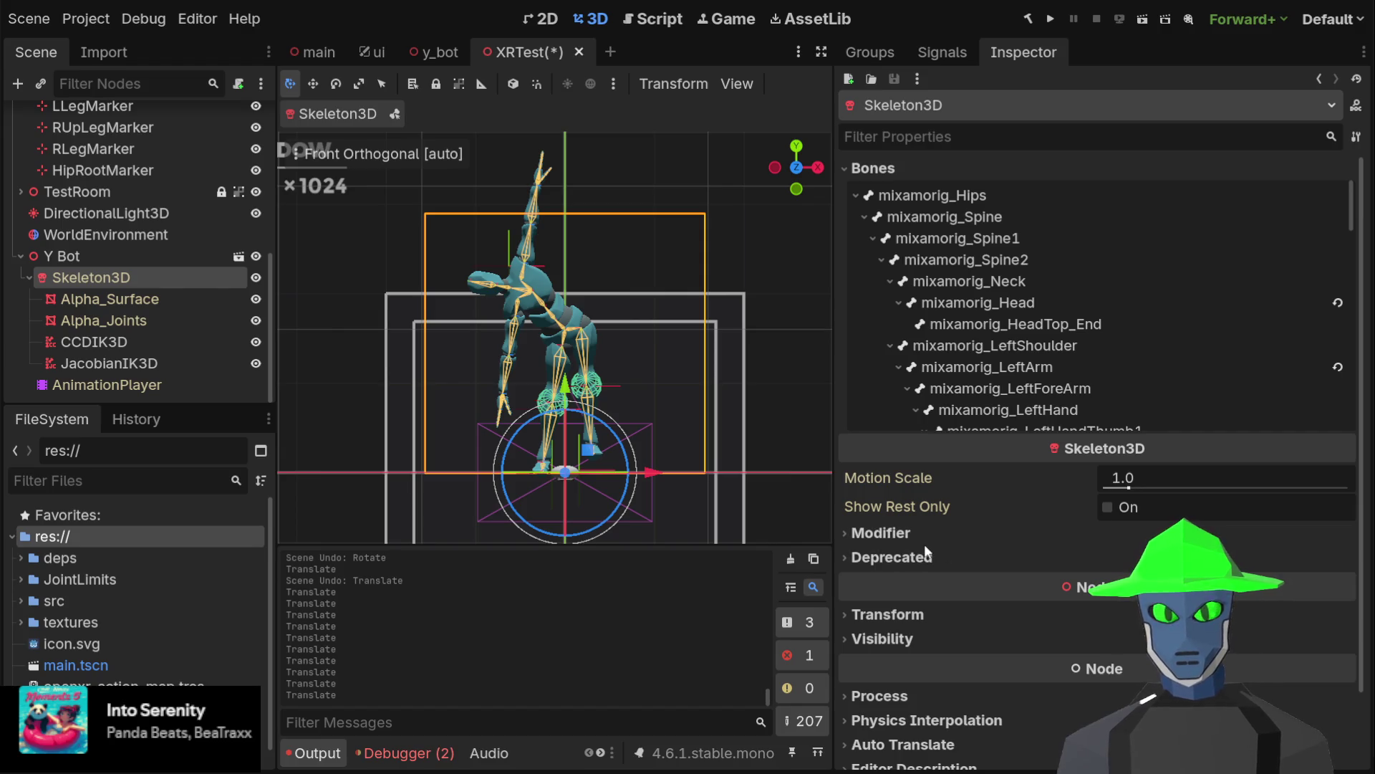
Expand and collapse the Modifier and Deprecated sections in Skeleton3D's Inspector
left_click(899, 541)
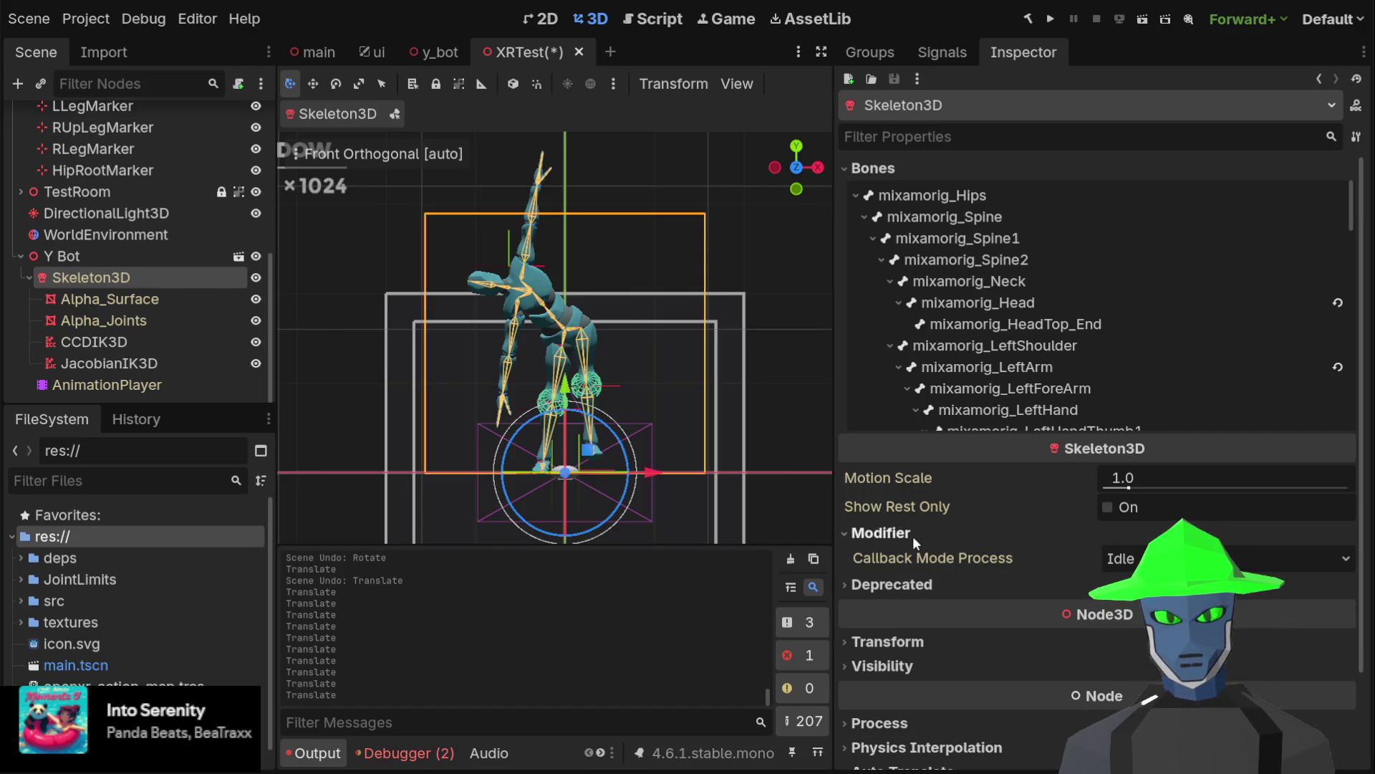
left_click(912, 535)
left_click(889, 560)
left_click(889, 560)
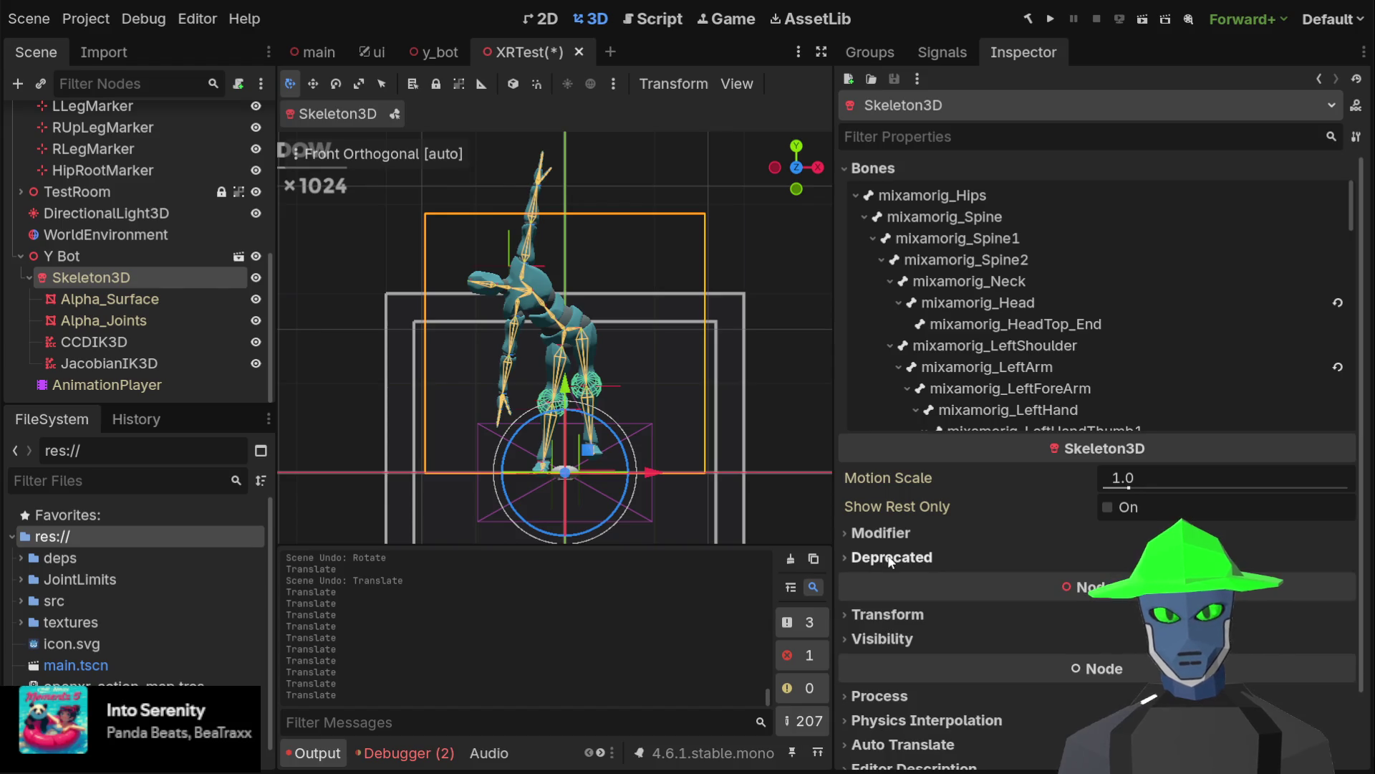
Turn Pose Enabled off on mixamorig_Hips after comparing it on and off
left_click(934, 192)
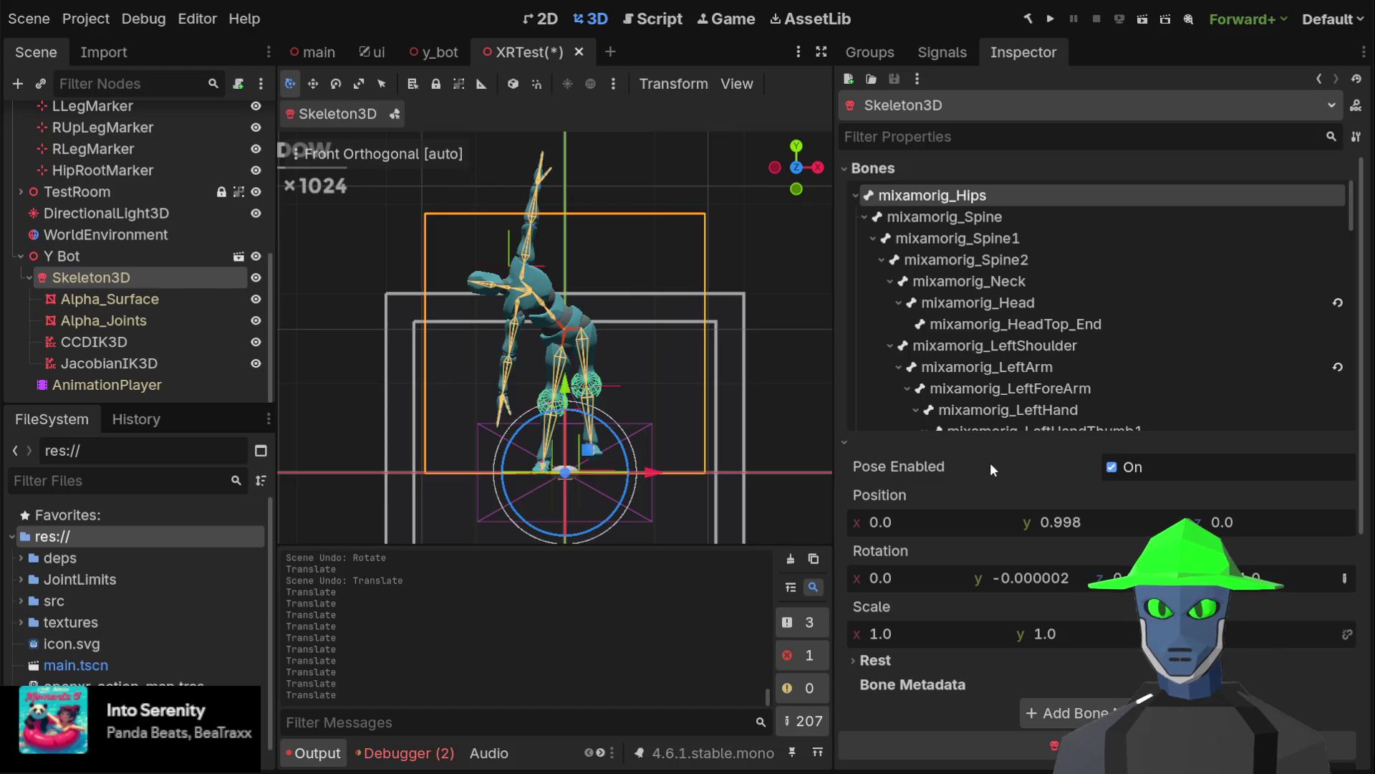
left_click(1119, 465)
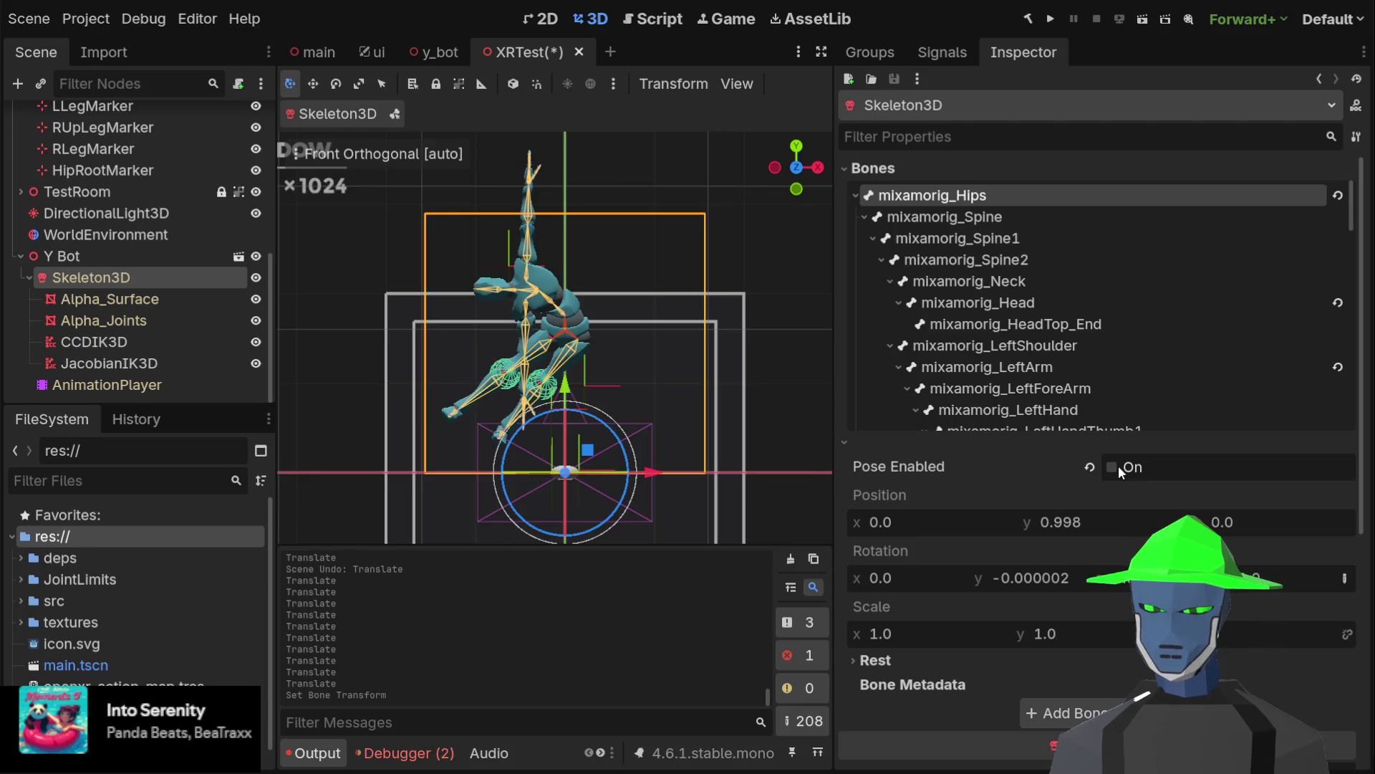
left_click(1118, 465)
left_click(1119, 465)
left_click(1119, 466)
left_click(1119, 466)
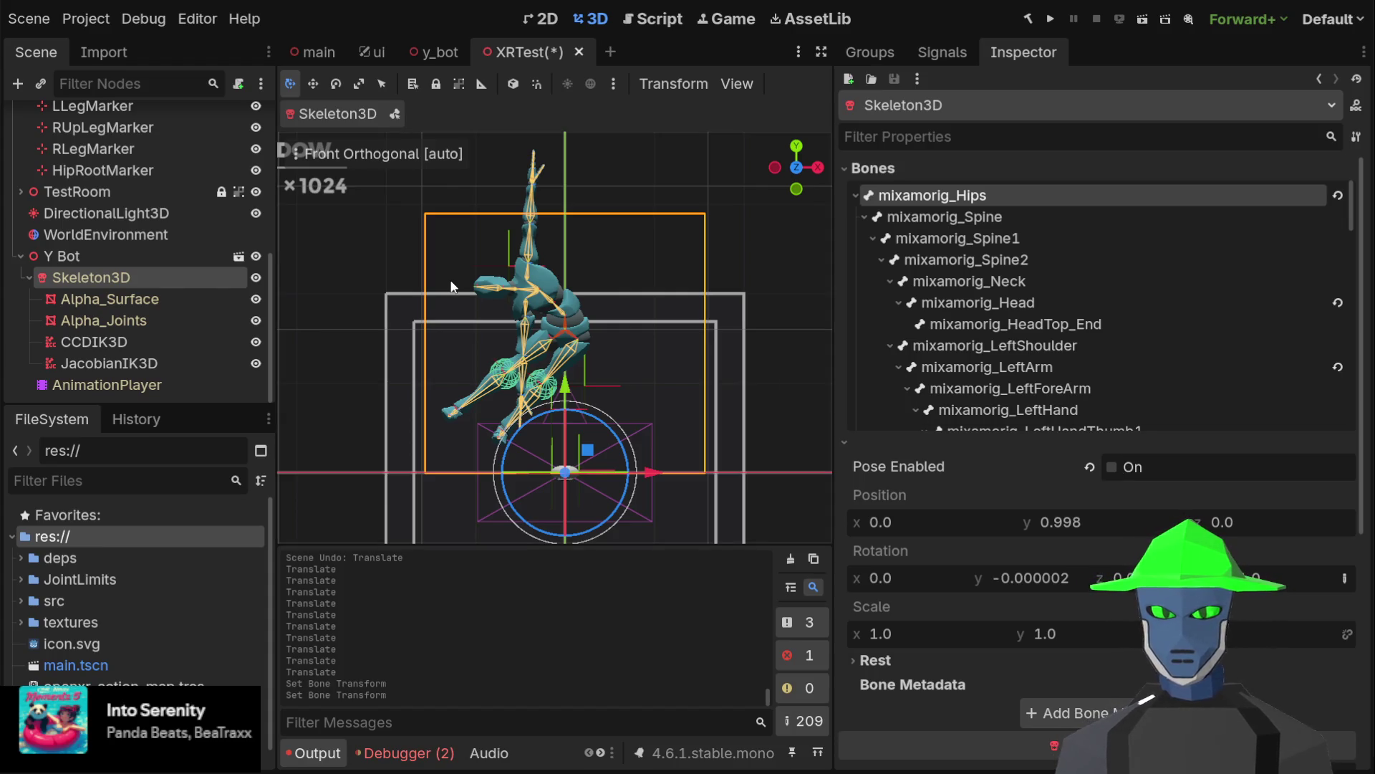
scroll(593, 279, "up", 2)
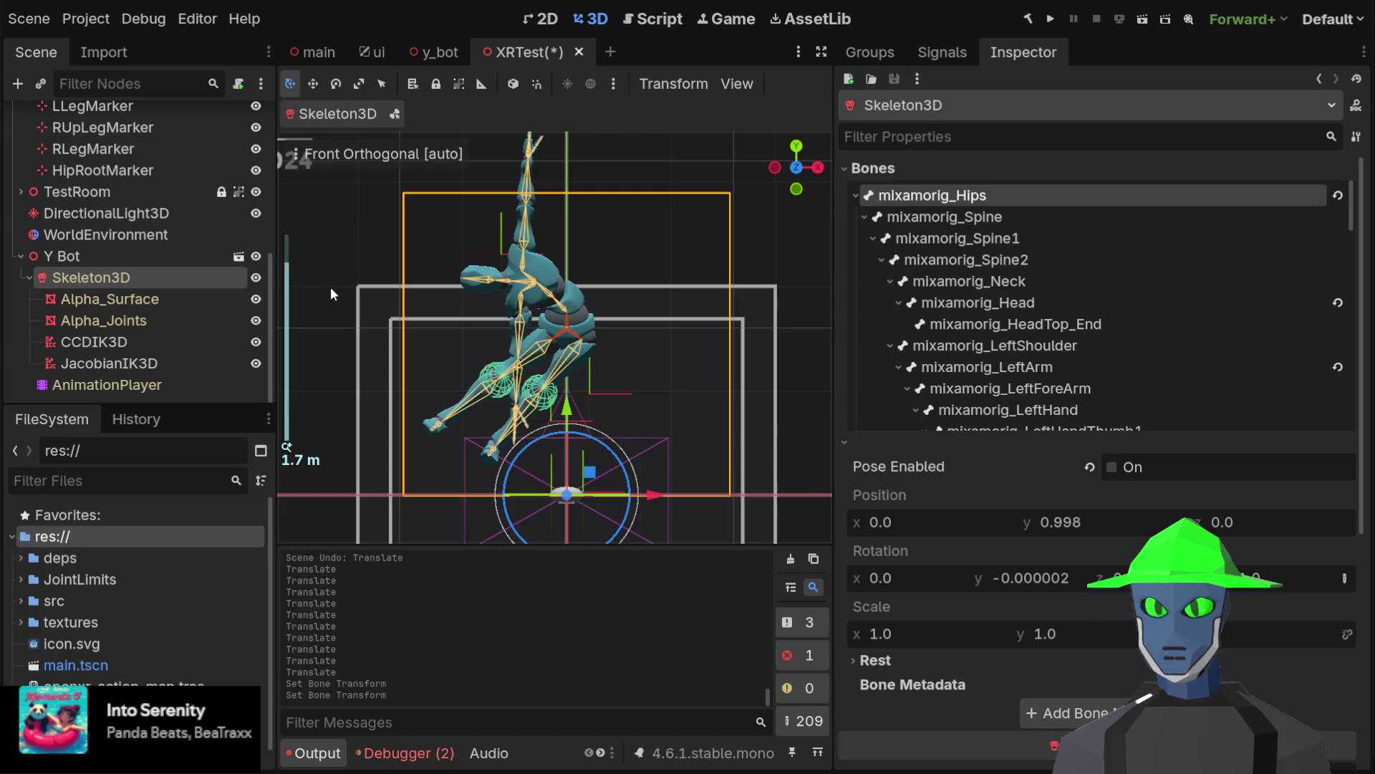
scroll(131, 178, "up", 3)
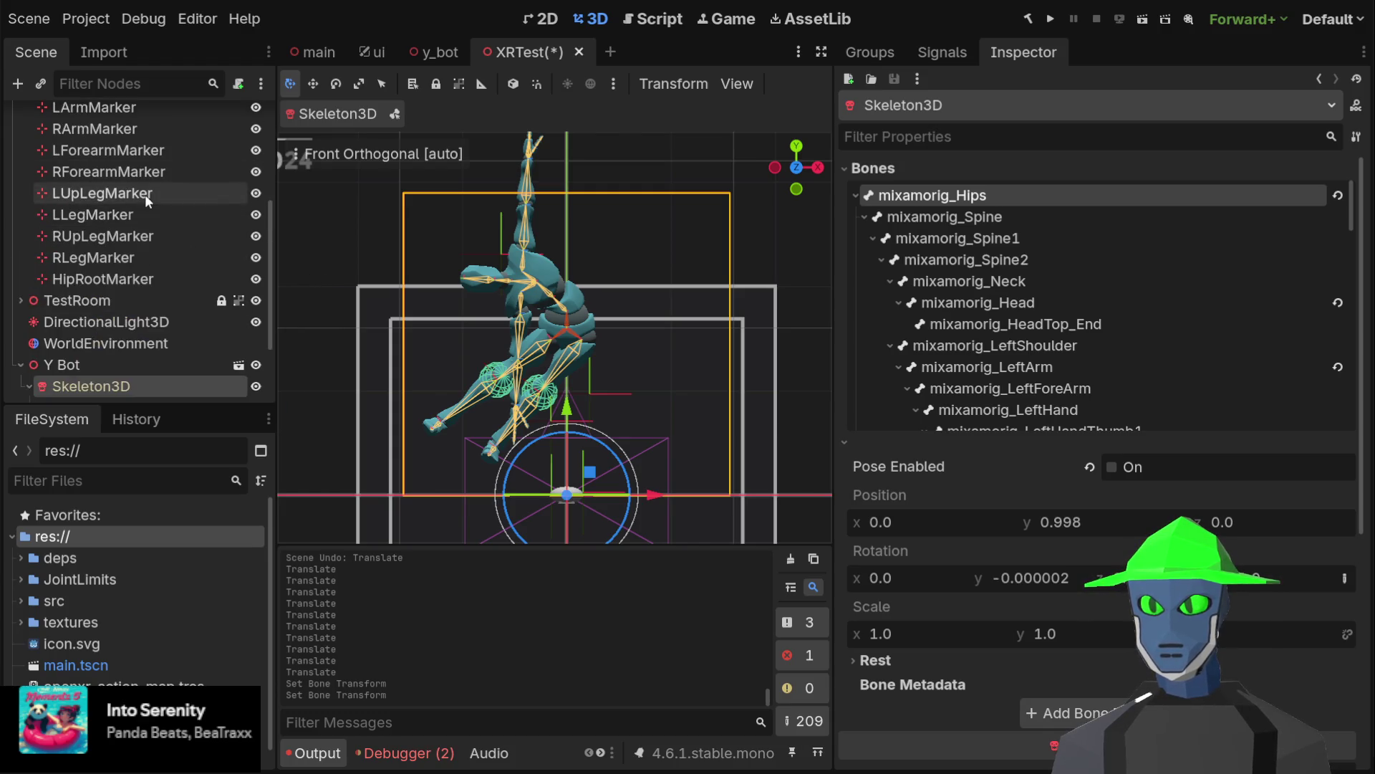
left_click(139, 237)
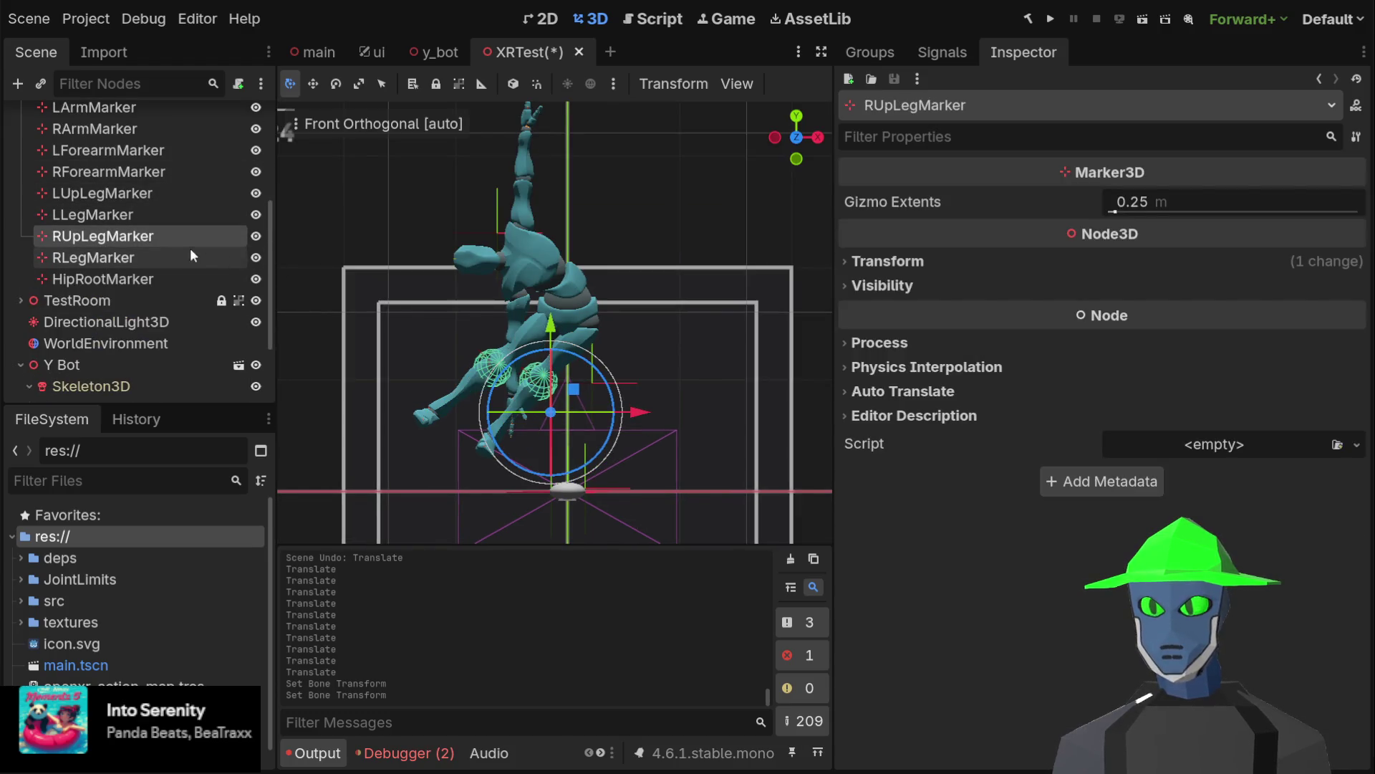
Nudge RUpLegMarker slightly right and up
mouse_move(575, 388)
left_mouse_down()
mouse_move(657, 375)
mouse_move(570, 389)
left_mouse_up()
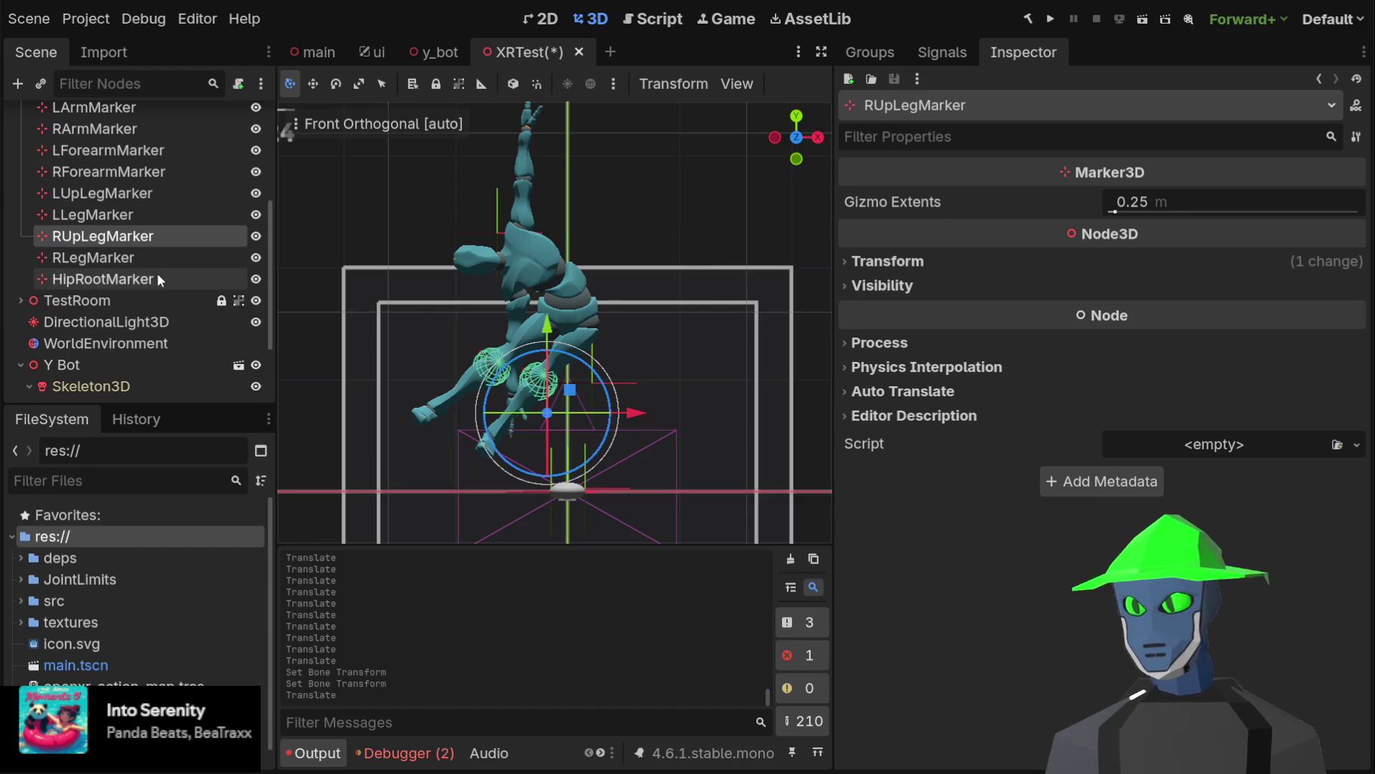
scroll(151, 257, "up", 5)
scroll(119, 325, "down", 5)
Toggle Pose Enabled off and back on for the mixamorig_Head bone
left_click(91, 277)
left_click(1040, 302)
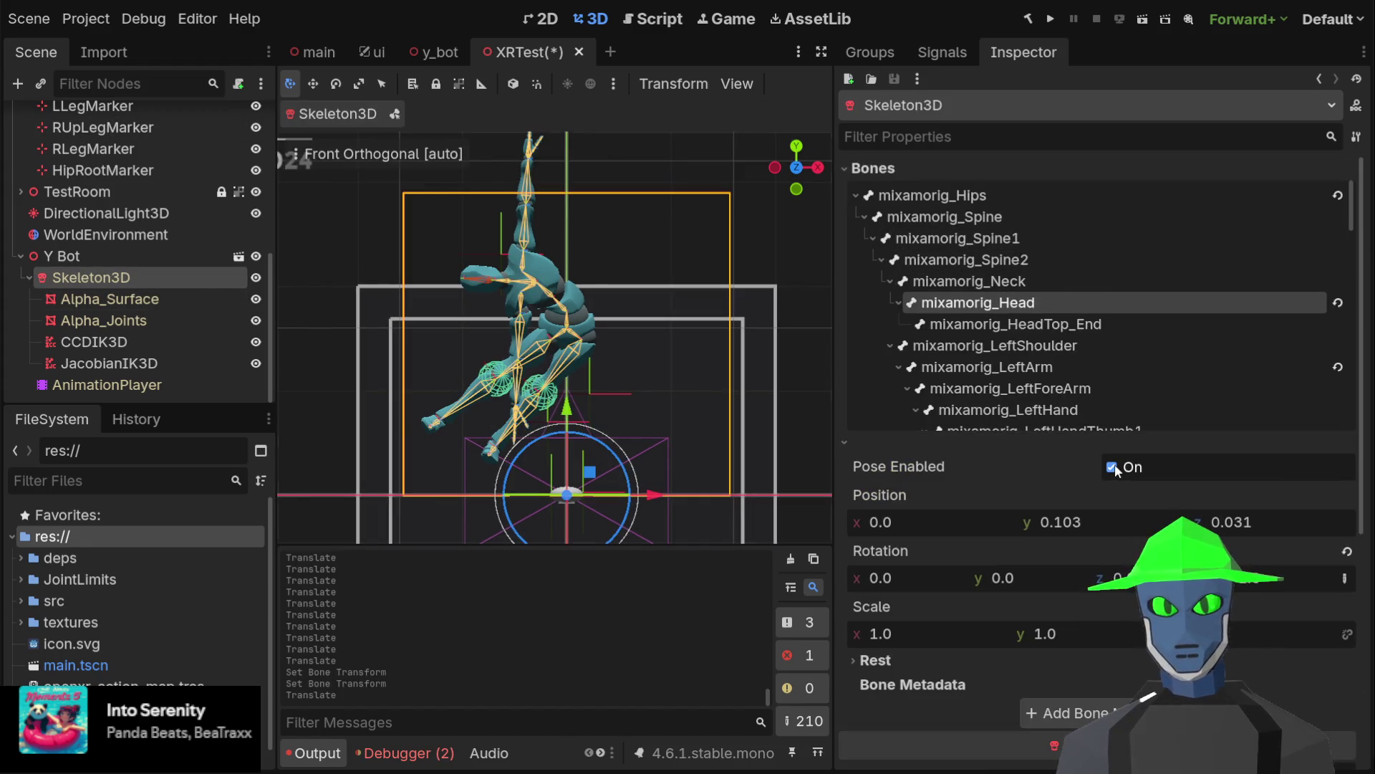
left_click(1113, 467)
left_click(1112, 467)
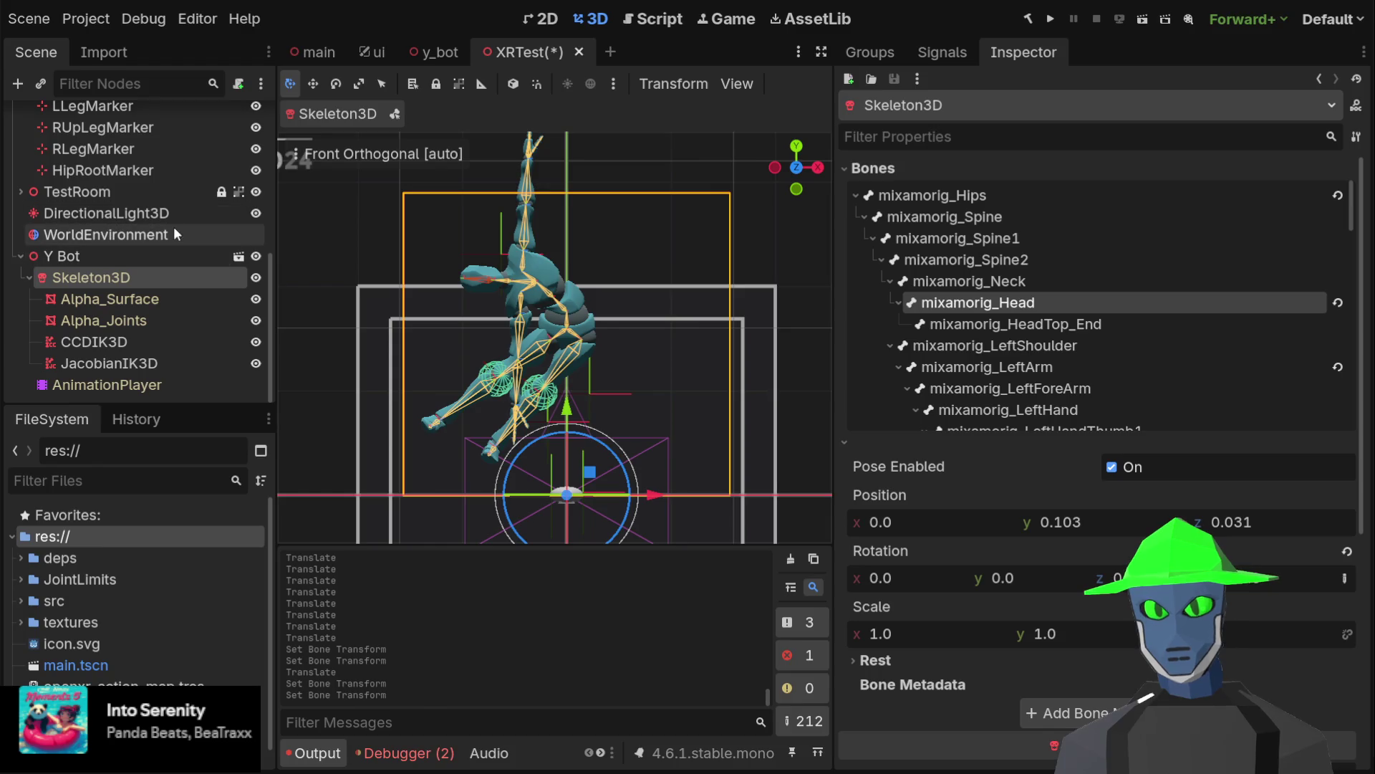
Move LShoulderMarker back about 0.6 along X to straighten the torso
scroll(162, 234, "up", 3)
left_click(147, 193)
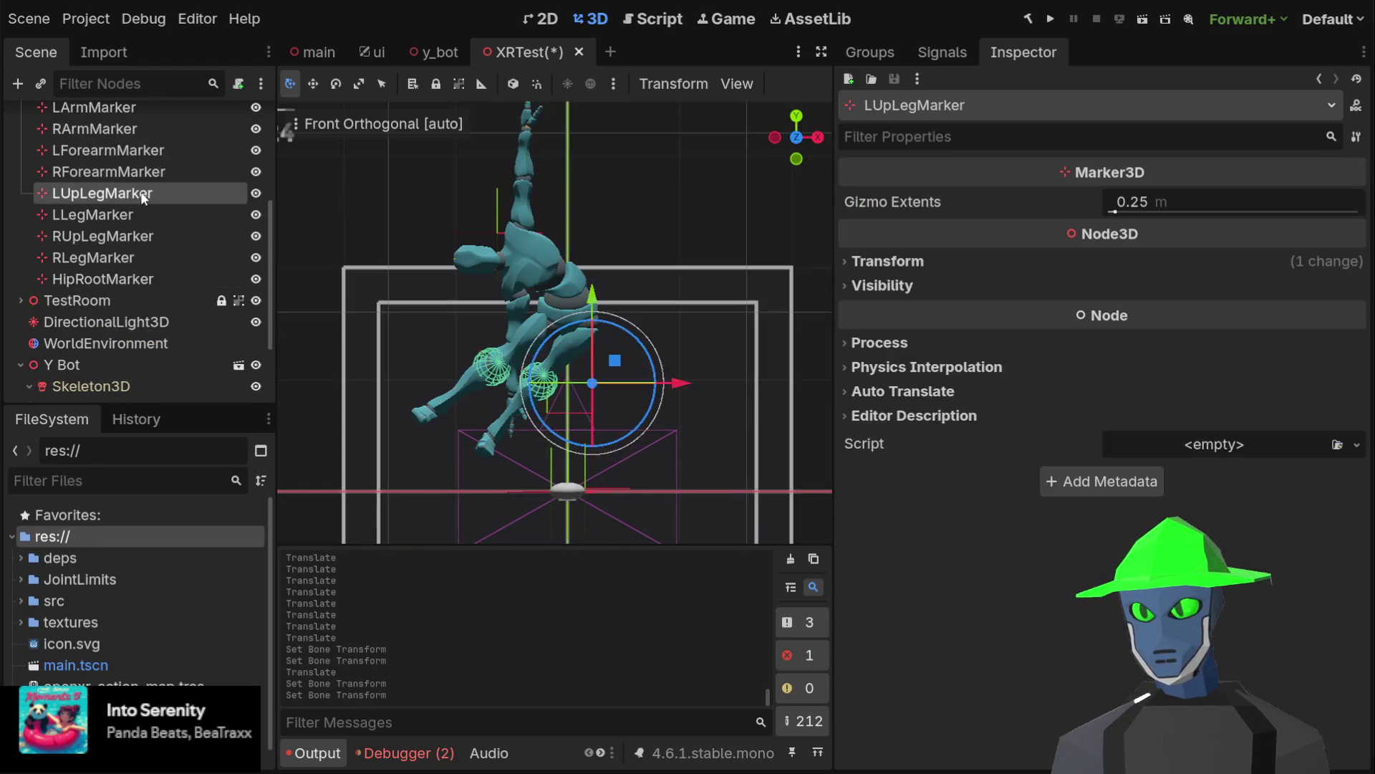
left_click(143, 172)
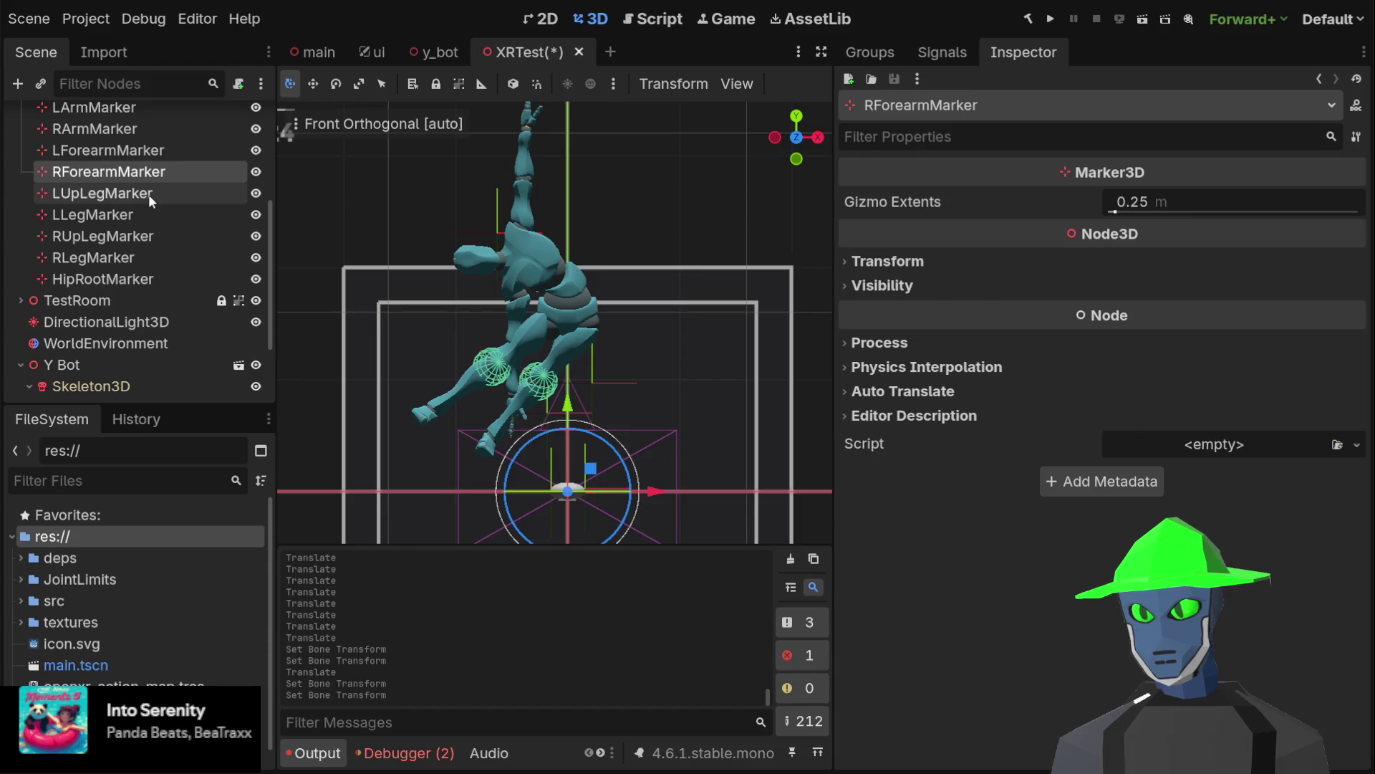
scroll(148, 195, "up", 2)
left_click(148, 180)
left_click(131, 203)
scroll(135, 202, "up", 2)
left_click(136, 194)
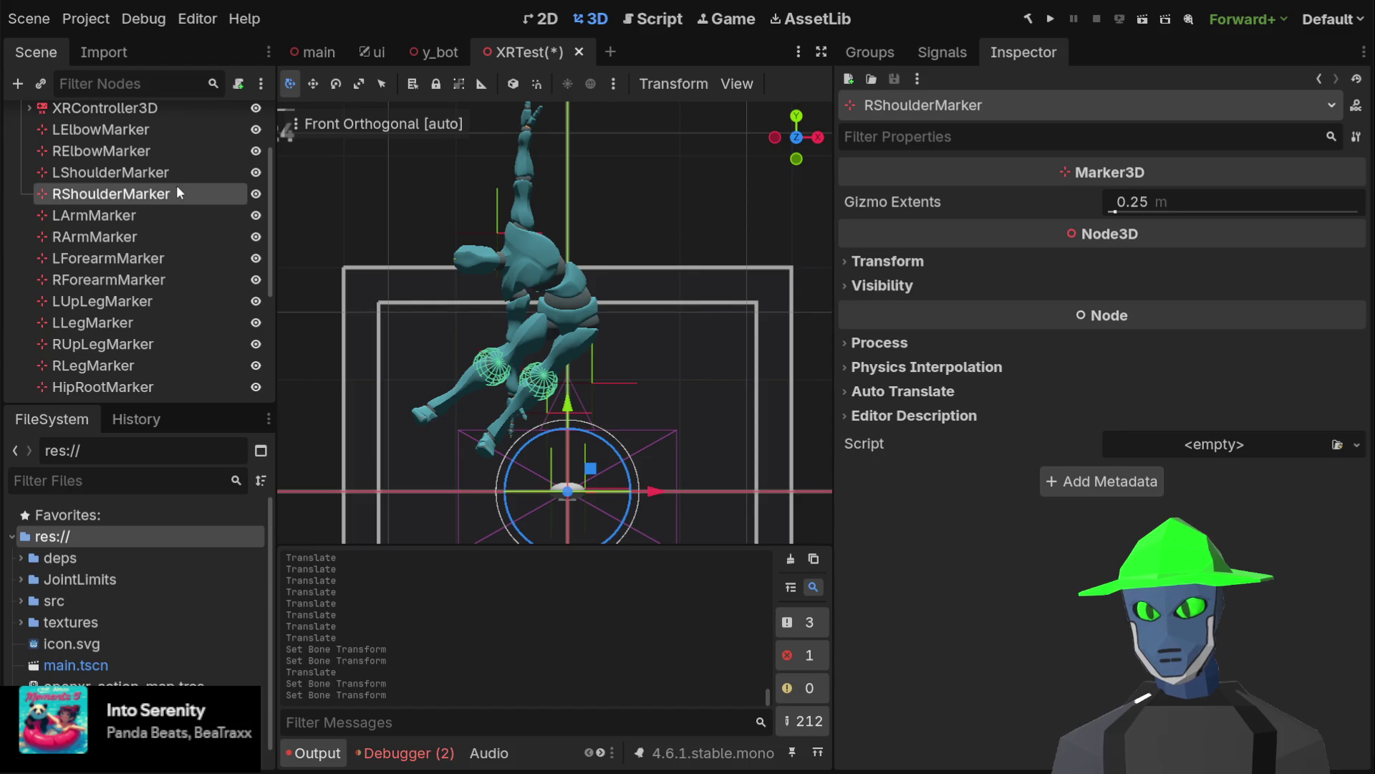
left_click(166, 175)
left_click_drag(523, 209, 631, 209)
scroll(110, 328, "down", 5)
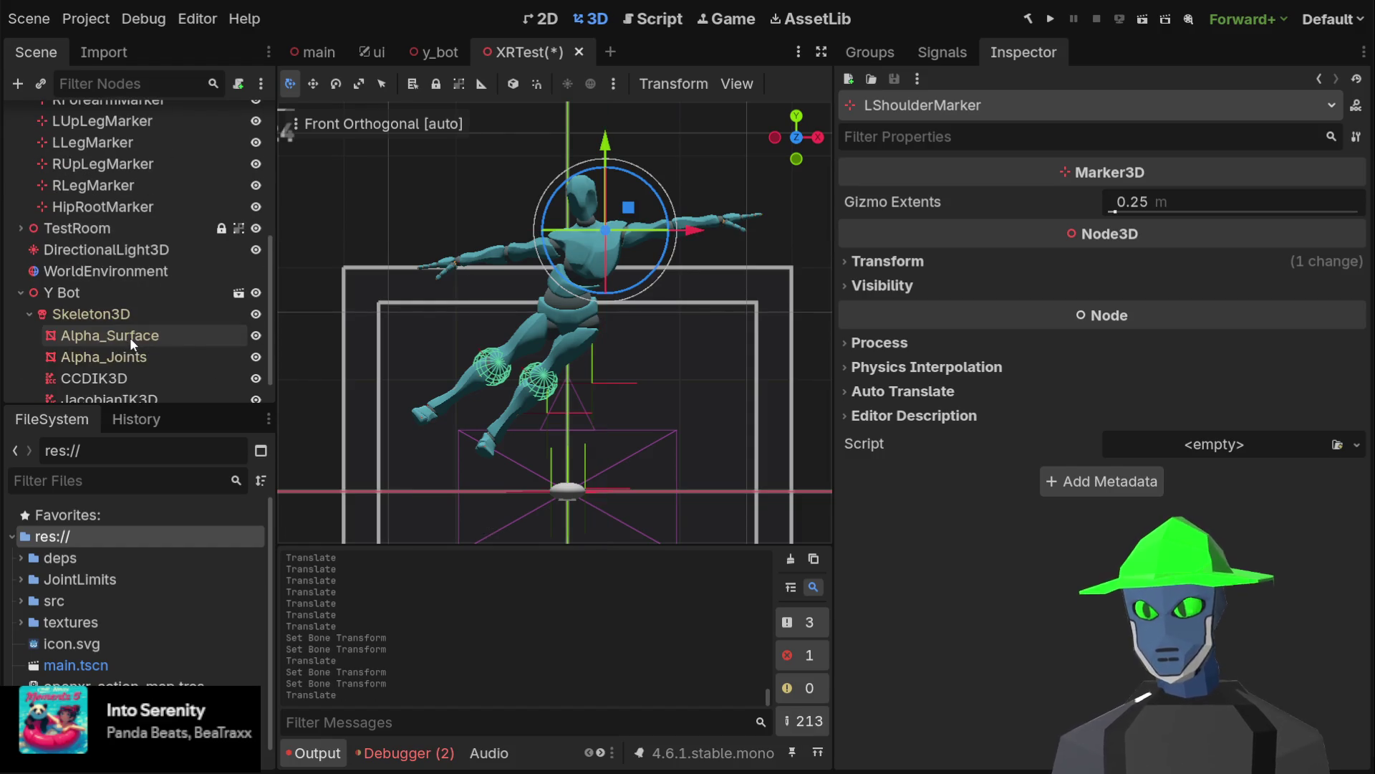
left_click(114, 365)
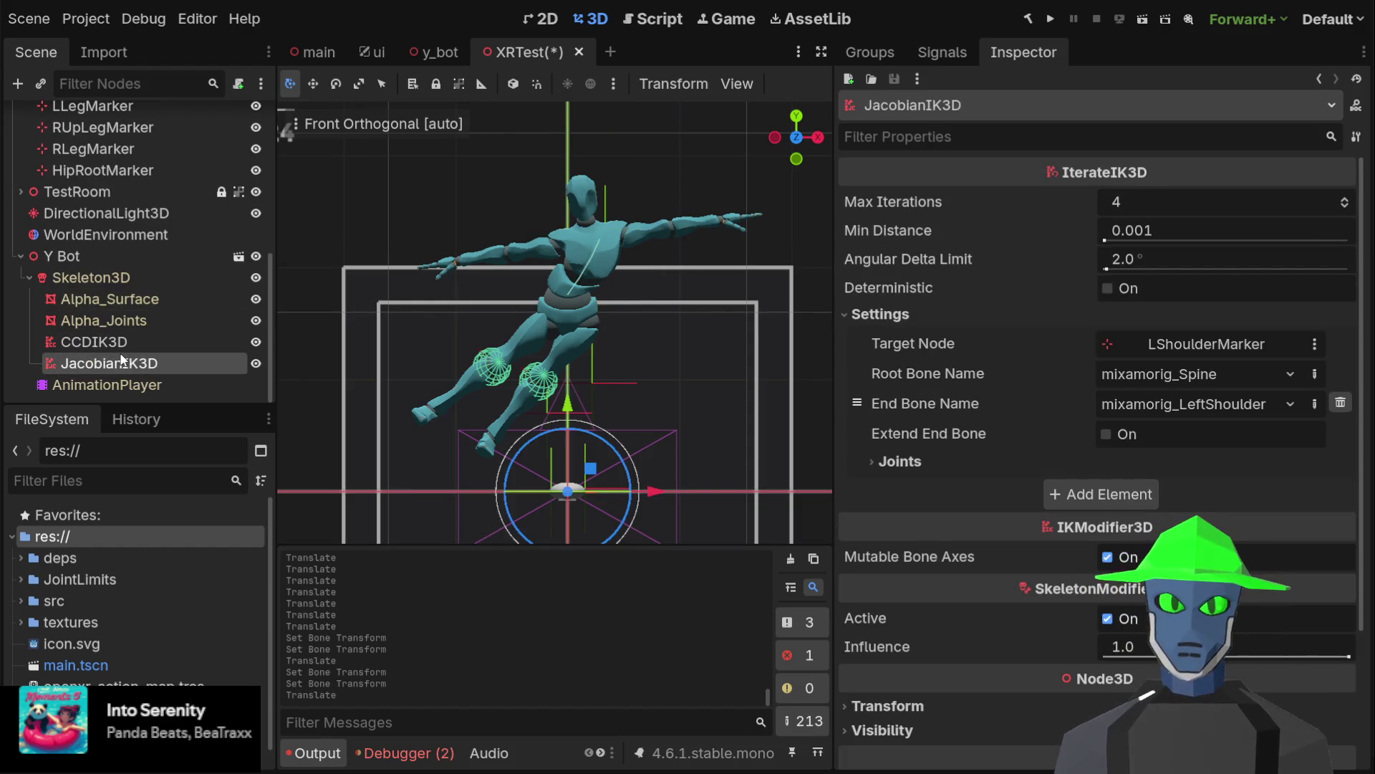
Add chain 2 with target RShoulderMarker, root bone mixamorig_Spine, and its end bone chosen
left_click(1097, 496)
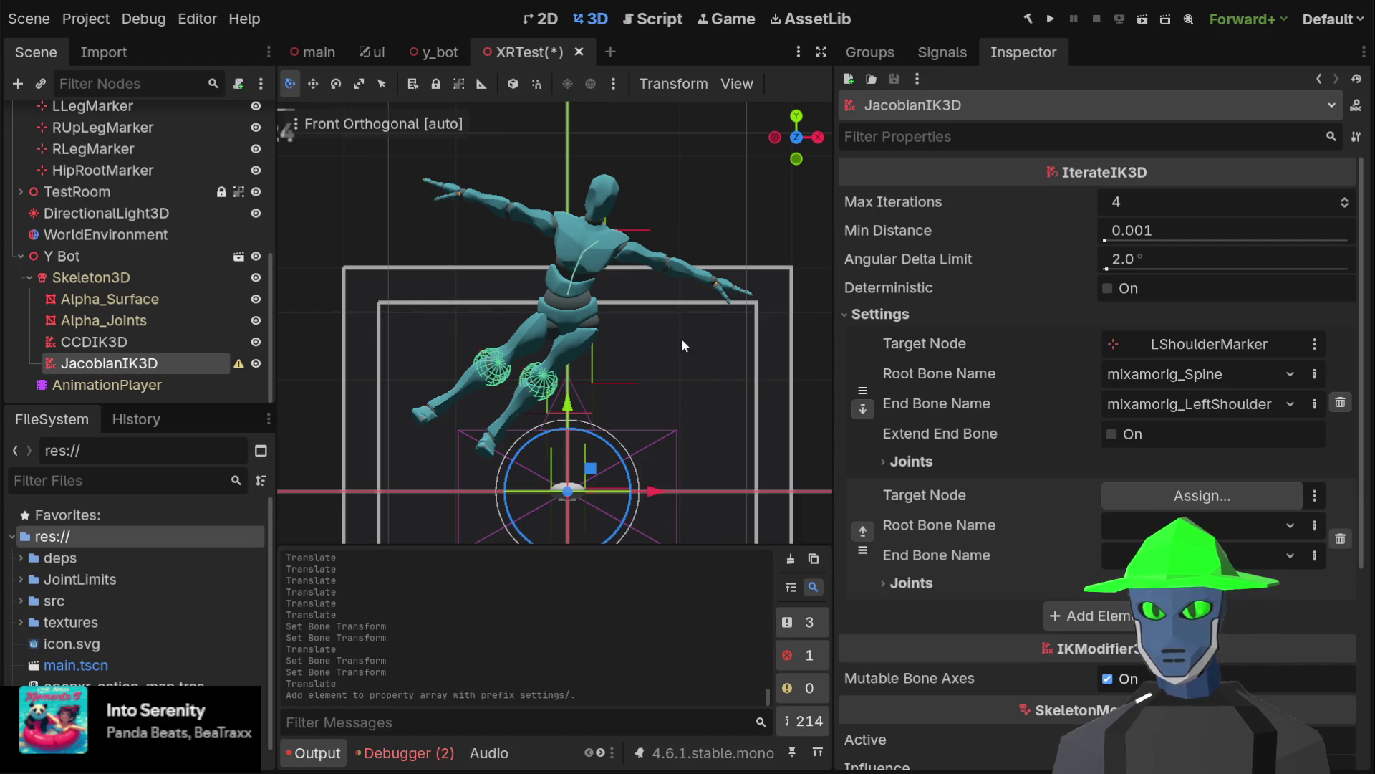
key("Return")
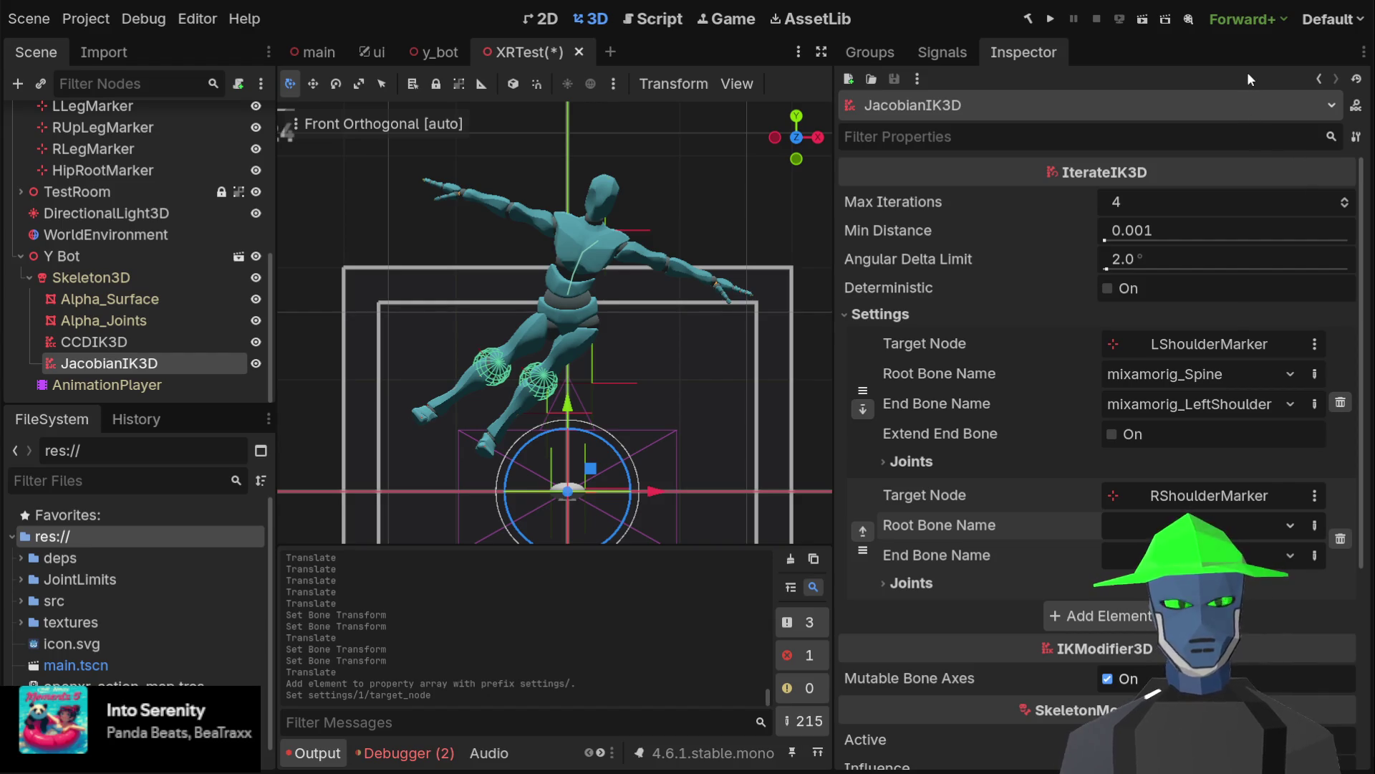
left_click(1210, 525)
left_click(1190, 555)
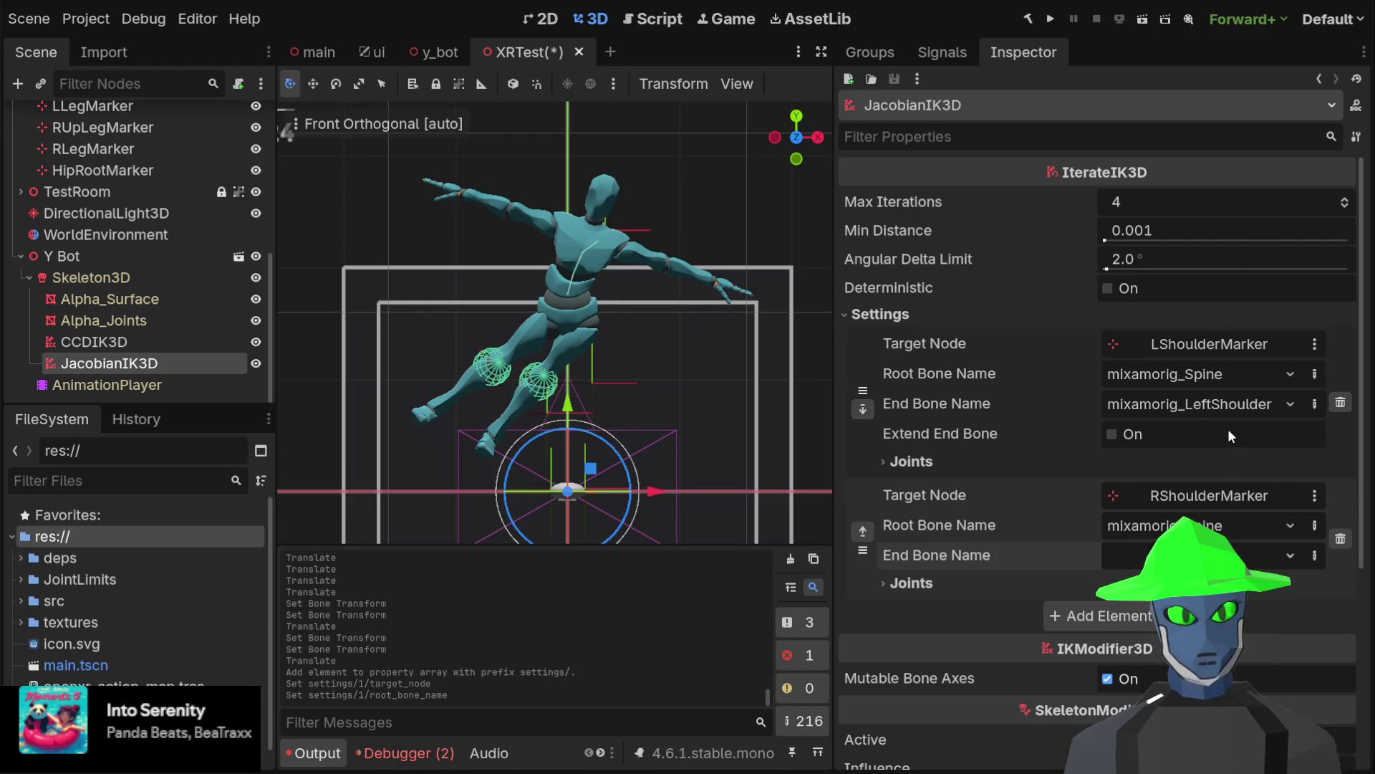
left_click(591, 469)
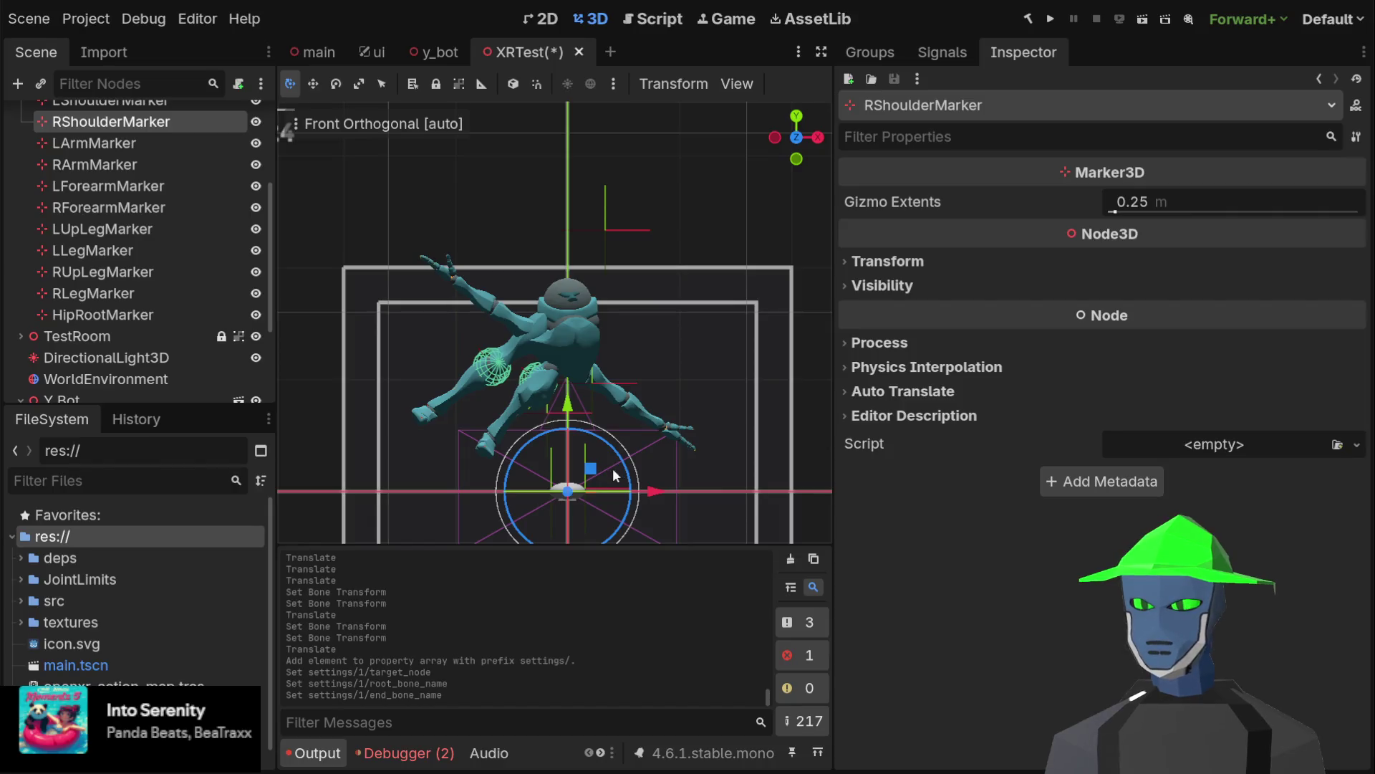
Lift RShoulderMarker to the chest, check it in Left view, and undo two stray adjustments
mouse_move(591, 469)
left_mouse_down()
mouse_move(556, 344)
mouse_move(535, 199)
mouse_move(548, 191)
mouse_move(535, 238)
mouse_move(553, 263)
mouse_move(584, 227)
mouse_move(514, 292)
mouse_move(576, 252)
mouse_move(537, 283)
mouse_move(562, 286)
mouse_move(533, 258)
mouse_move(586, 293)
mouse_move(556, 275)
mouse_move(526, 198)
mouse_move(530, 210)
mouse_move(595, 208)
mouse_move(567, 198)
mouse_move(551, 211)
mouse_move(555, 165)
mouse_move(569, 200)
mouse_move(546, 214)
mouse_move(579, 210)
mouse_move(551, 212)
mouse_move(573, 211)
mouse_move(551, 228)
mouse_move(563, 193)
mouse_move(554, 222)
mouse_move(558, 210)
left_mouse_up()
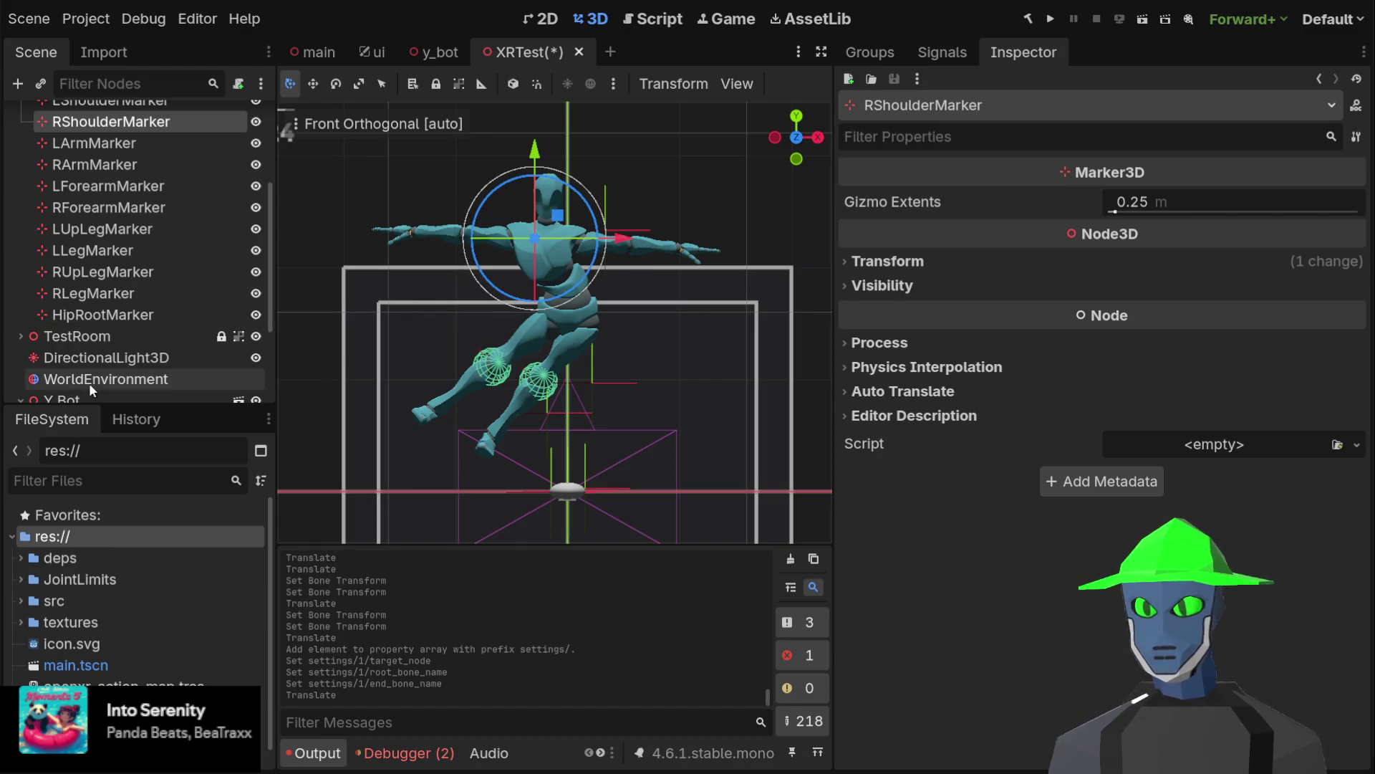
left_click(774, 138)
mouse_move(696, 215)
left_mouse_down()
mouse_move(651, 225)
mouse_move(732, 232)
mouse_move(702, 218)
mouse_move(646, 228)
mouse_move(745, 253)
mouse_move(544, 264)
mouse_move(540, 299)
mouse_move(595, 246)
mouse_move(724, 209)
mouse_move(712, 347)
mouse_move(573, 211)
mouse_move(726, 199)
mouse_move(682, 178)
mouse_move(749, 212)
mouse_move(749, 226)
mouse_move(668, 196)
mouse_move(734, 199)
mouse_move(689, 192)
left_mouse_up()
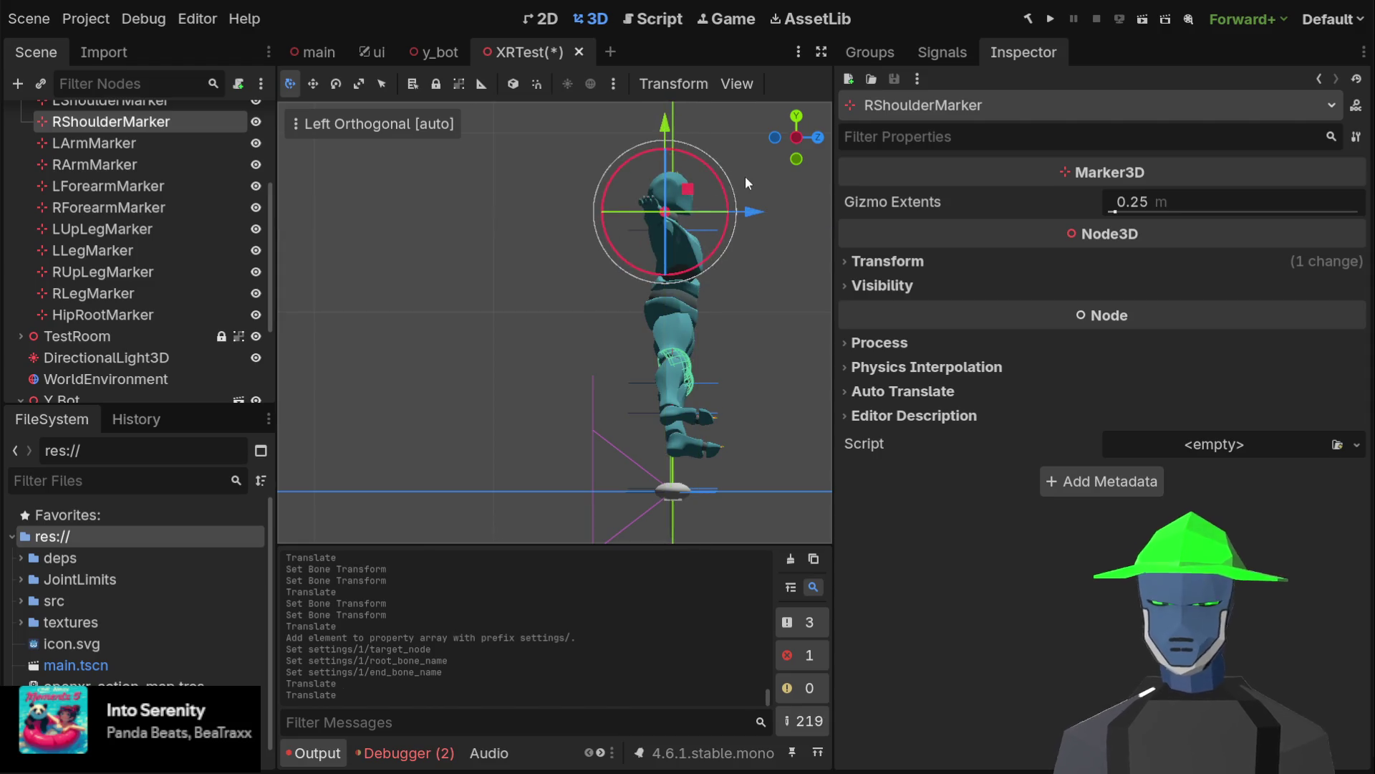
key("ctrl+z")
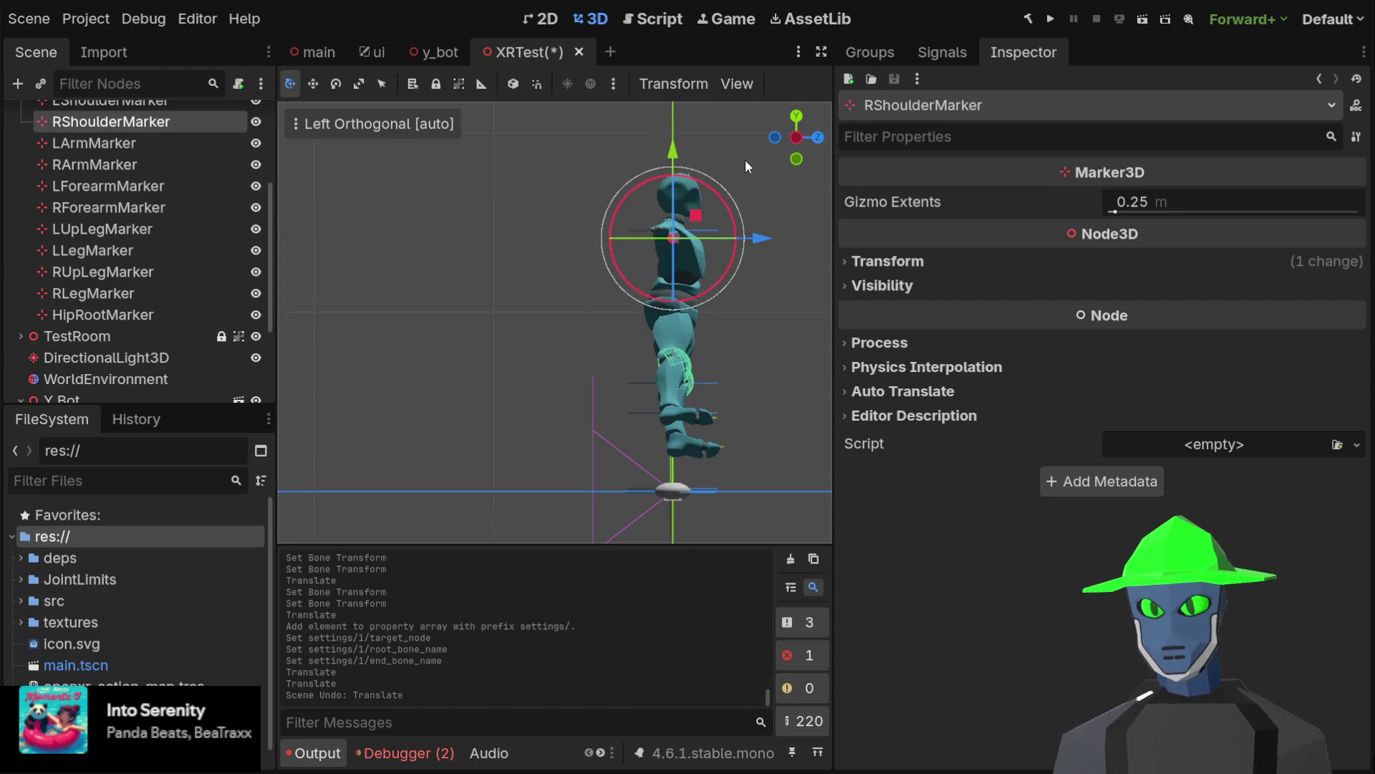
mouse_move(695, 214)
left_mouse_down()
mouse_move(695, 197)
mouse_move(689, 236)
mouse_move(706, 183)
mouse_move(719, 208)
mouse_move(707, 294)
mouse_move(704, 134)
mouse_move(701, 223)
mouse_move(645, 204)
mouse_move(587, 207)
mouse_move(640, 212)
left_mouse_up()
key("ctrl+z")
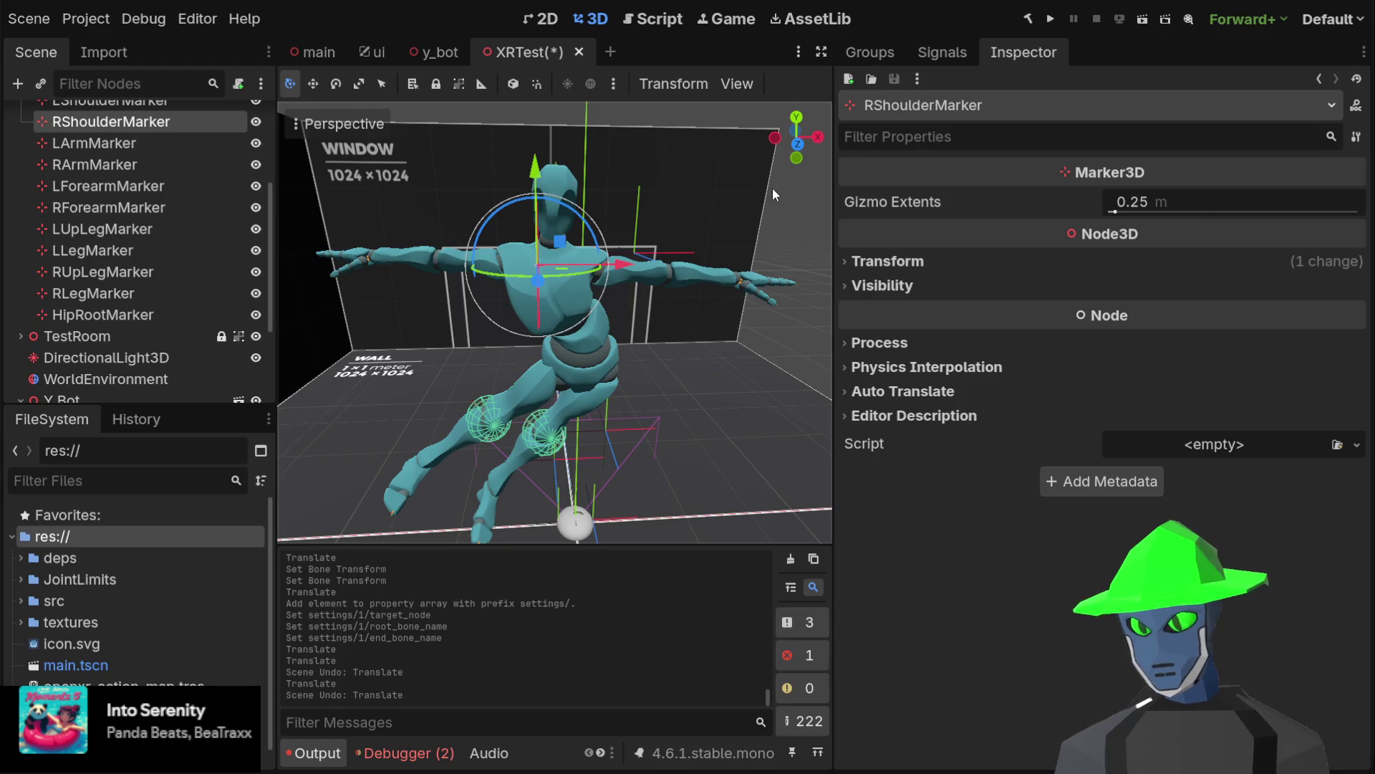
mouse_move(686, 289)
left_mouse_down()
mouse_move(628, 208)
mouse_move(664, 225)
left_mouse_up()
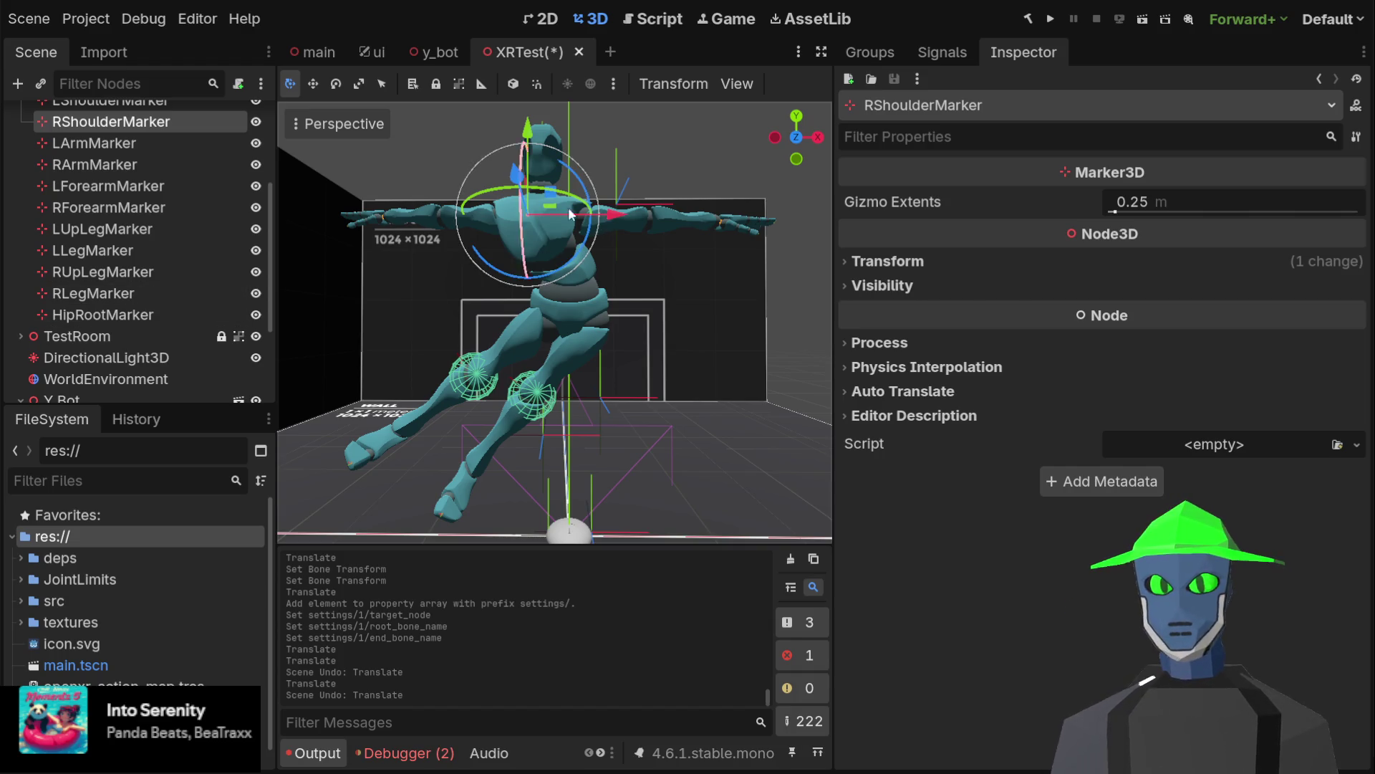
Return to the front view and nudge RShoulderMarker slightly to the right
left_click(797, 136)
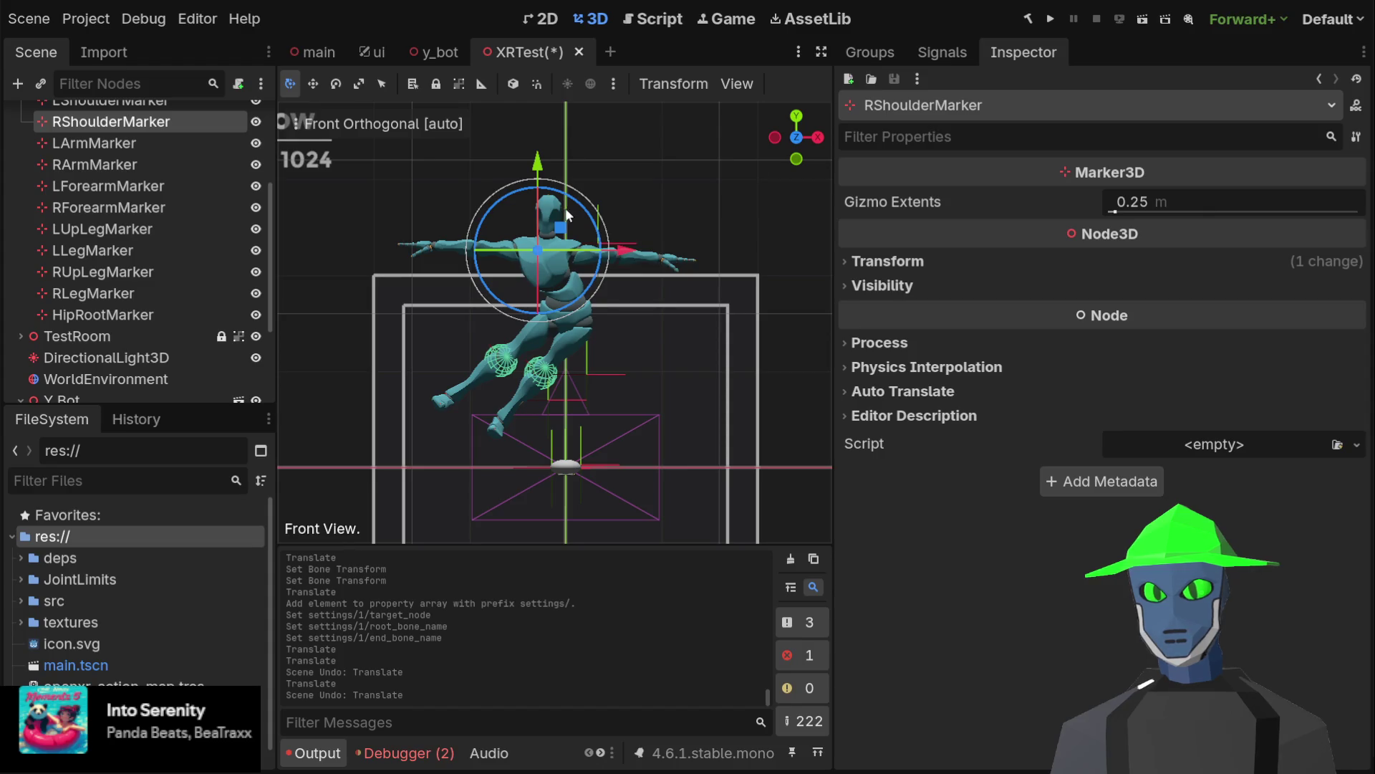
mouse_move(561, 230)
left_mouse_down()
mouse_move(619, 225)
mouse_move(584, 195)
mouse_move(547, 296)
mouse_move(640, 234)
mouse_move(636, 220)
mouse_move(614, 221)
left_mouse_up()
scroll(199, 148, "up", 1)
Check LShoulderMarker and the JacobianIK3D shoulder chains, then show CCDIK3D's leg chain settings
left_click(179, 135)
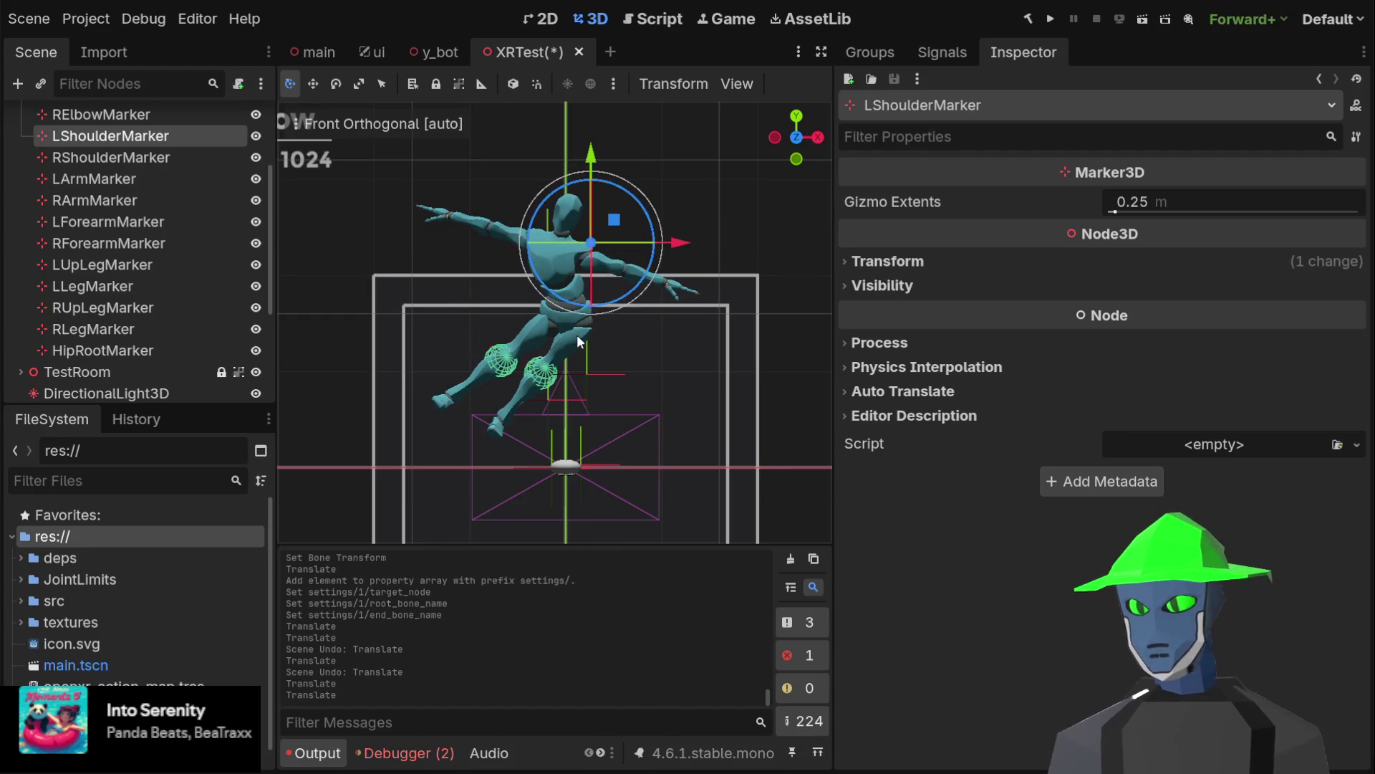
scroll(172, 315, "down", 5)
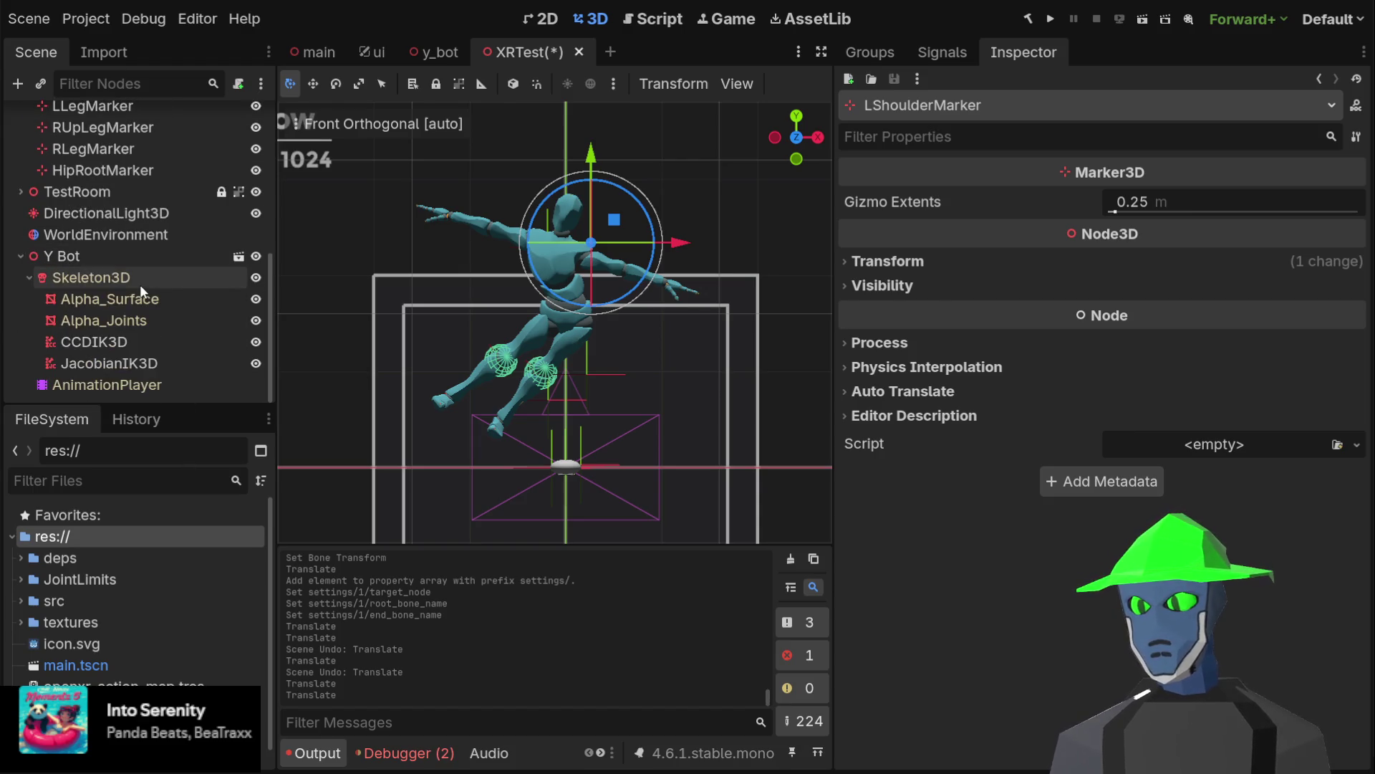
scroll(169, 277, "up", 6)
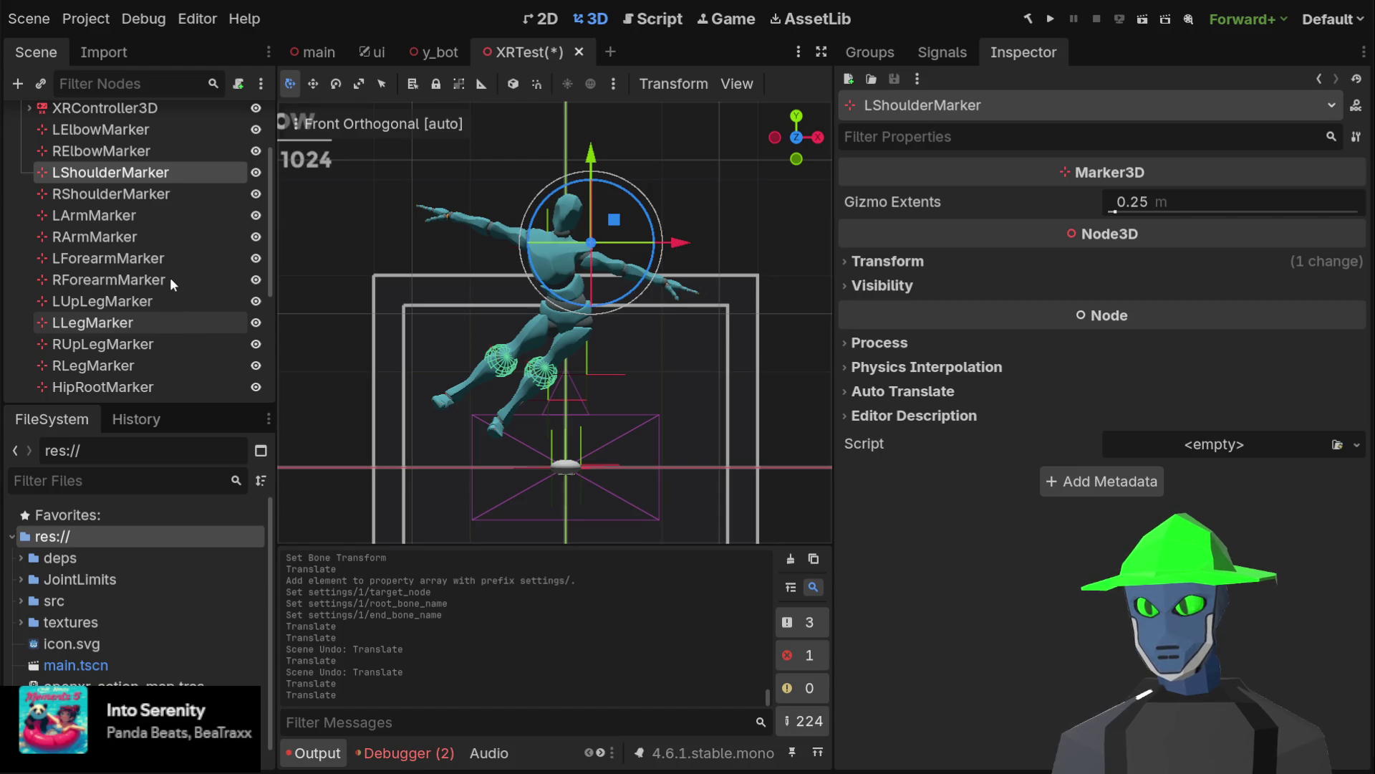
scroll(171, 277, "down", 5)
scroll(172, 278, "up", 3)
scroll(171, 278, "down", 3)
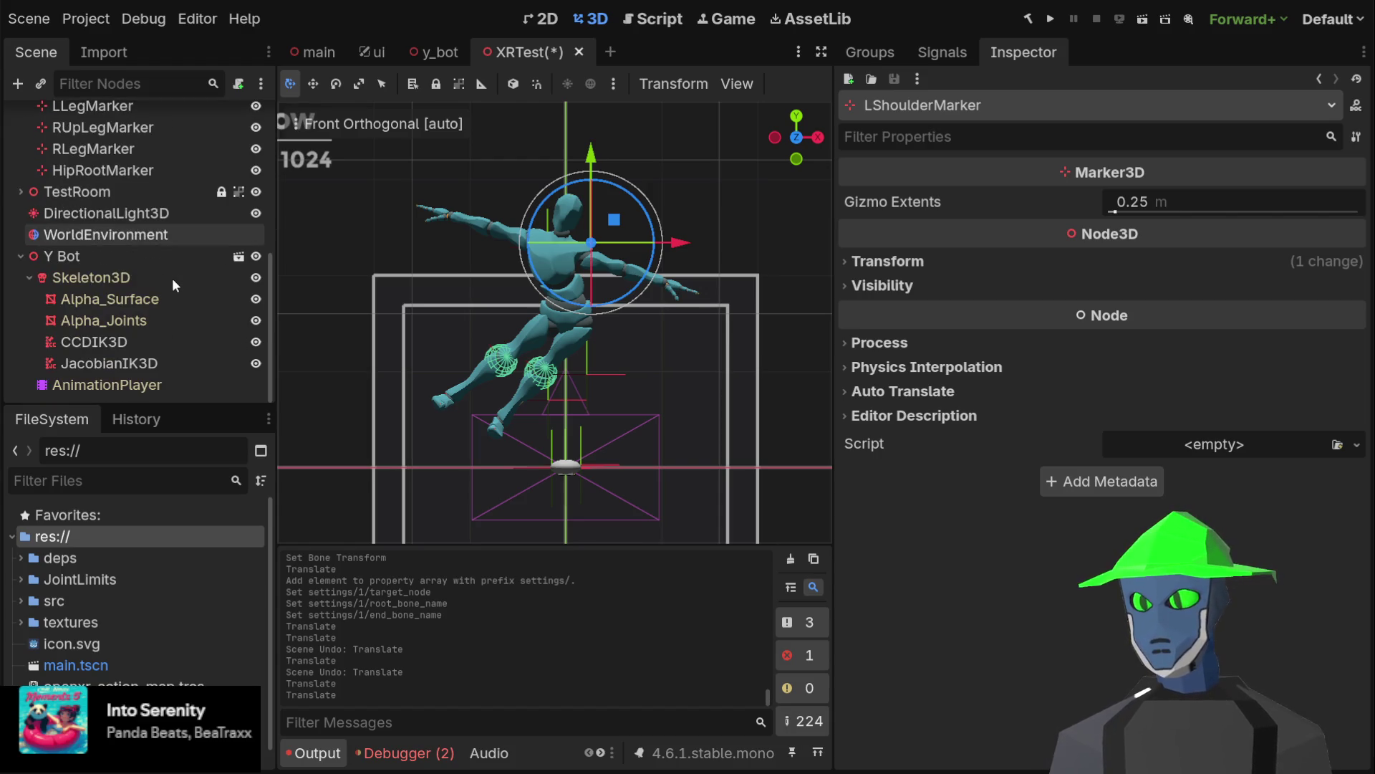
left_click(136, 361)
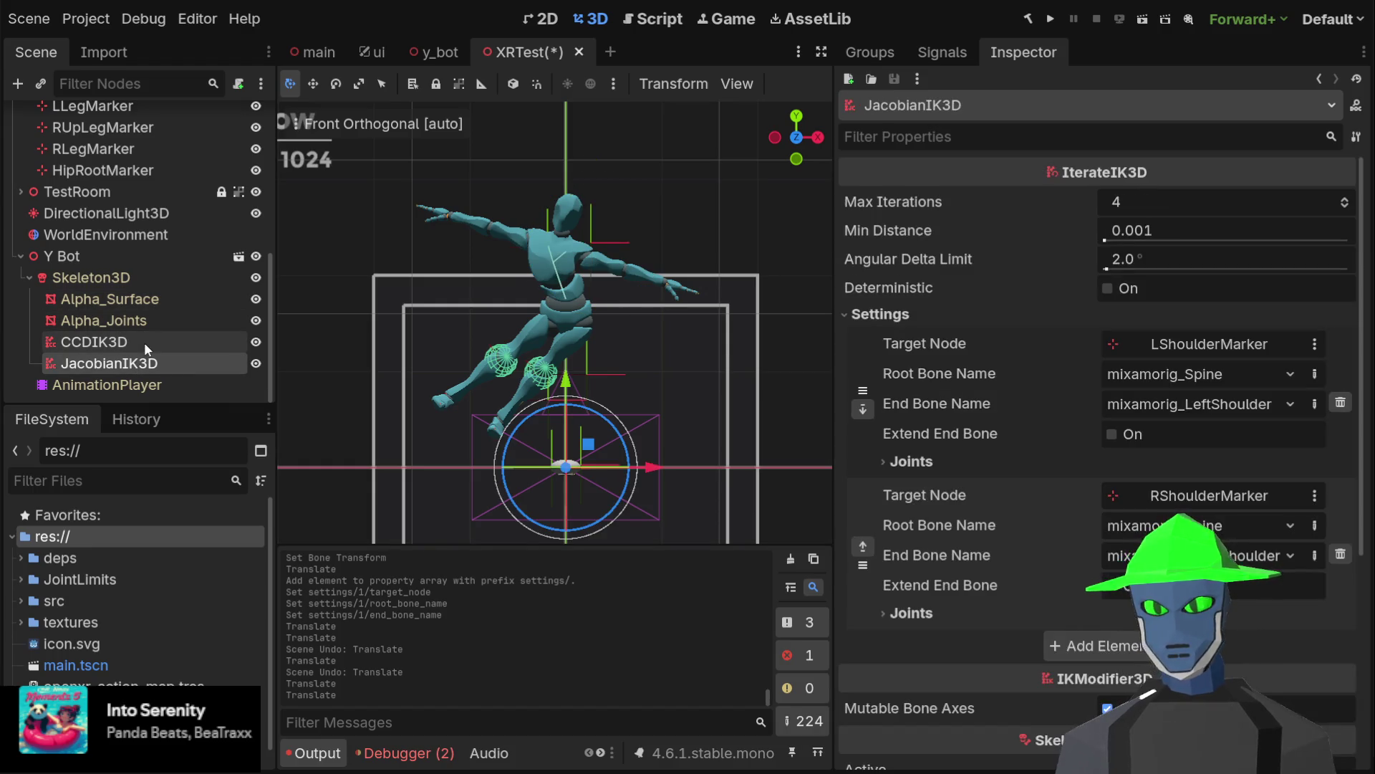
left_click(145, 343)
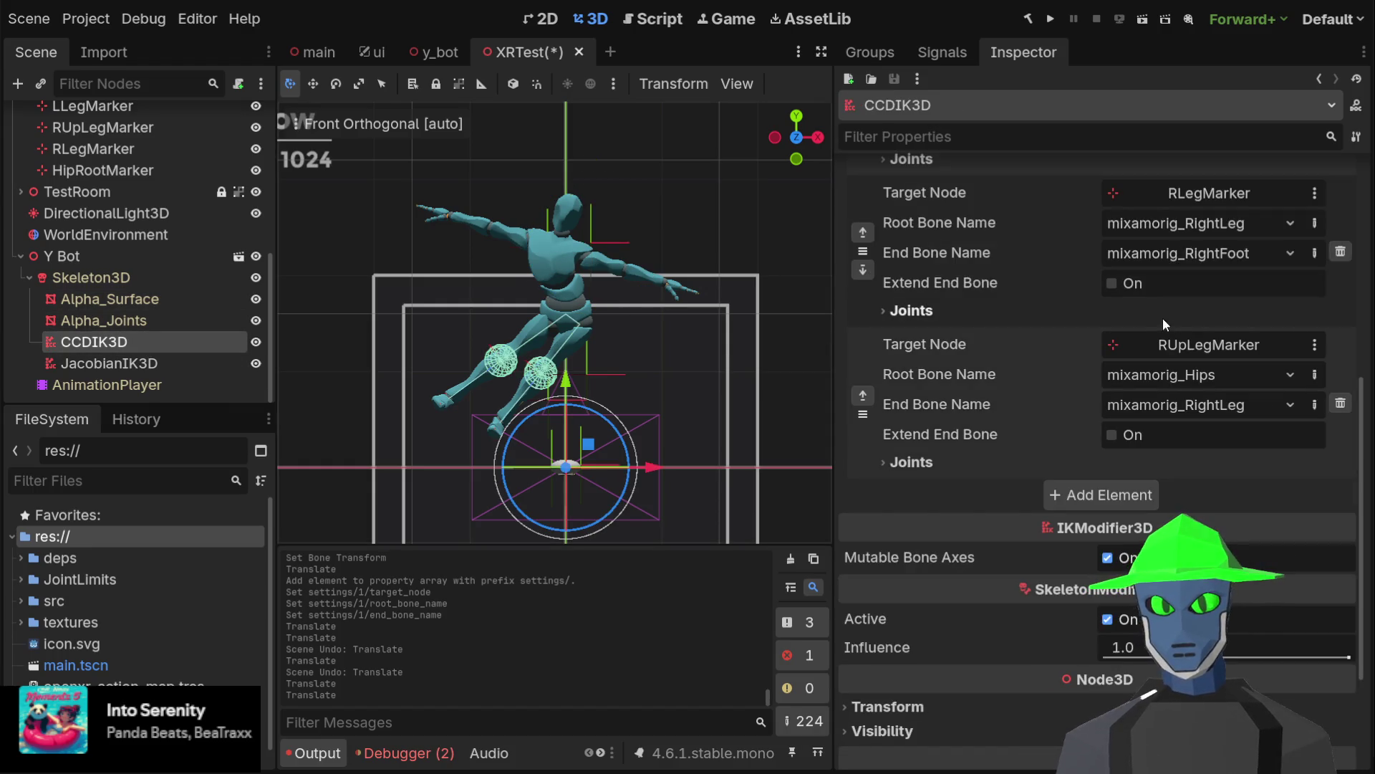
Add a CCDIK3D chain targeting LElbowMarker from mixamorig_LeftArm to mixamorig_LeftForeArm
scroll(1028, 358, "up", 3)
scroll(1028, 358, "up", 1)
scroll(1028, 358, "down", 5)
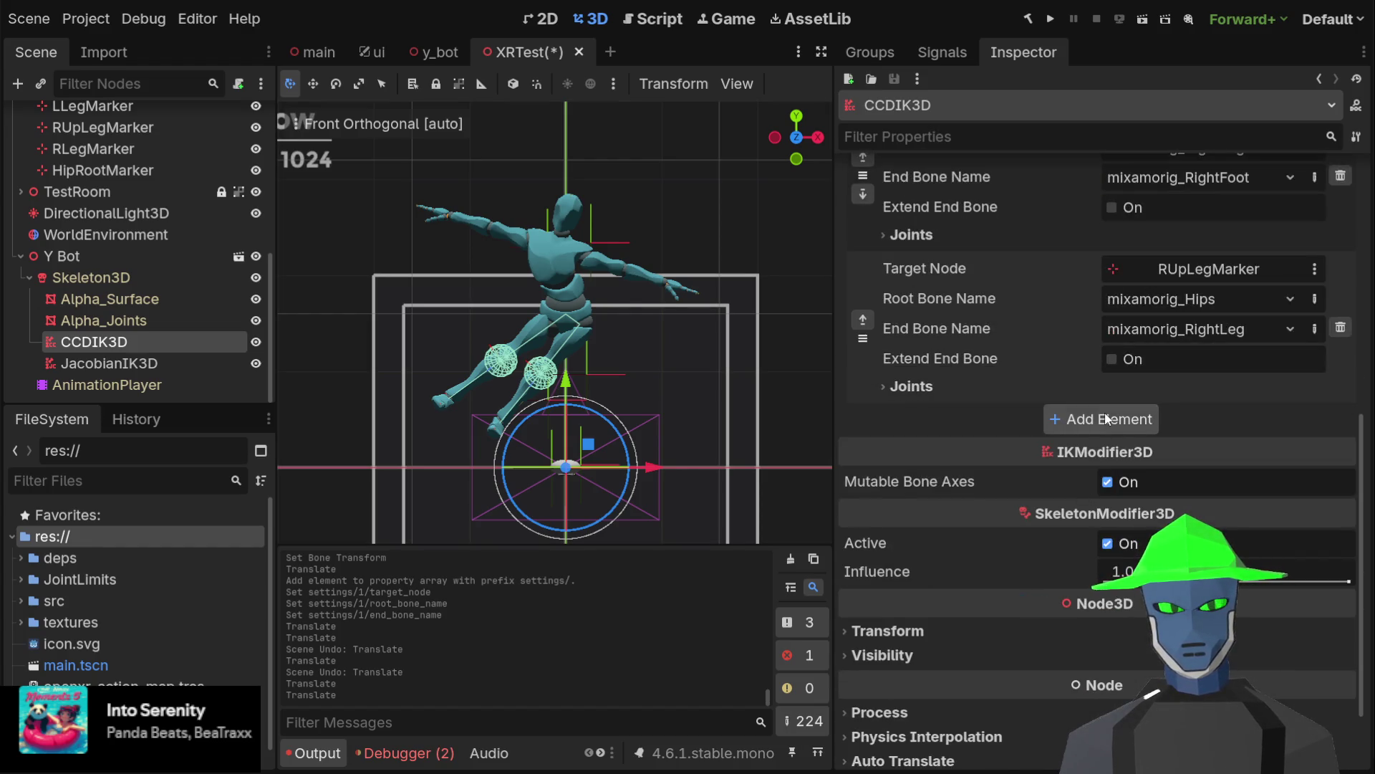
left_click(1106, 419)
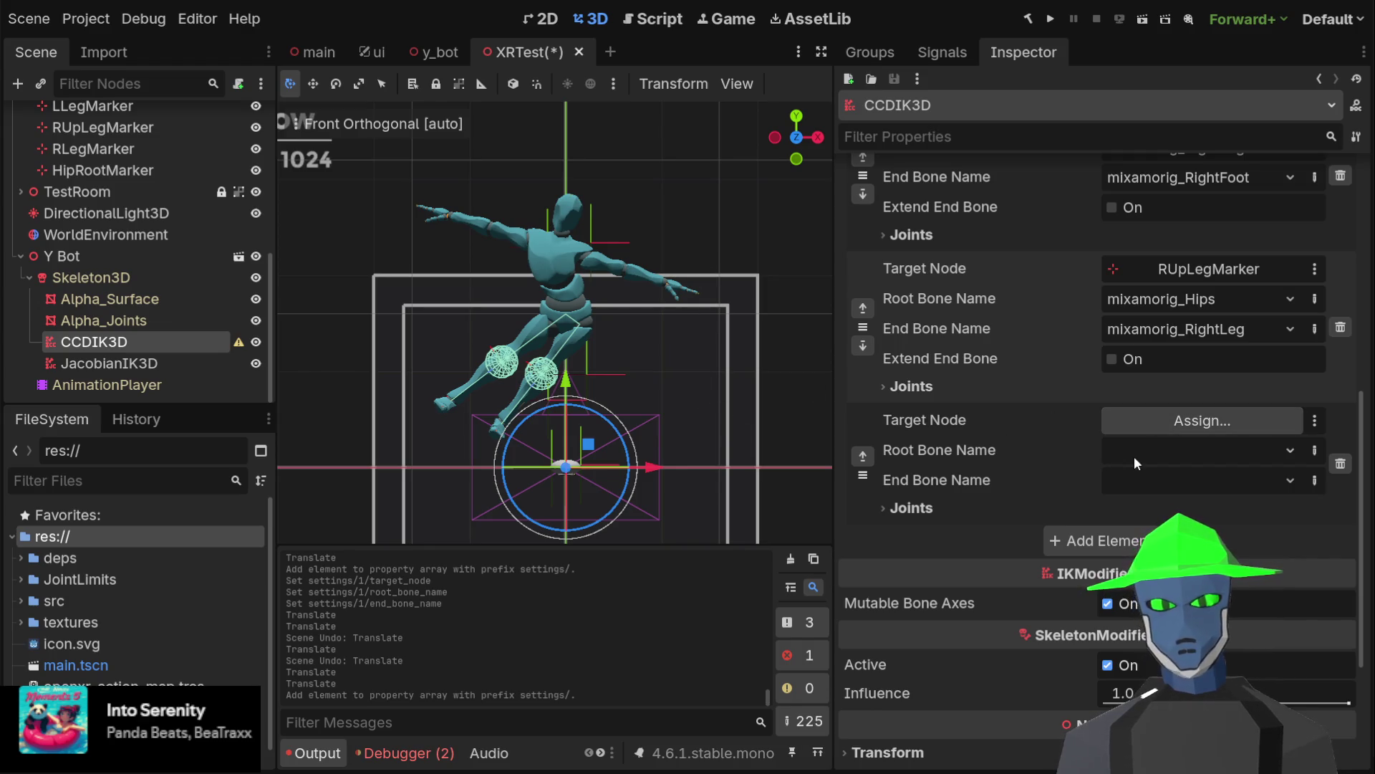
left_click(1202, 421)
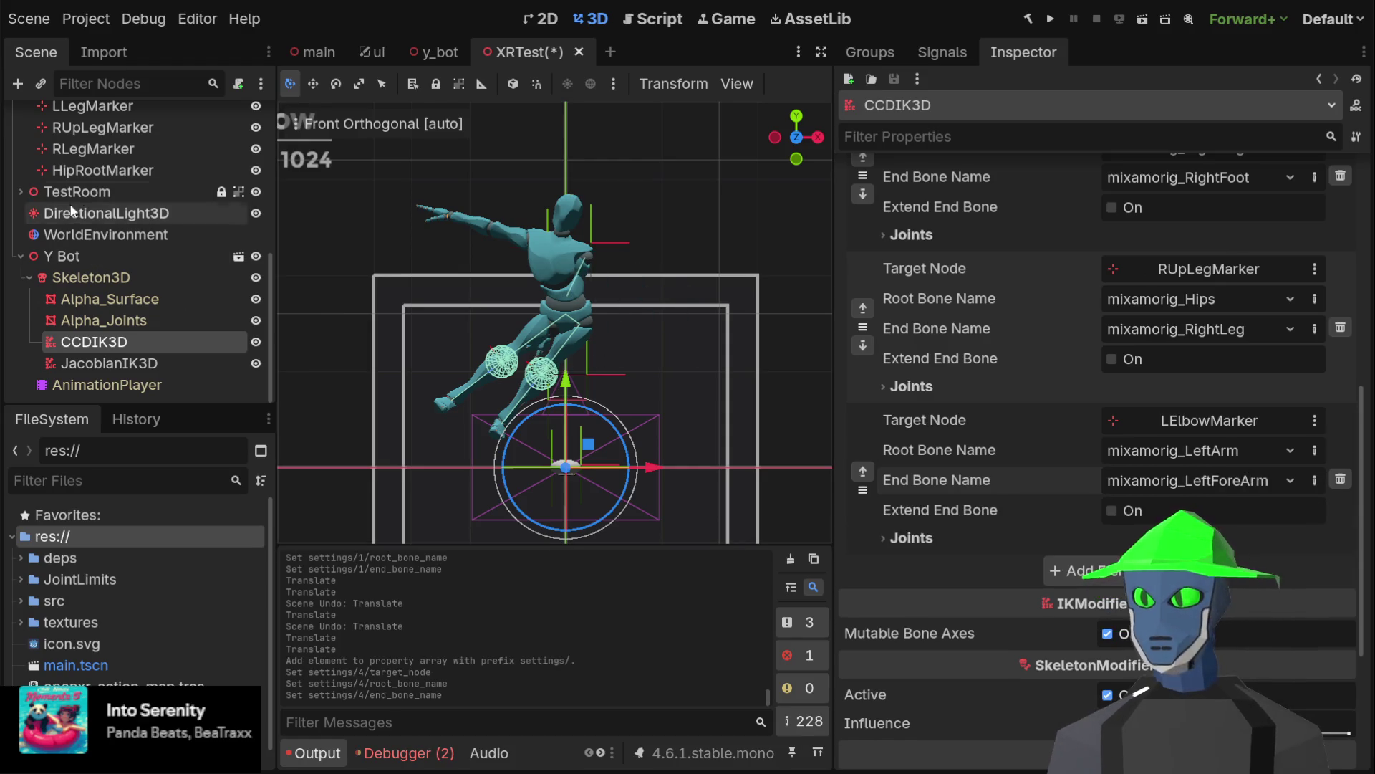
scroll(136, 211, "up", 3)
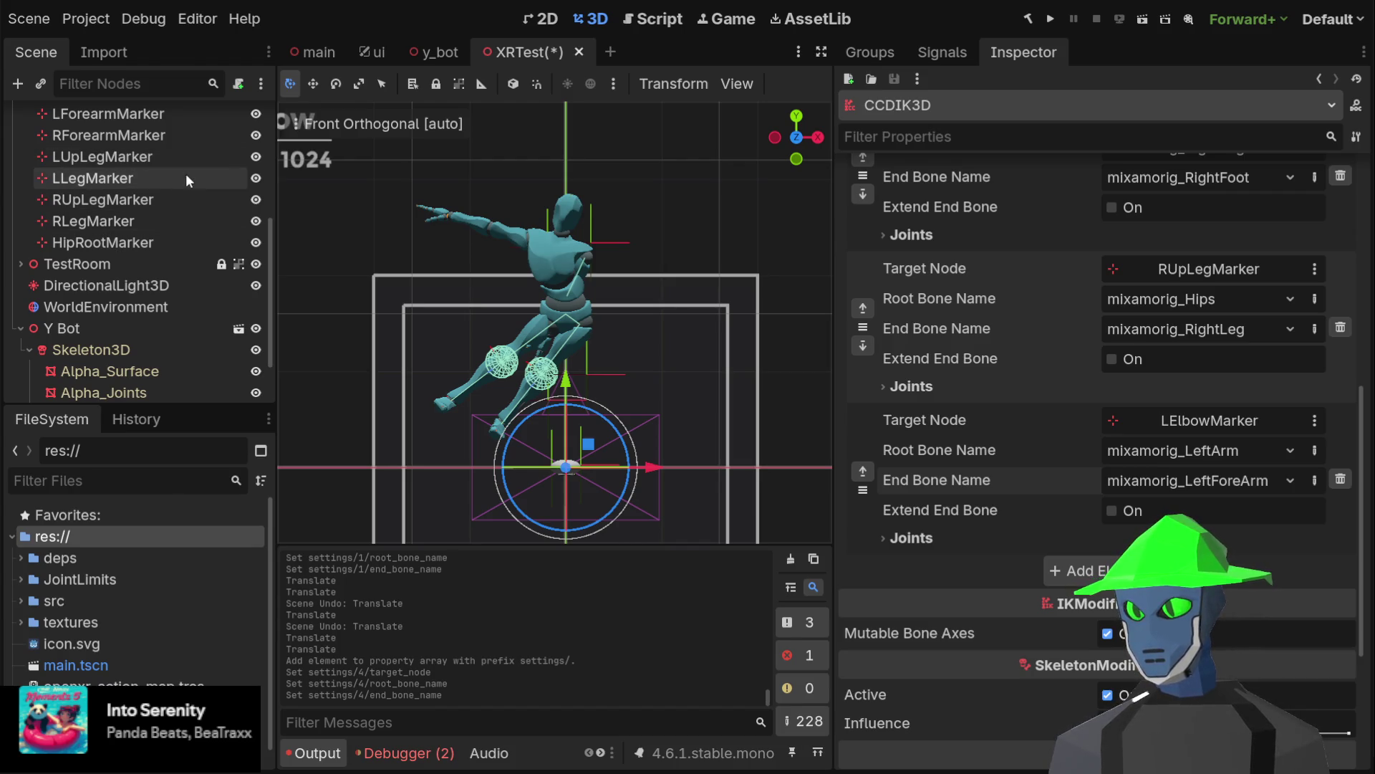
scroll(182, 180, "up", 3)
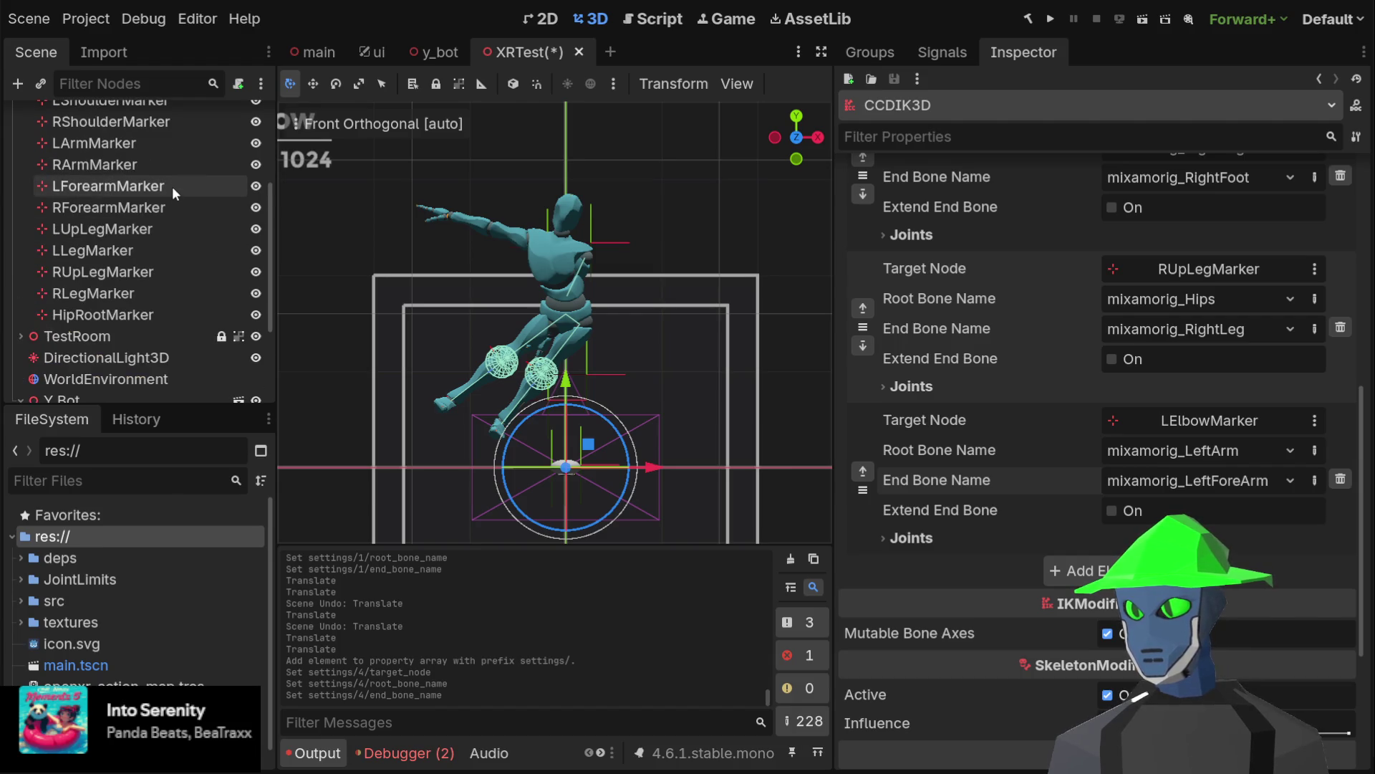
left_click(172, 186)
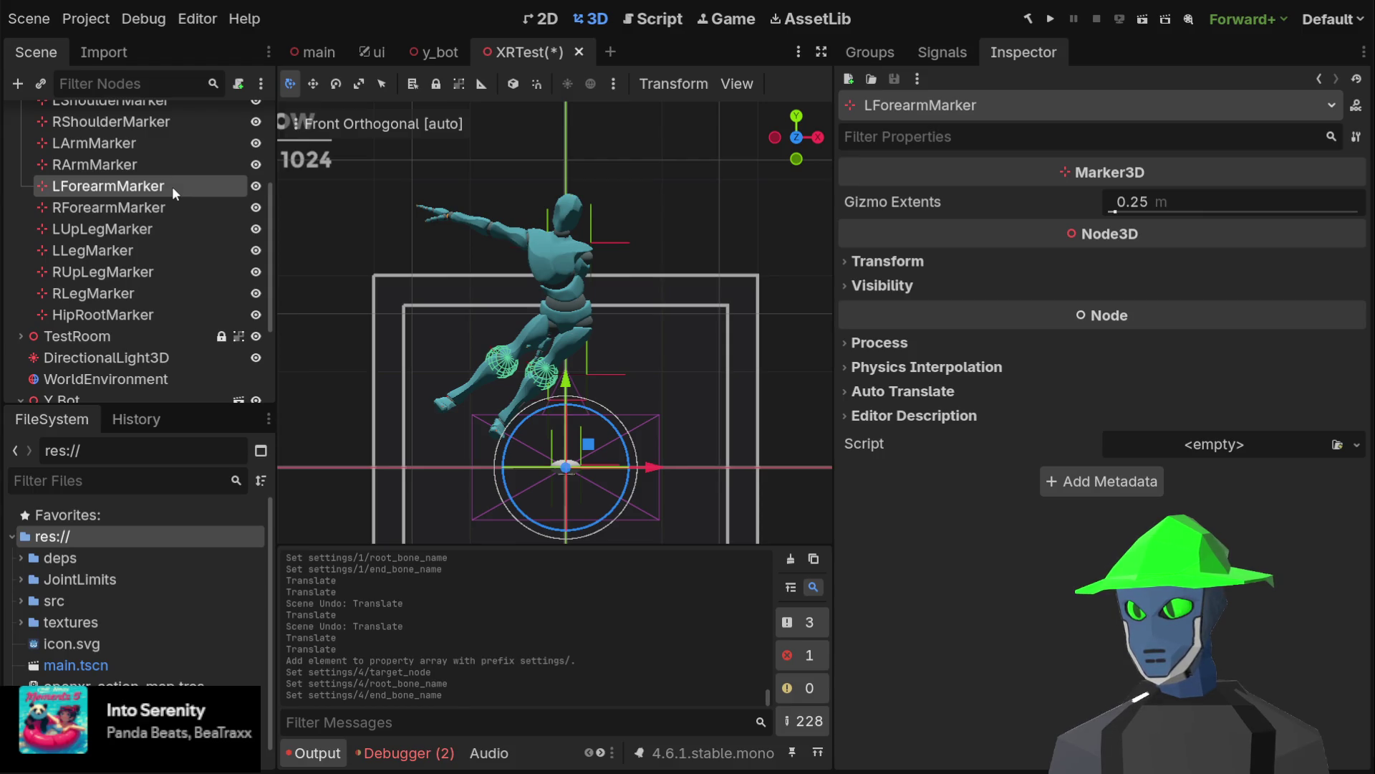
Drag LElbowMarker up from the floor to beside the Y Bot's outstretched left arm
scroll(172, 187, "up", 3)
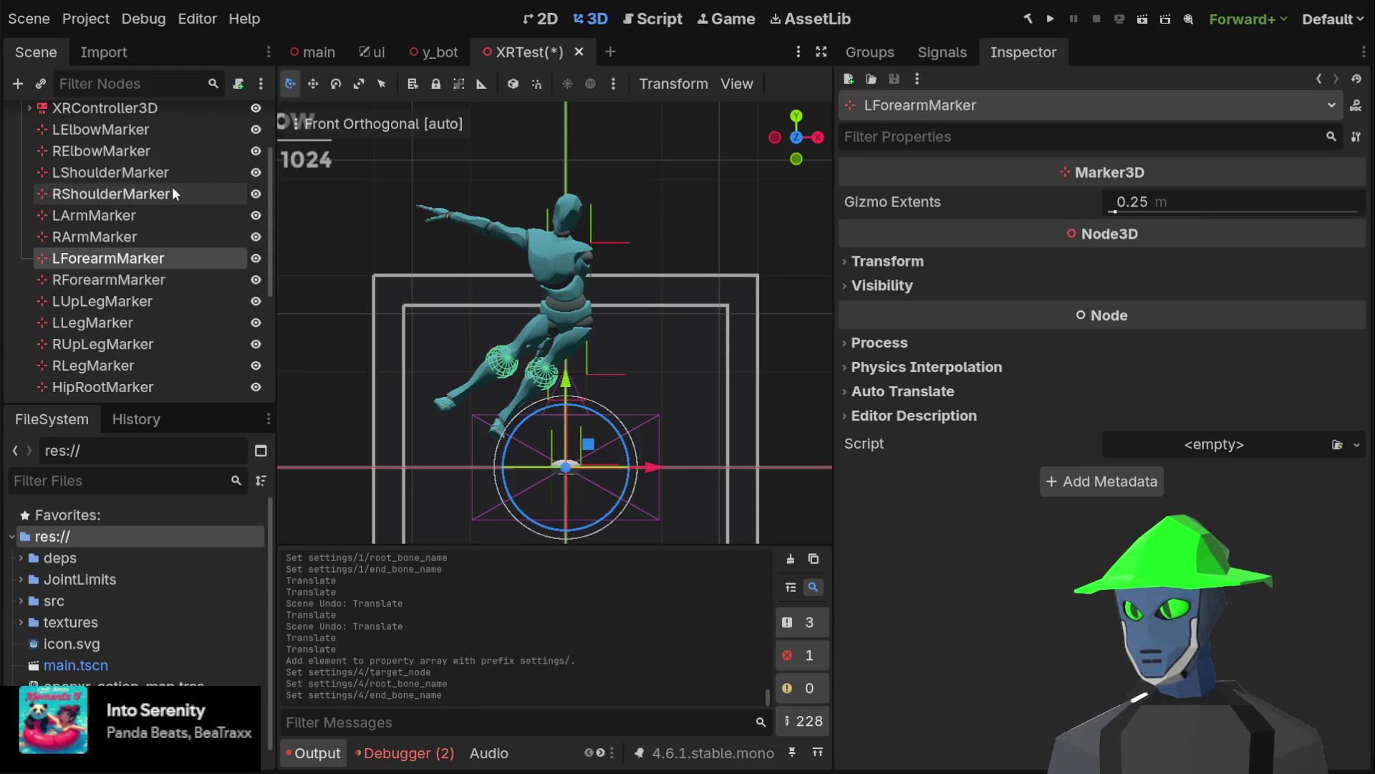
left_click(185, 127)
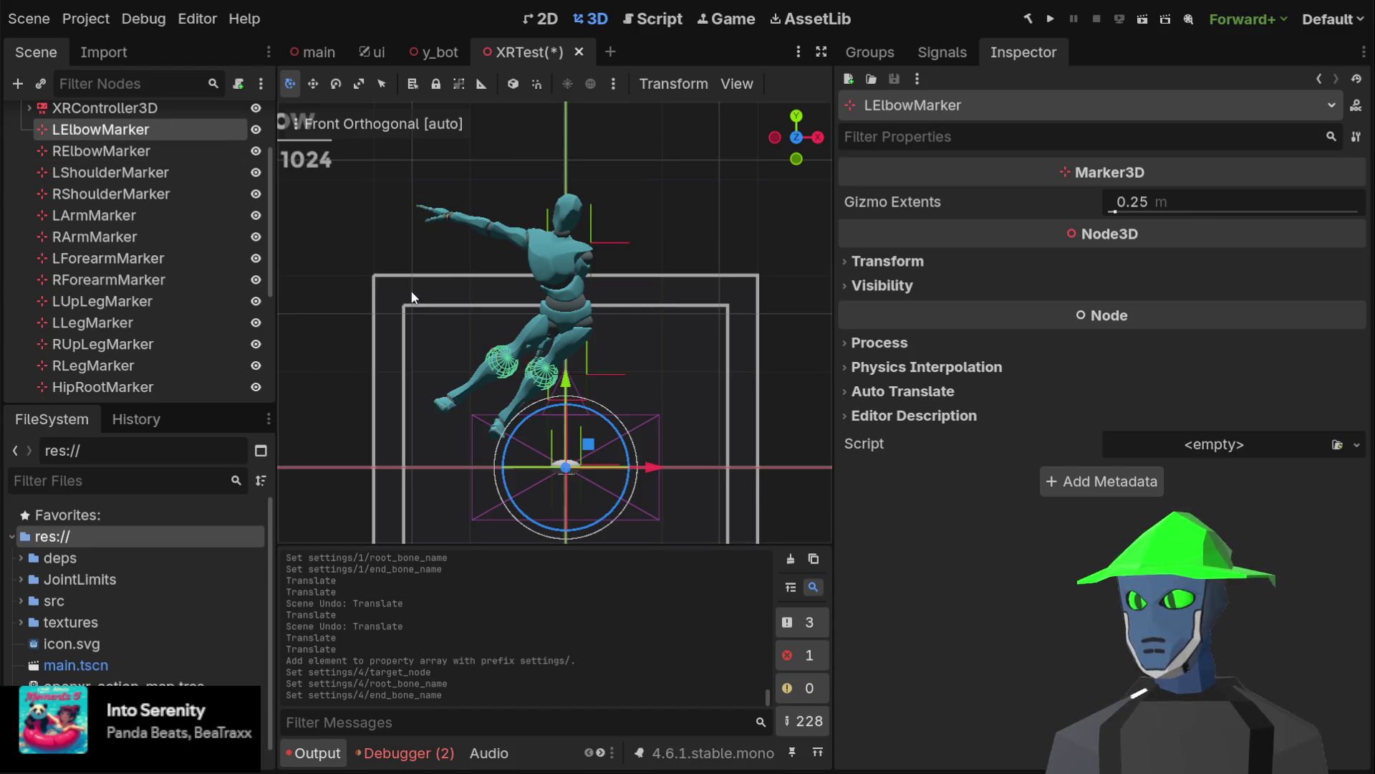
mouse_move(590, 445)
left_mouse_down()
mouse_move(700, 285)
mouse_move(703, 206)
mouse_move(645, 221)
mouse_move(636, 239)
mouse_move(663, 209)
mouse_move(647, 234)
mouse_move(702, 237)
mouse_move(619, 253)
mouse_move(673, 172)
mouse_move(664, 228)
left_mouse_up()
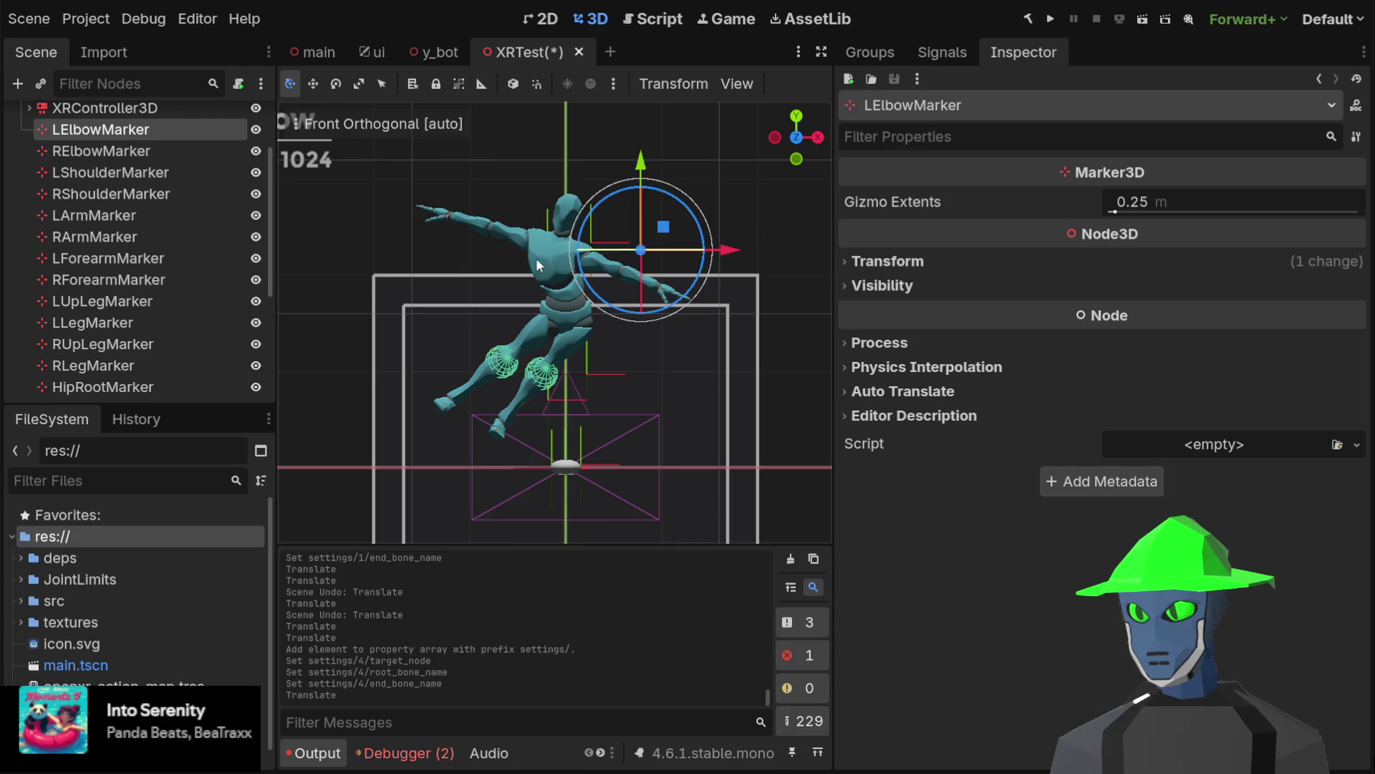
Review the LForearmMarker and RForearmMarker targets and the JacobianIK3D and CCDIK3D chain settings
left_click(117, 260)
left_click(113, 281)
left_click(145, 260)
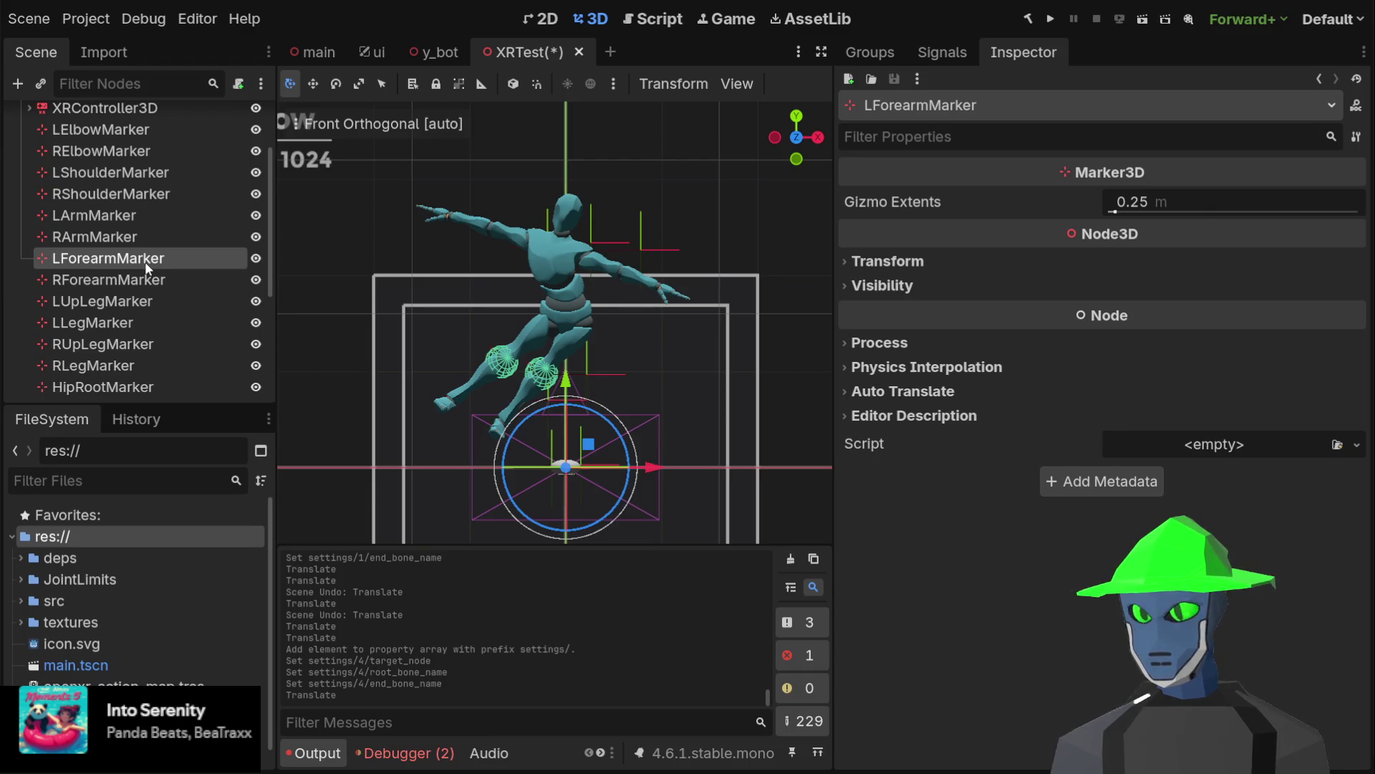
scroll(148, 301, "down", 5)
left_click(139, 364)
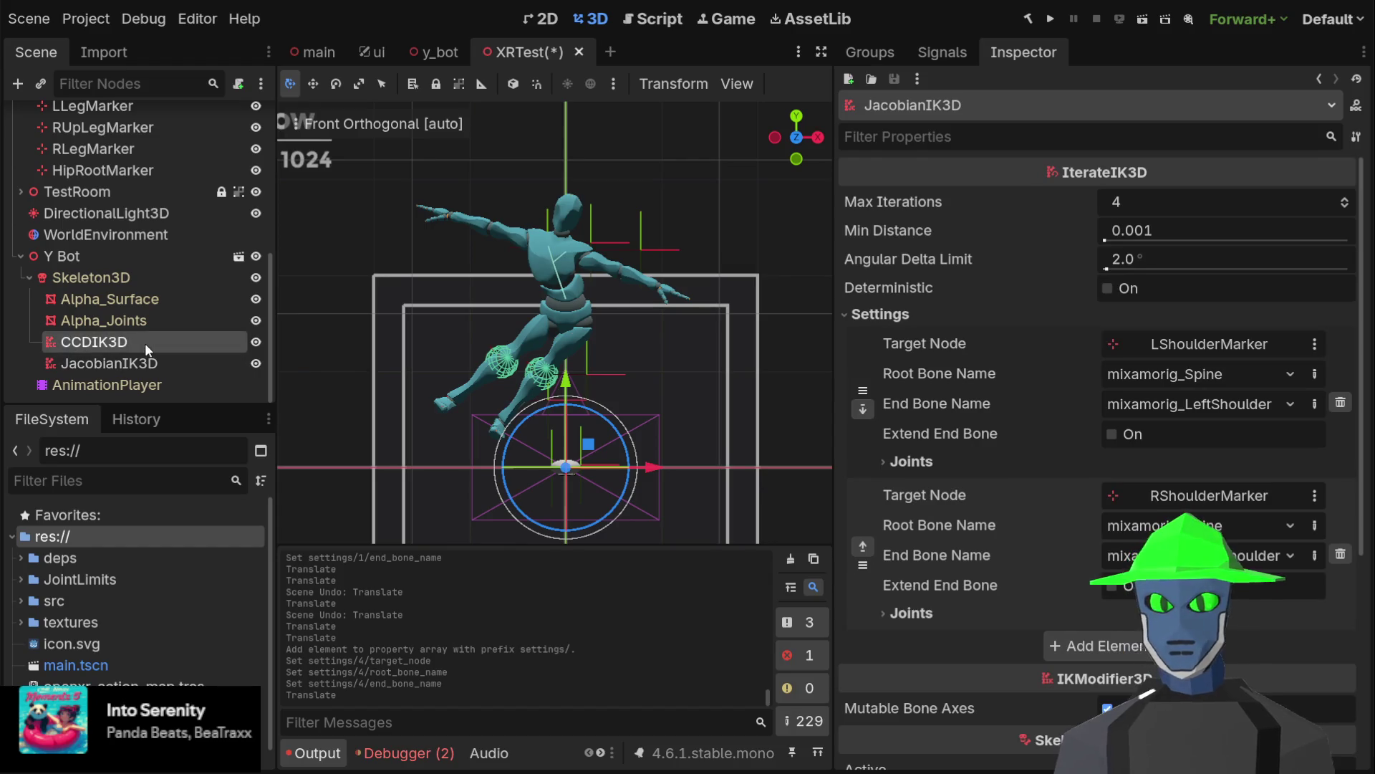
left_click(145, 342)
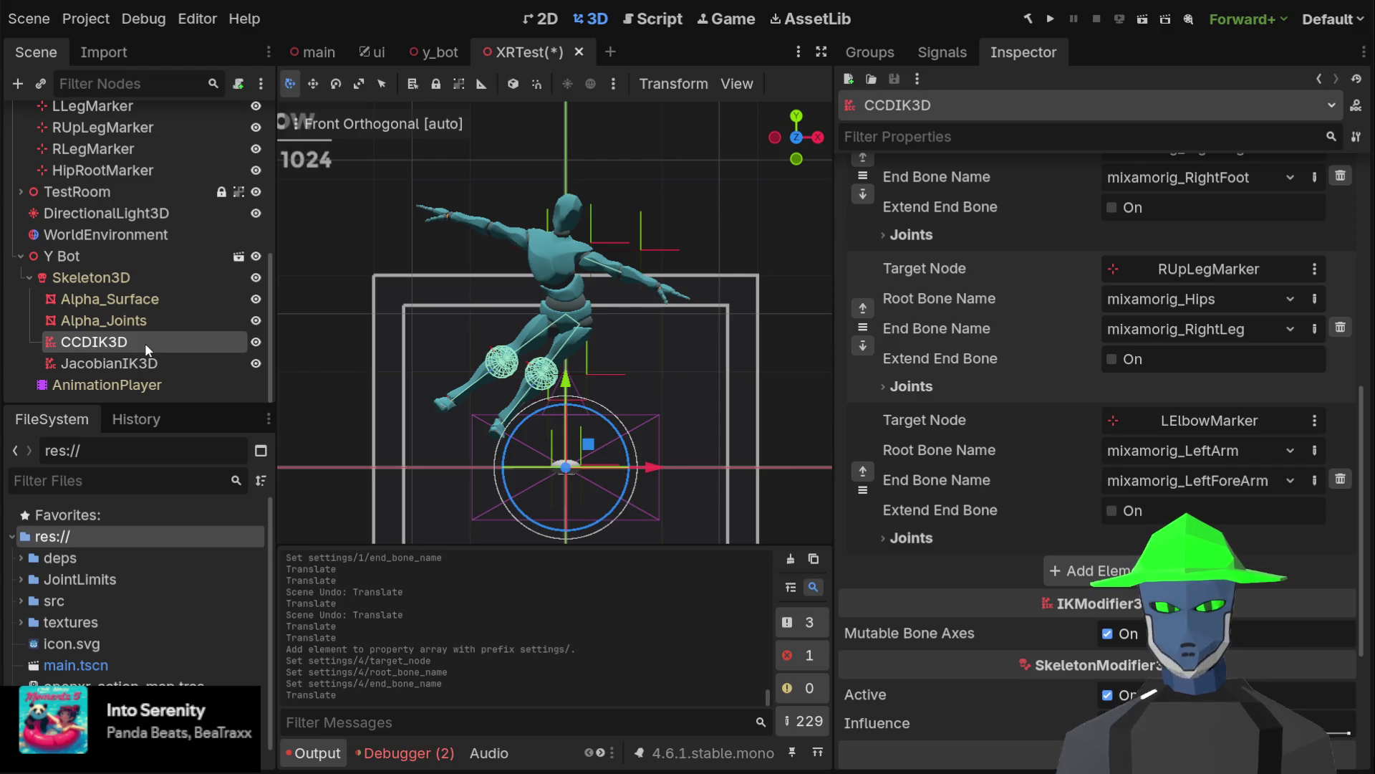
scroll(145, 343, "up", 4)
Reselect LElbowMarker, then bring up Skeleton3D's bone list
left_click(100, 165)
left_click(141, 295)
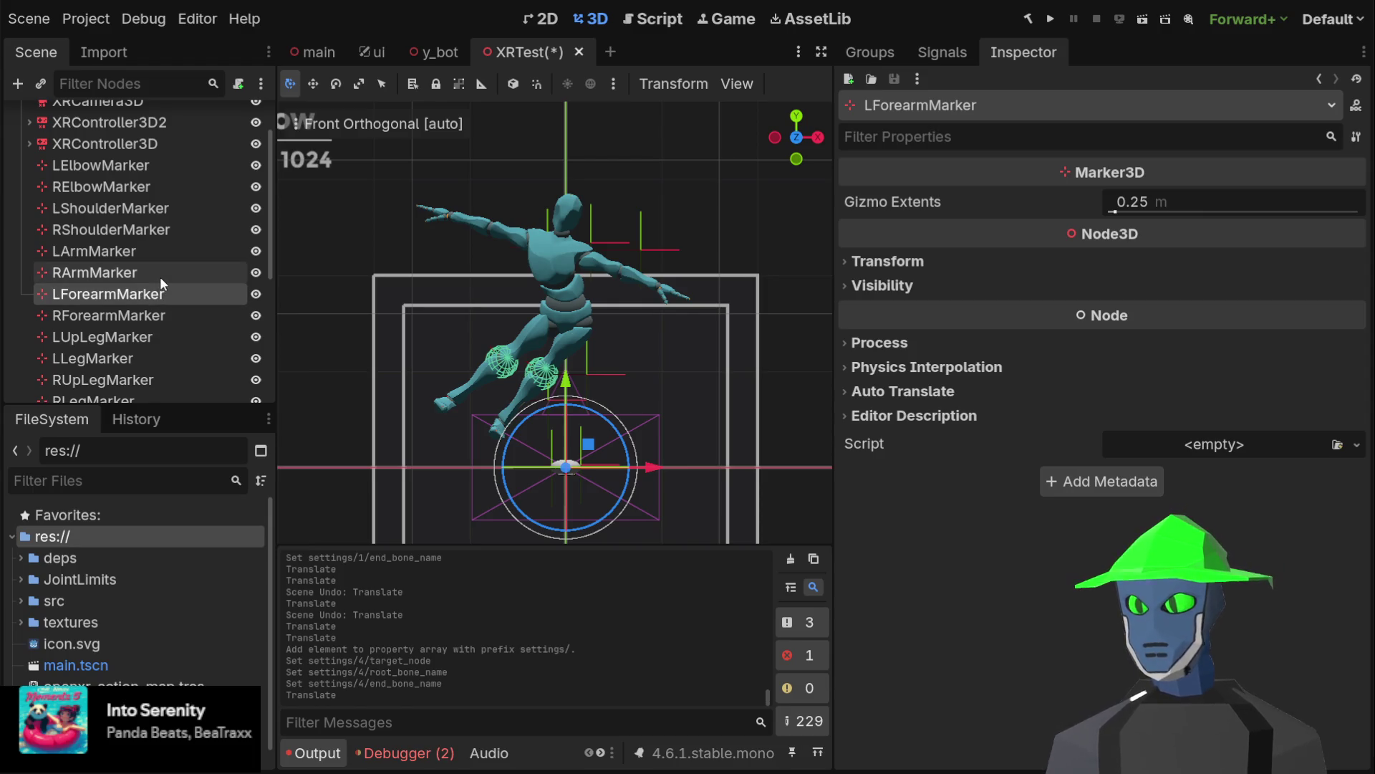
left_click(149, 163)
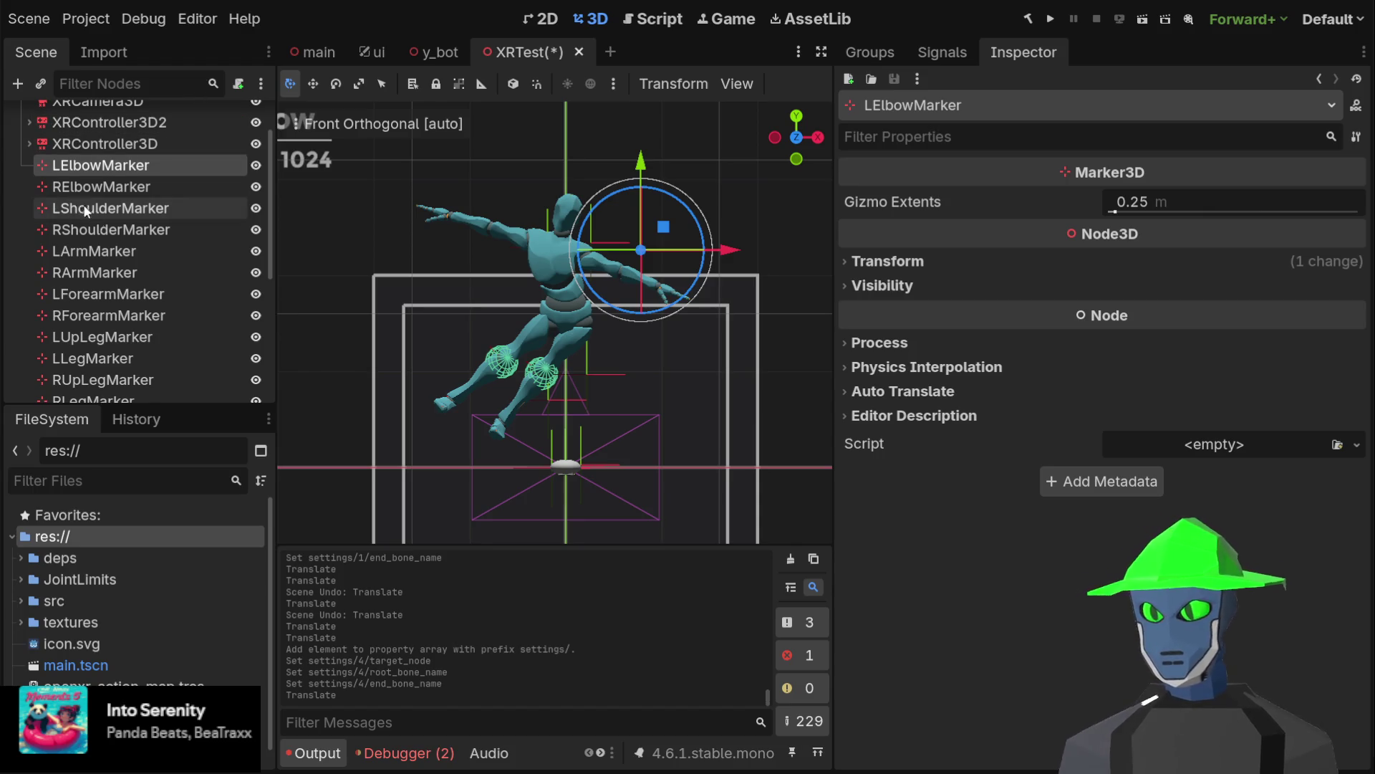
scroll(179, 250, "down", 5)
scroll(179, 251, "down", 3)
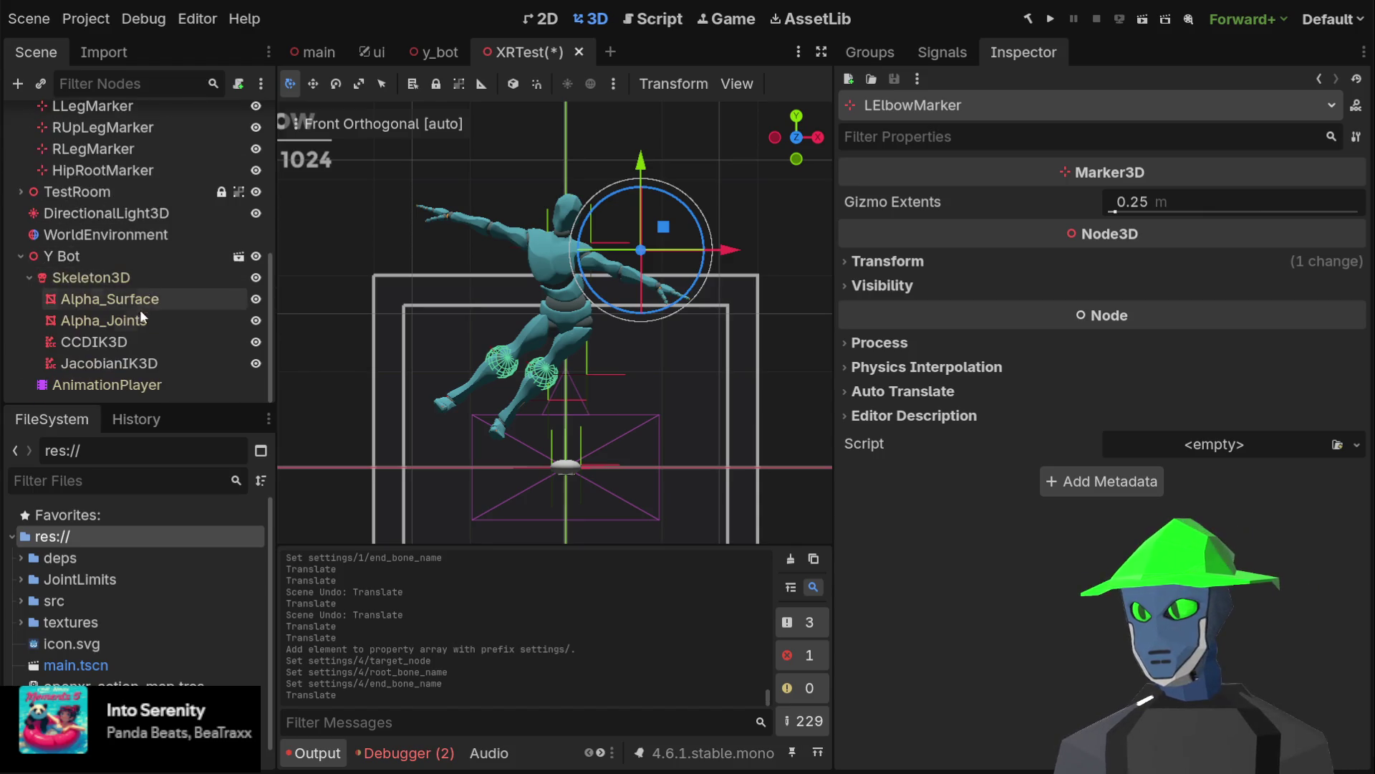
left_click(165, 279)
scroll(960, 268, "down", 1)
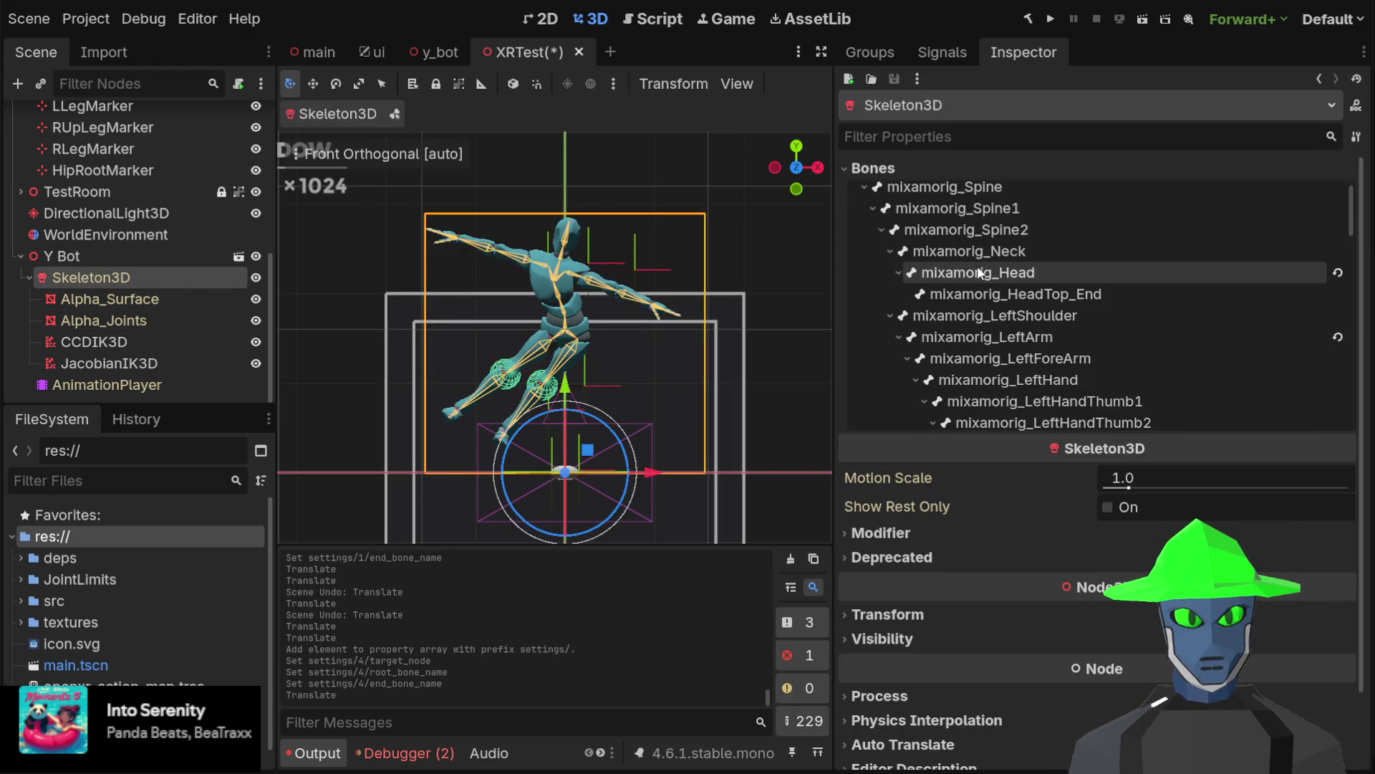
Compare the mixamorig_LeftShoulder and mixamorig_LeftArm bone positions and rotations, then reopen CCDIK3D's chains
left_click(977, 338)
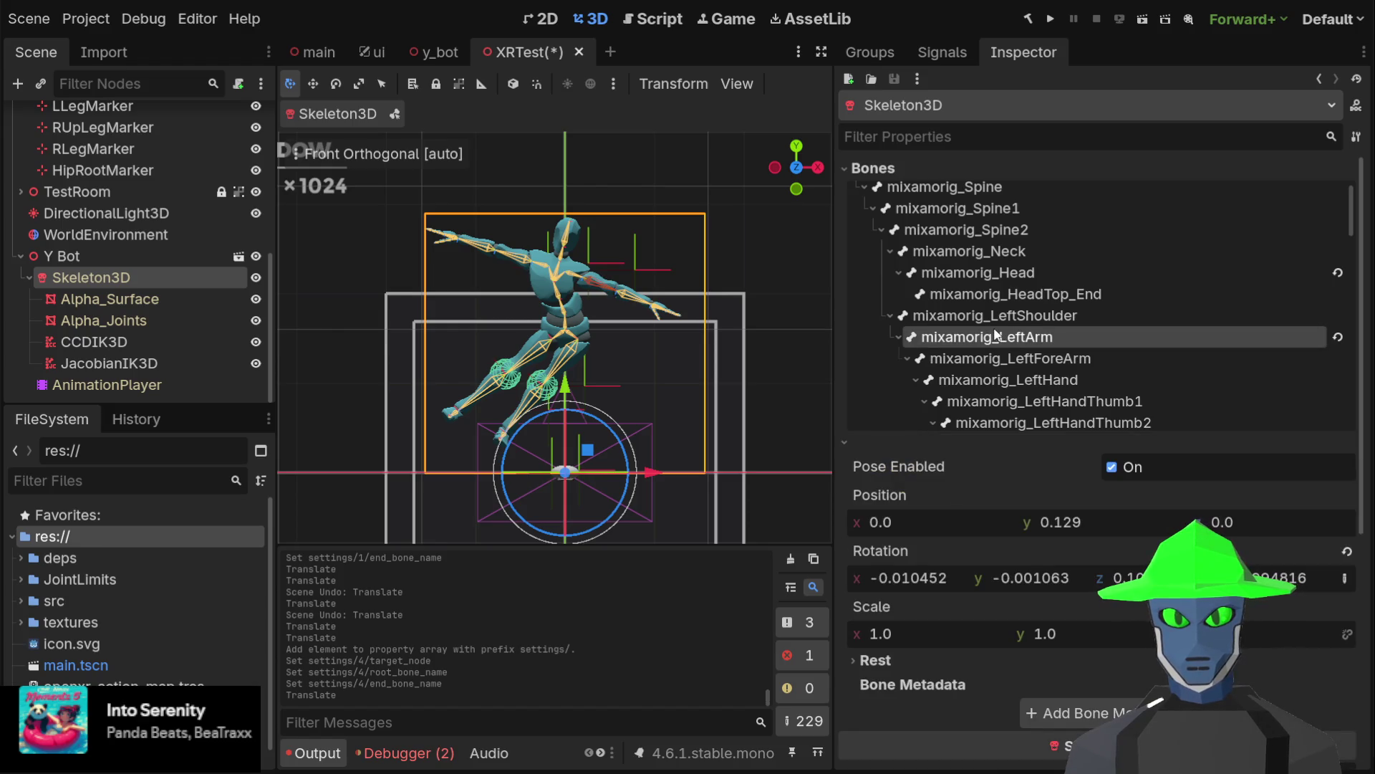
left_click(994, 319)
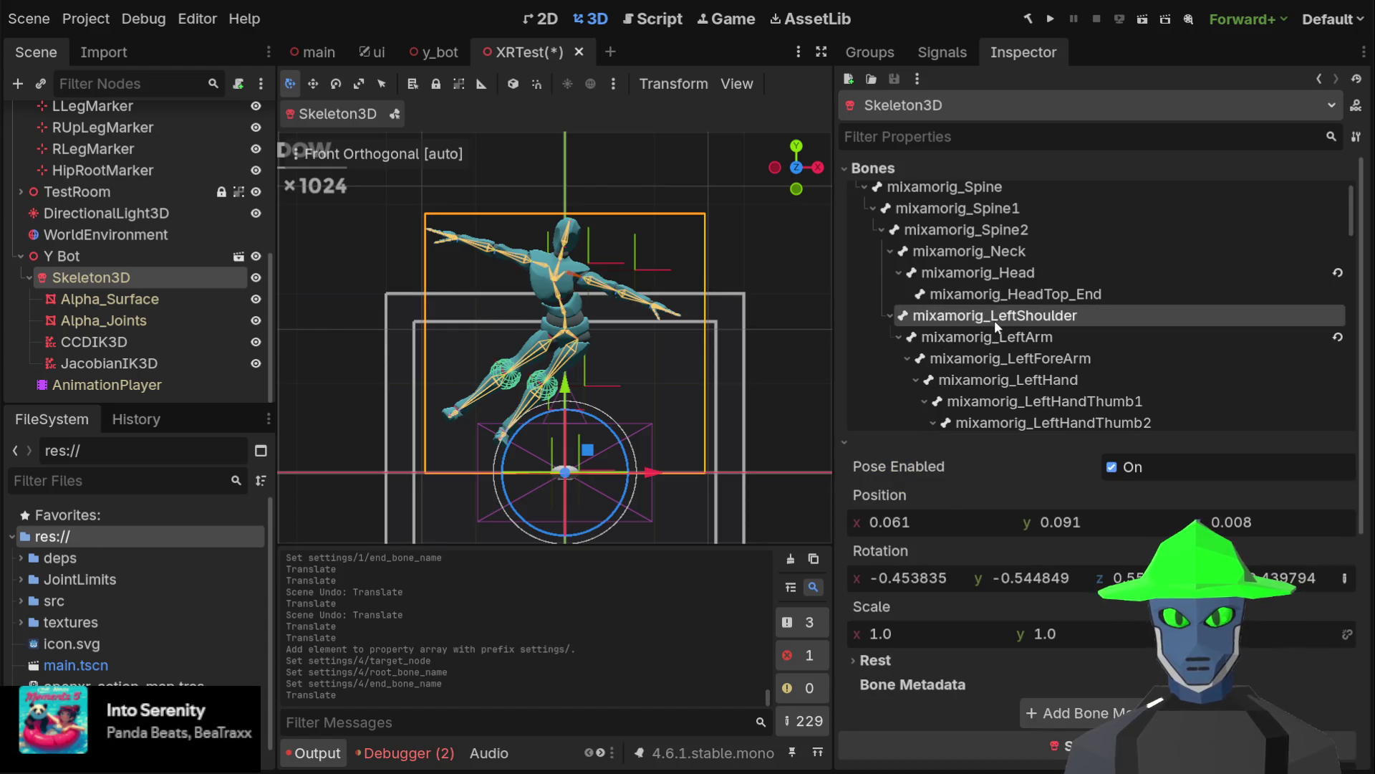
left_click(993, 340)
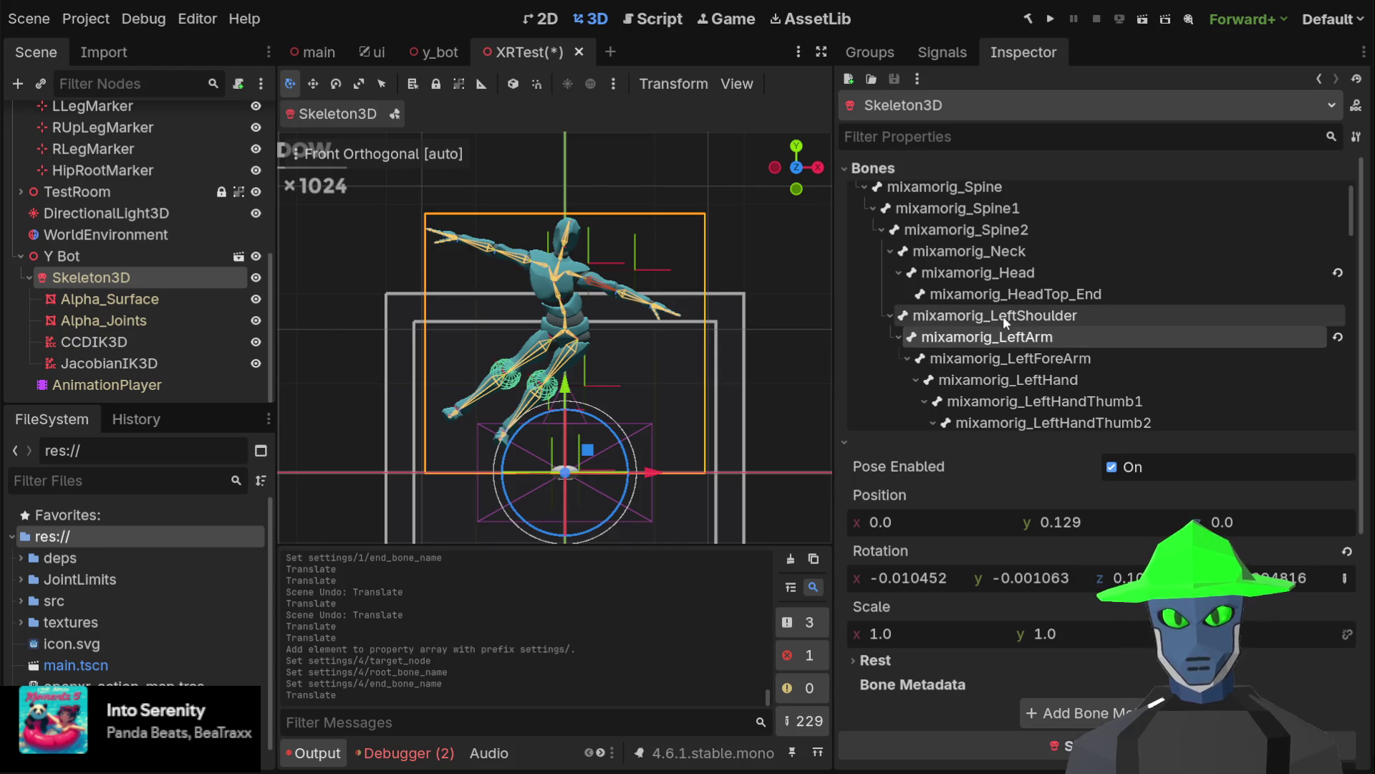
left_click(1003, 315)
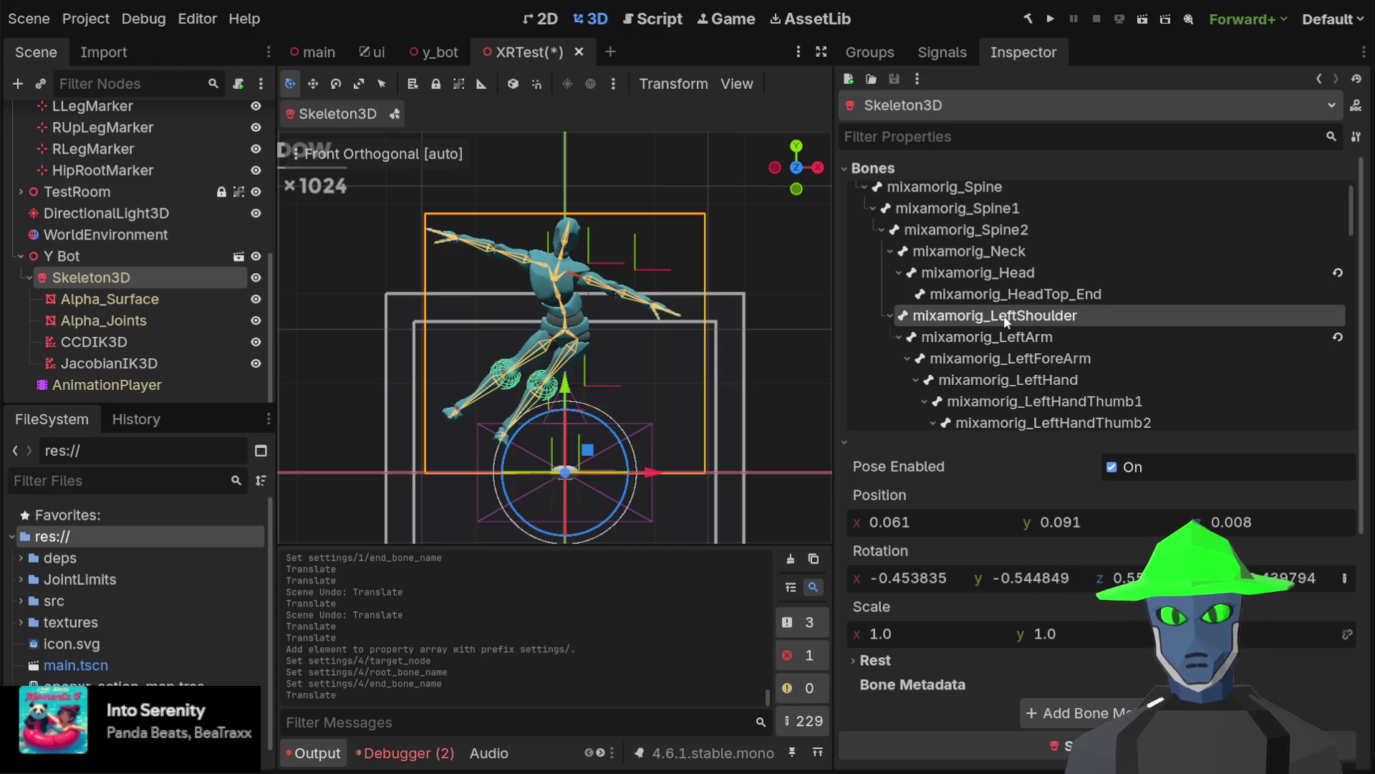
left_click(980, 344)
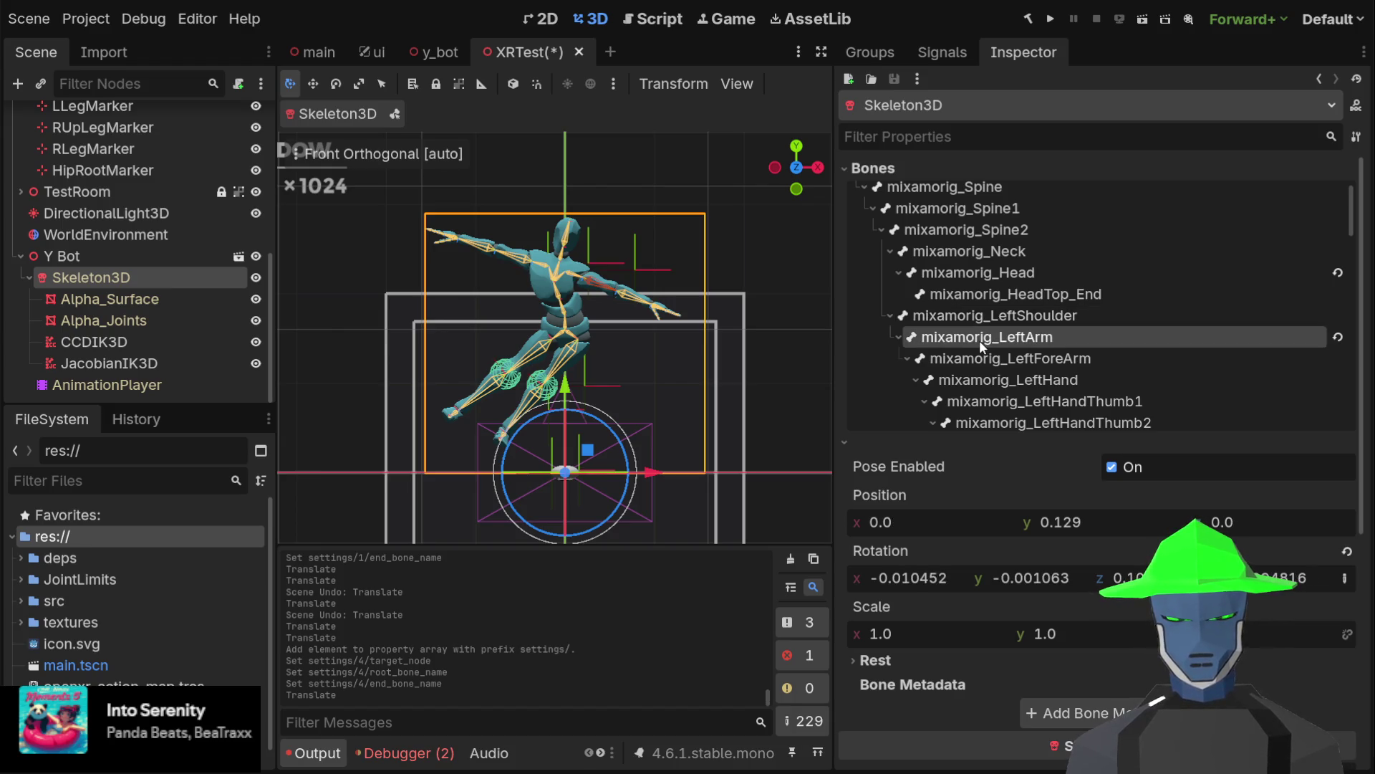
left_click(93, 341)
scroll(1026, 287, "down", 10)
scroll(1232, 351, "up", 3)
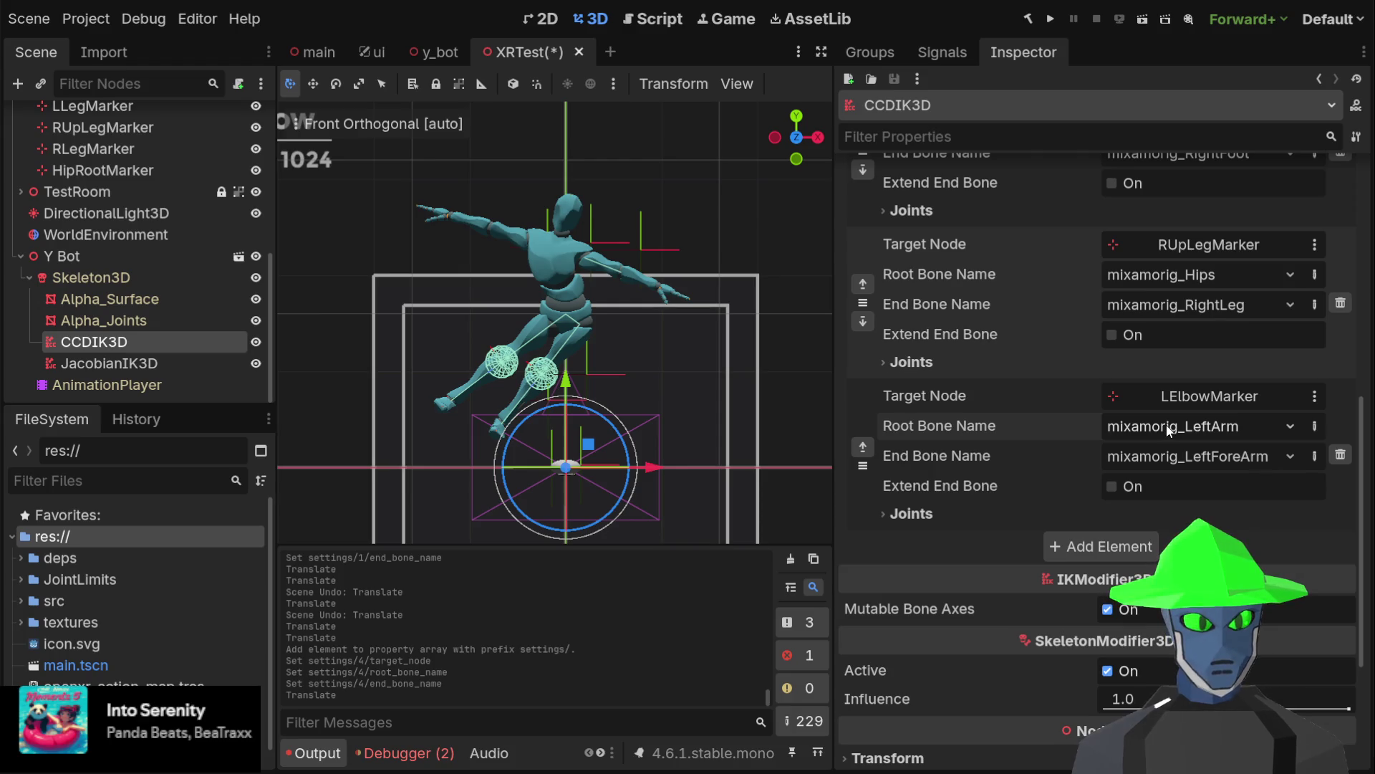
Raise LElbowMarker higher above the Y Bot's left arm
scroll(1167, 426, "up", 1)
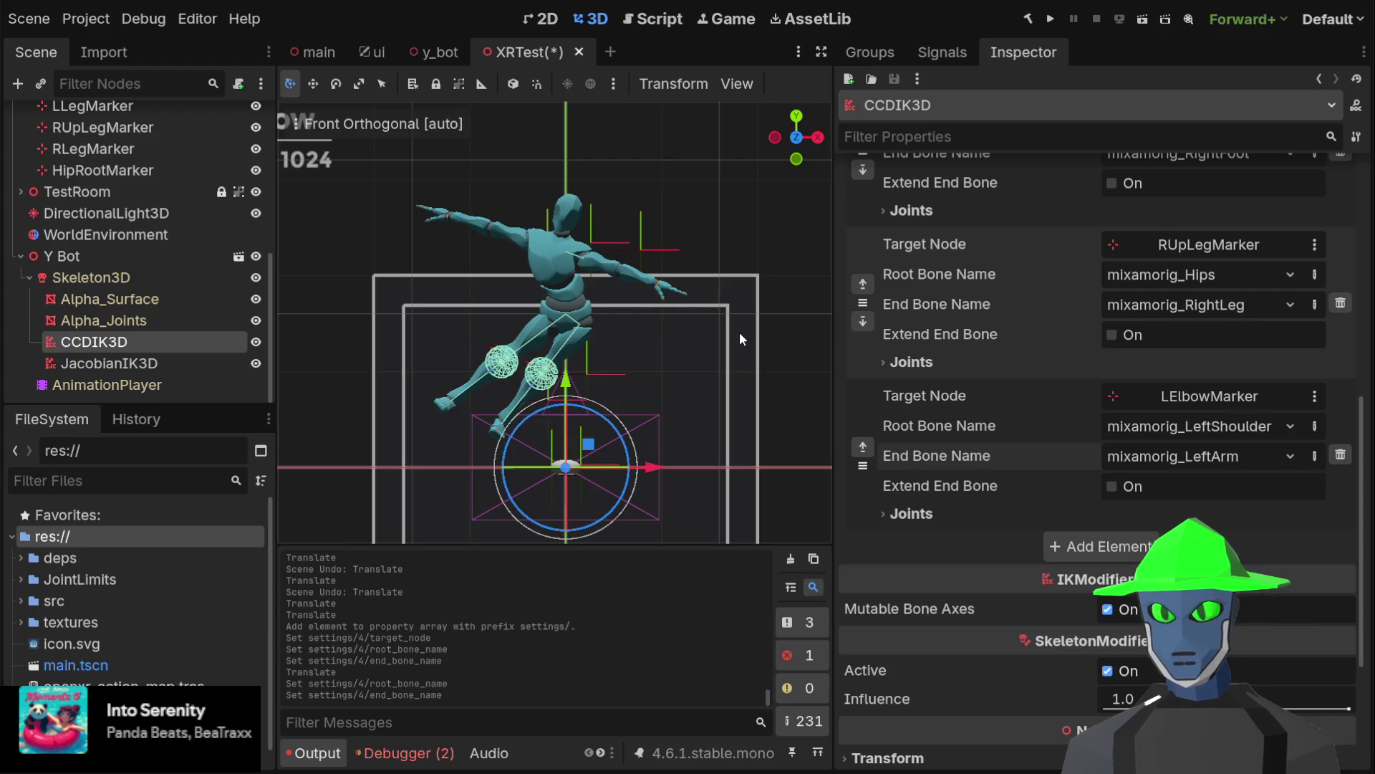
scroll(165, 188, "up", 5)
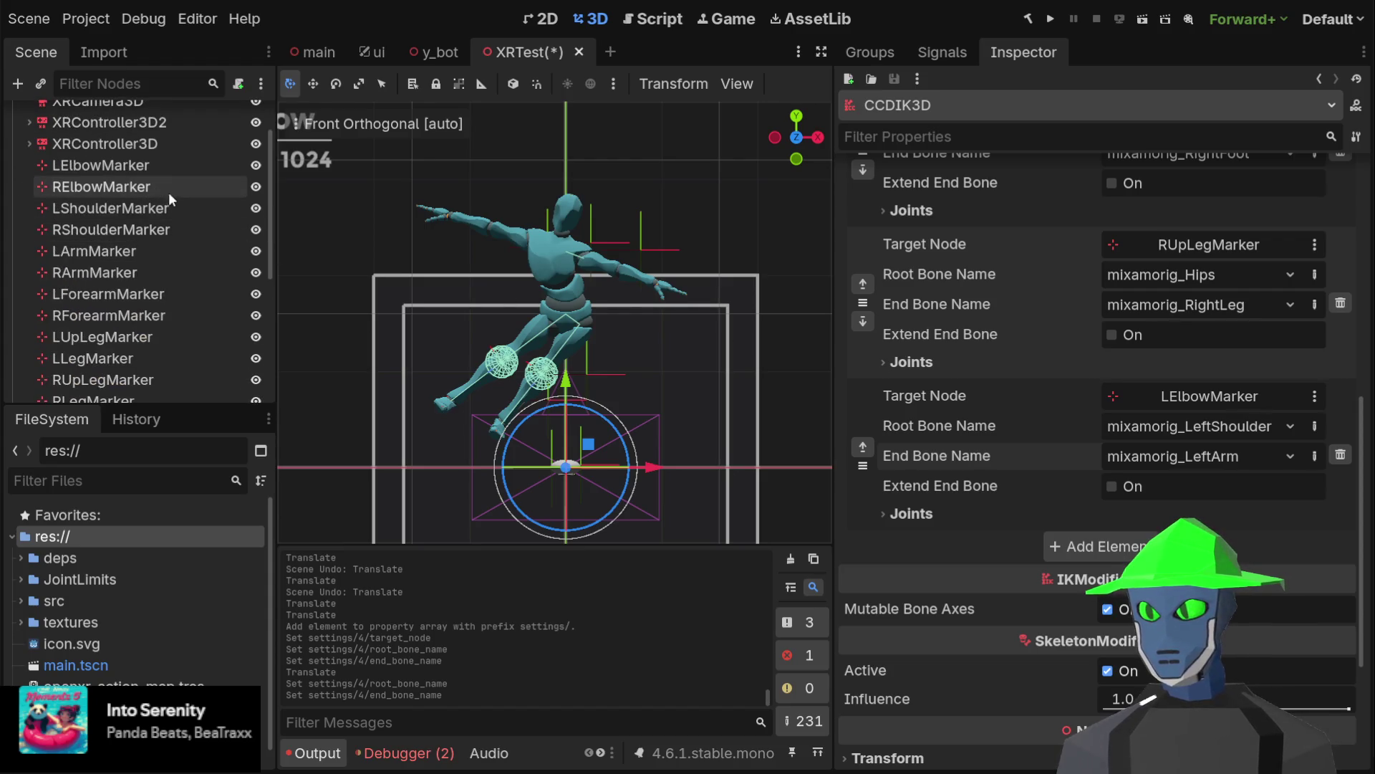
left_click(161, 165)
mouse_move(678, 219)
left_mouse_down()
mouse_move(640, 243)
mouse_move(656, 207)
mouse_move(629, 222)
mouse_move(640, 251)
mouse_move(614, 286)
mouse_move(557, 284)
mouse_move(577, 175)
mouse_move(665, 191)
mouse_move(660, 222)
mouse_move(669, 208)
mouse_move(634, 207)
mouse_move(651, 208)
left_mouse_up()
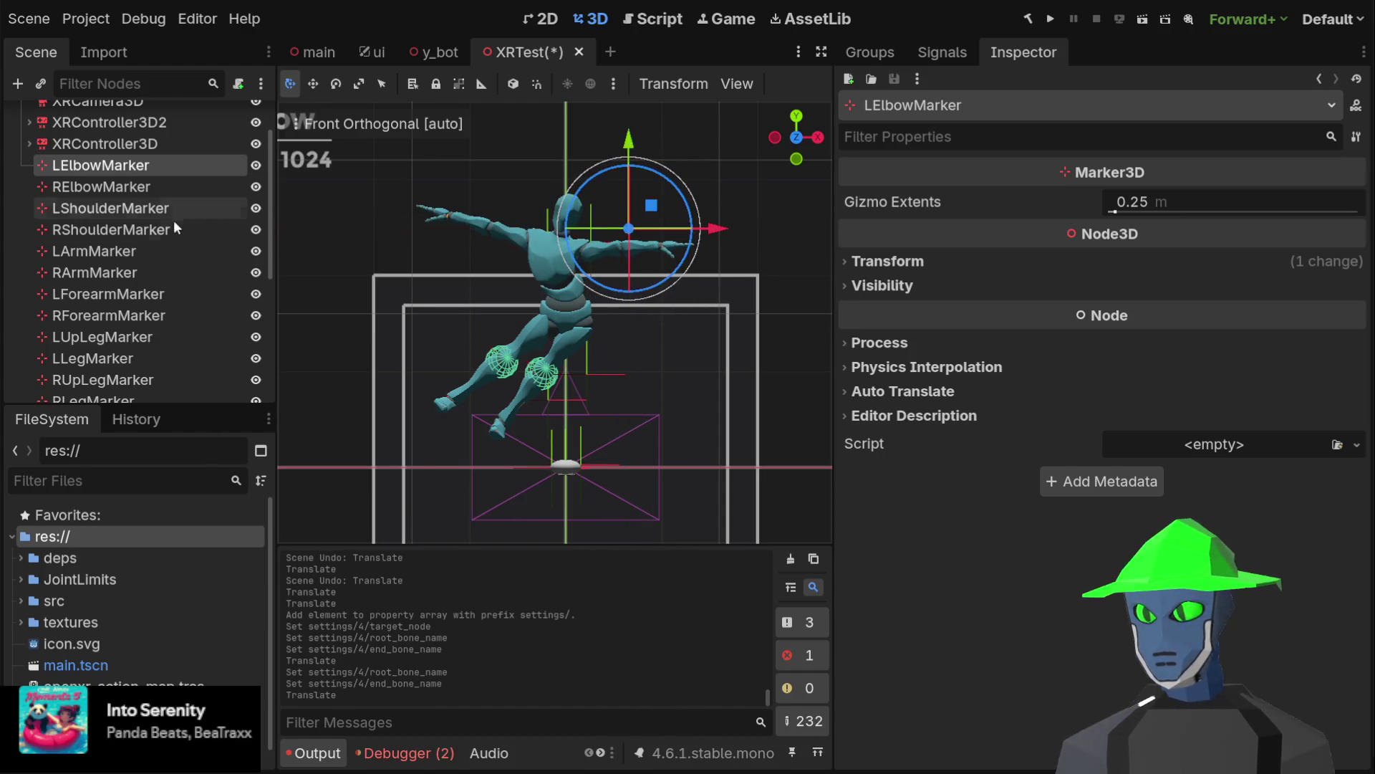
scroll(174, 243, "down", 5)
scroll(151, 287, "down", 2)
left_click(147, 362)
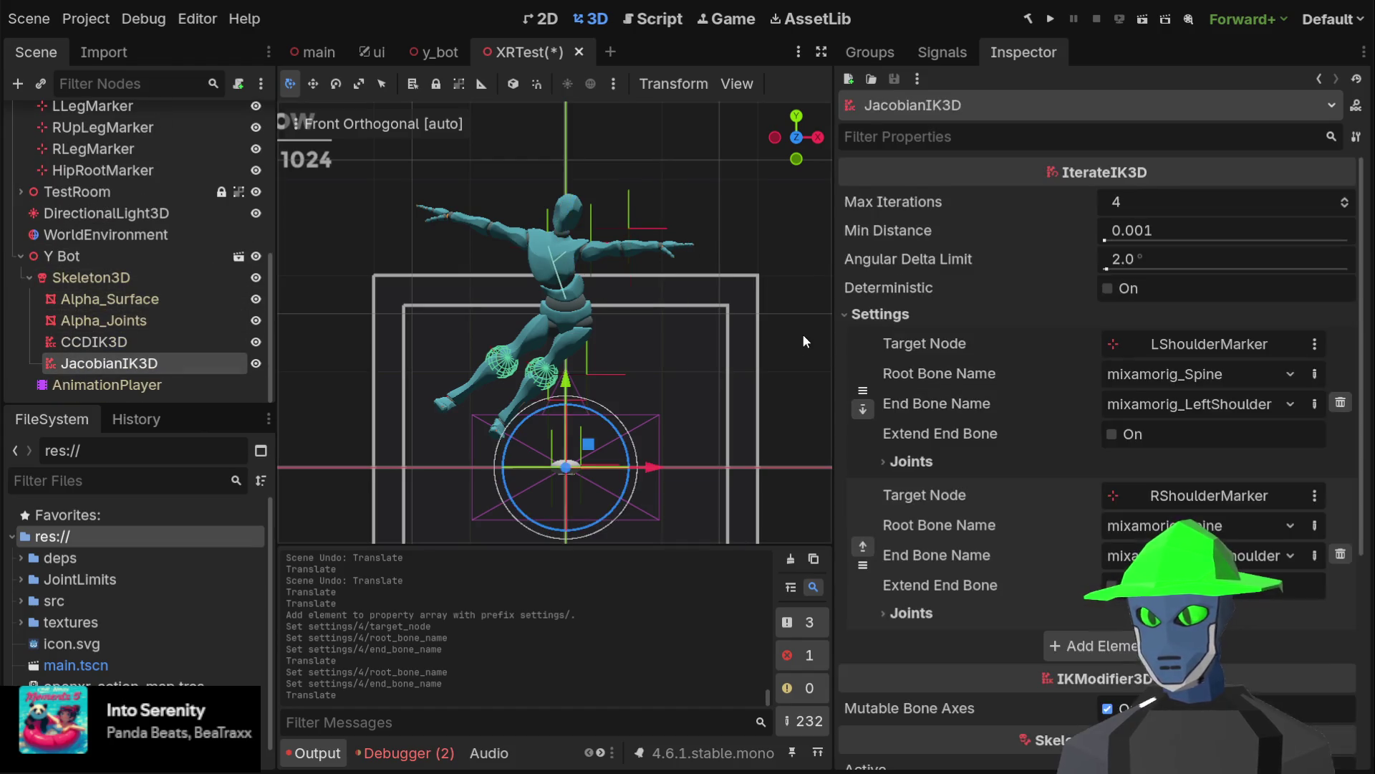
Add a third JacobianIK3D chain and paste the forearm marker as its target
left_click(1090, 643)
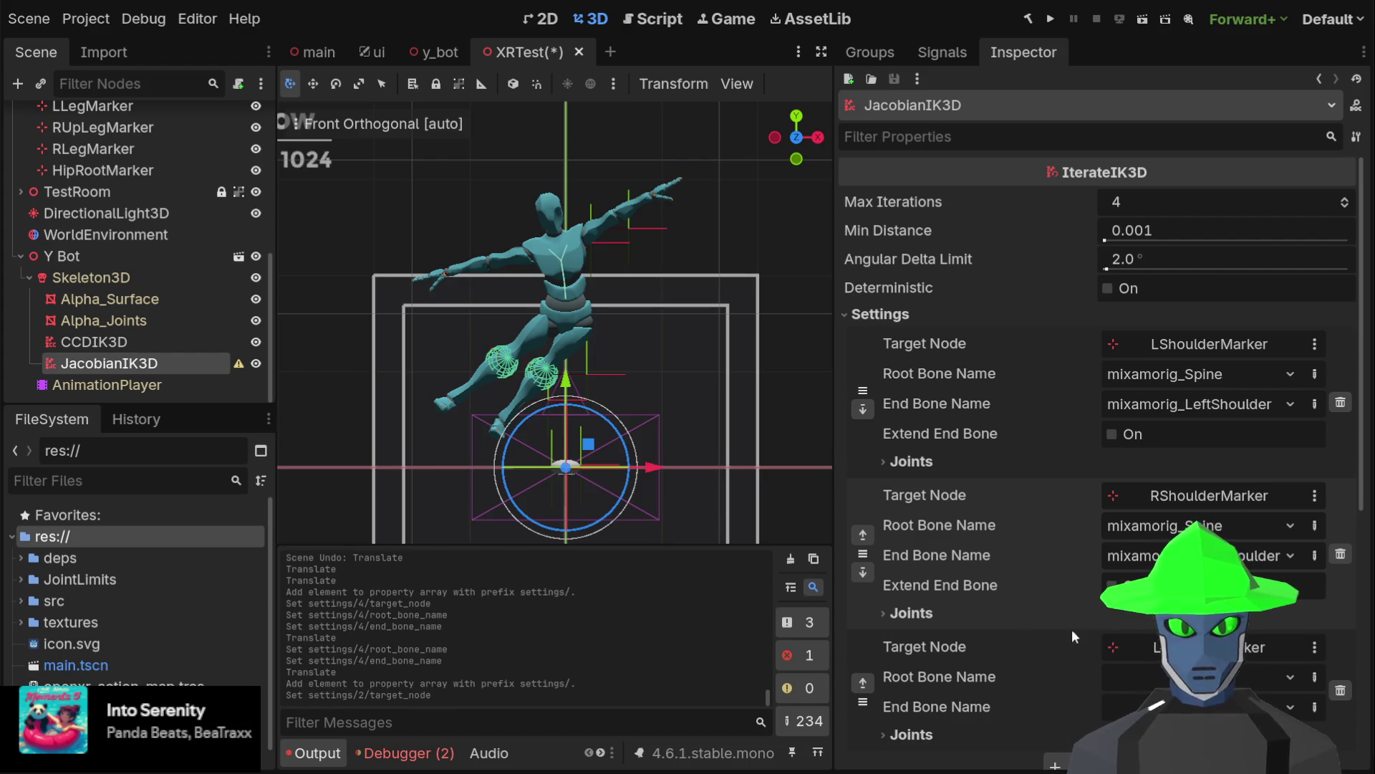
key("ctrl+v")
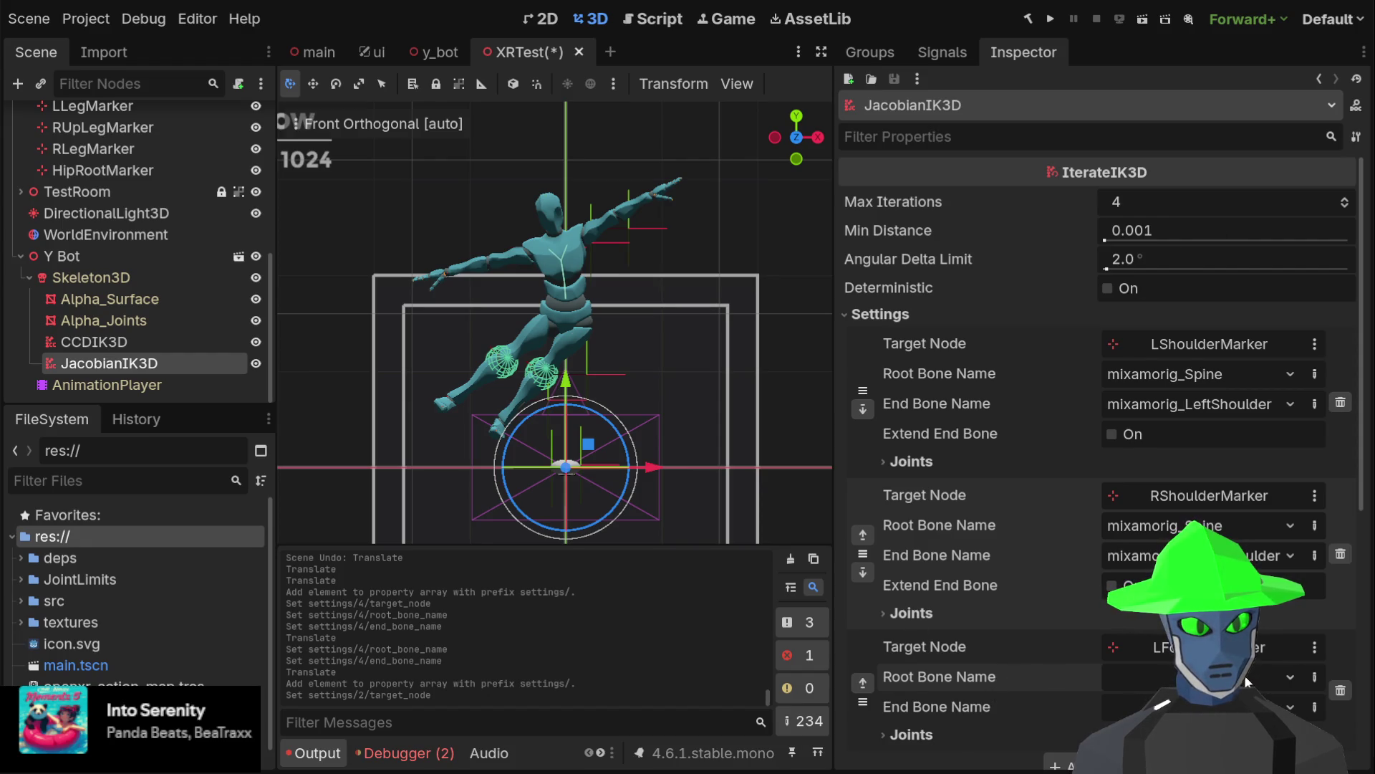
scroll(1246, 677, "down", 5)
scroll(1247, 677, "up", 4)
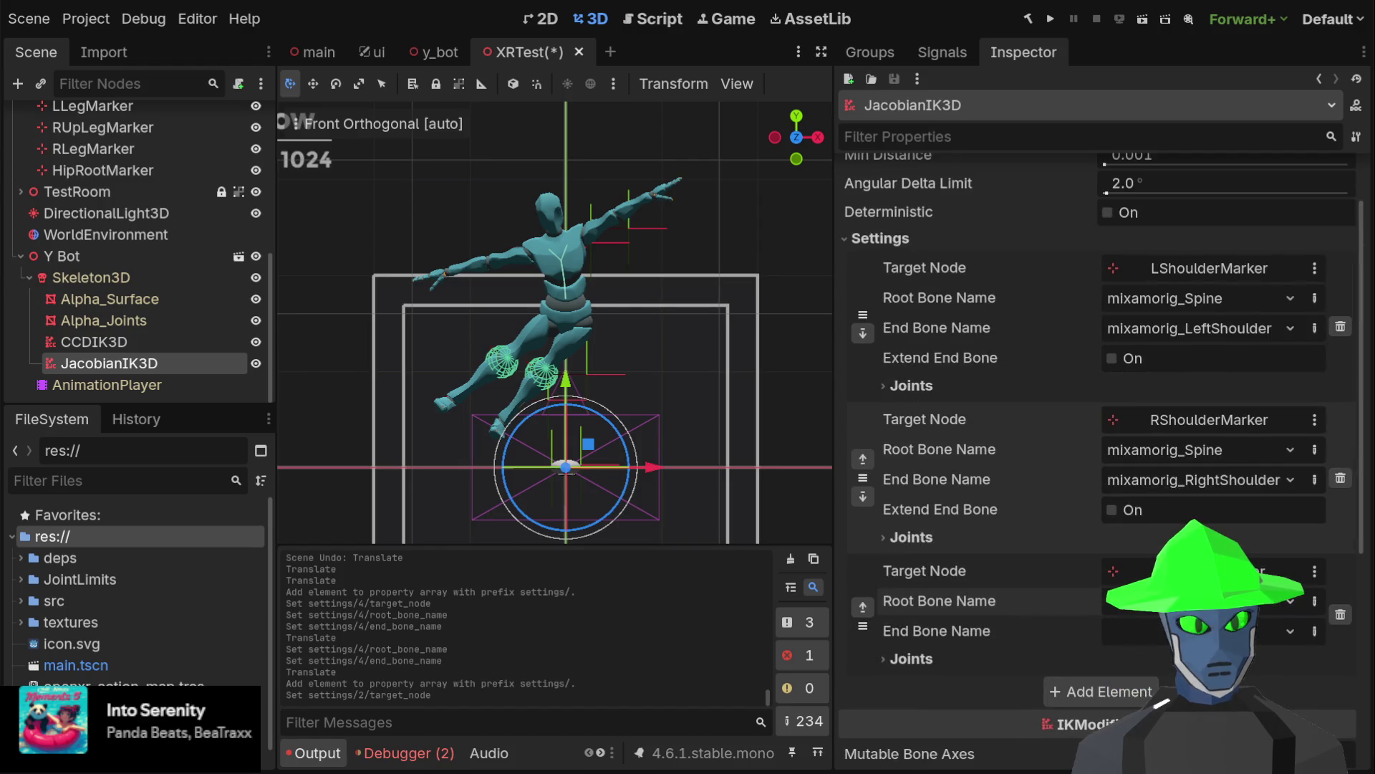
scroll(988, 409, "up", 2)
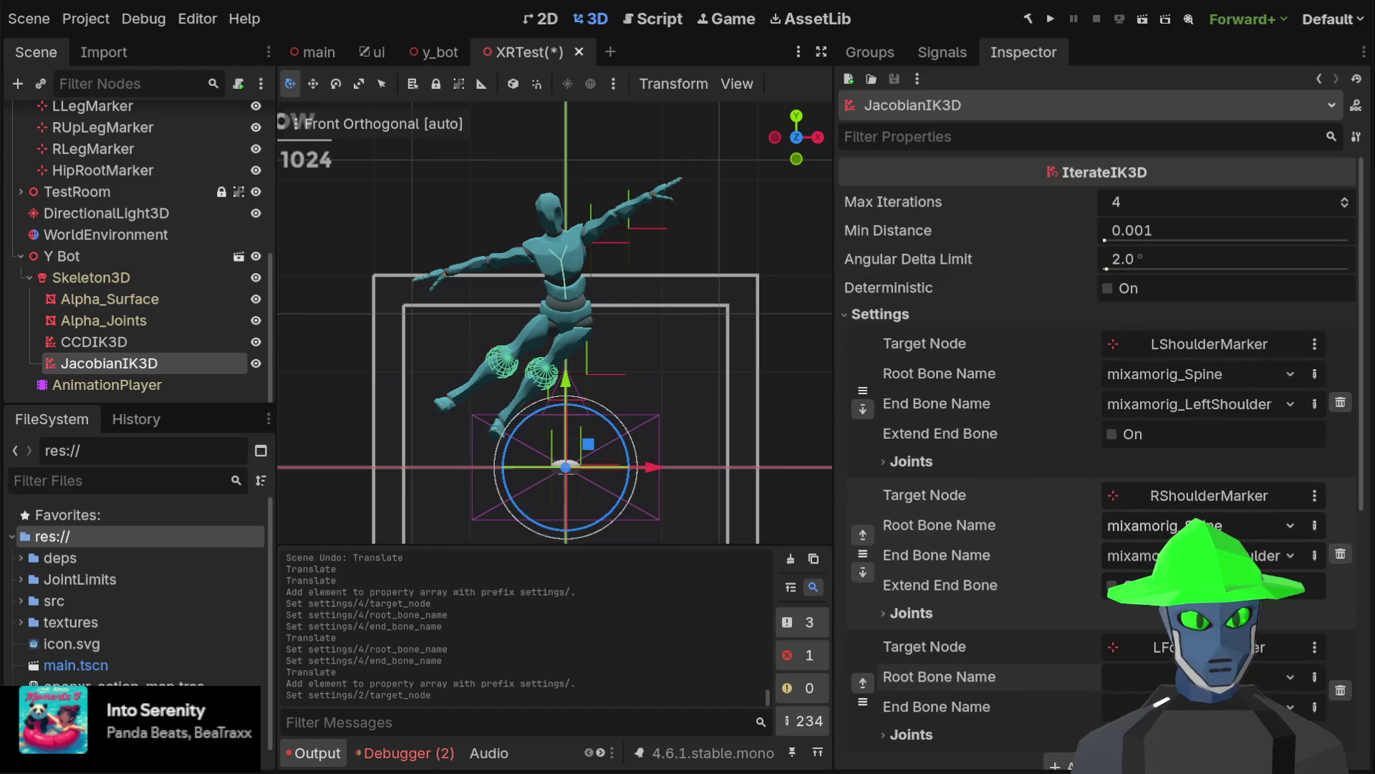
scroll(986, 412, "down", 2)
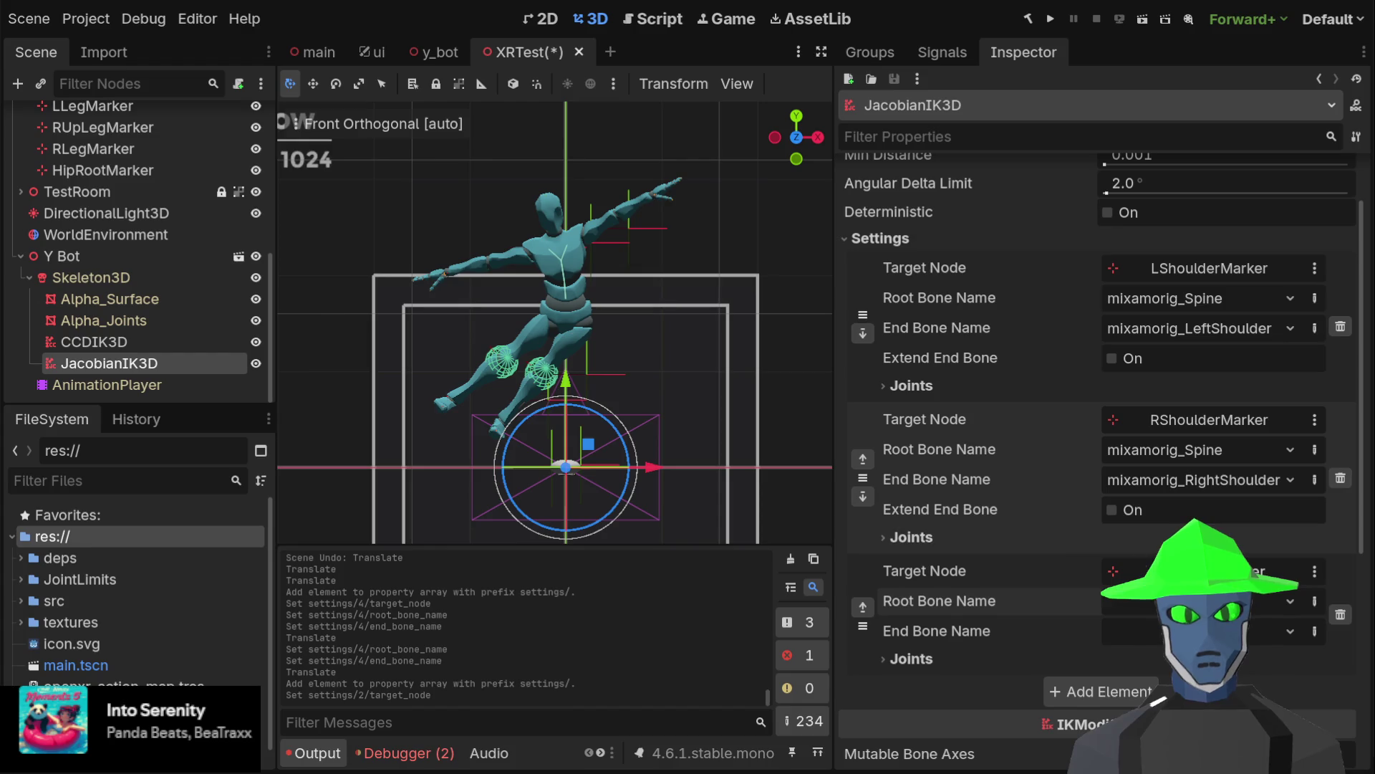
Delete that extra JacobianIK3D chain and add a new empty chain to CCDIK3D
left_click(1340, 613)
left_click(86, 343)
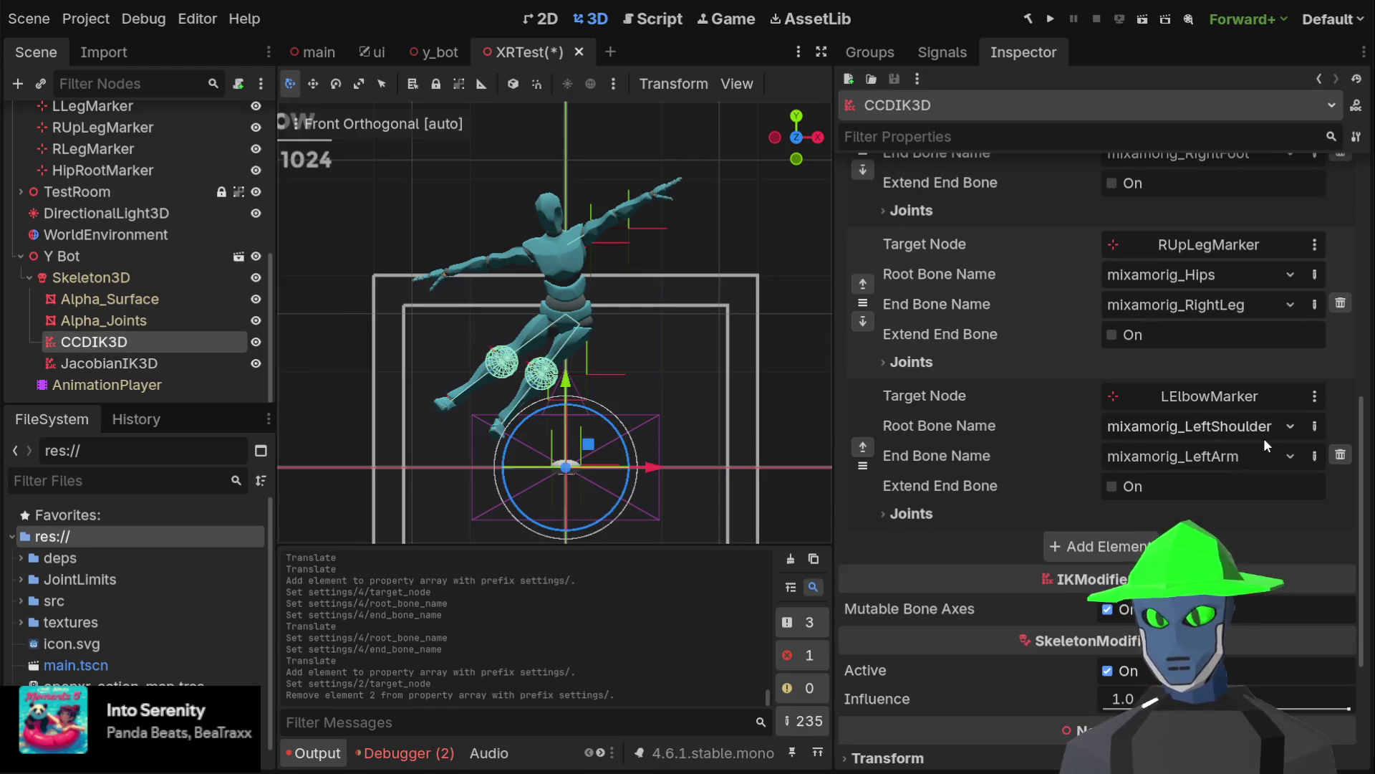
left_click(1107, 549)
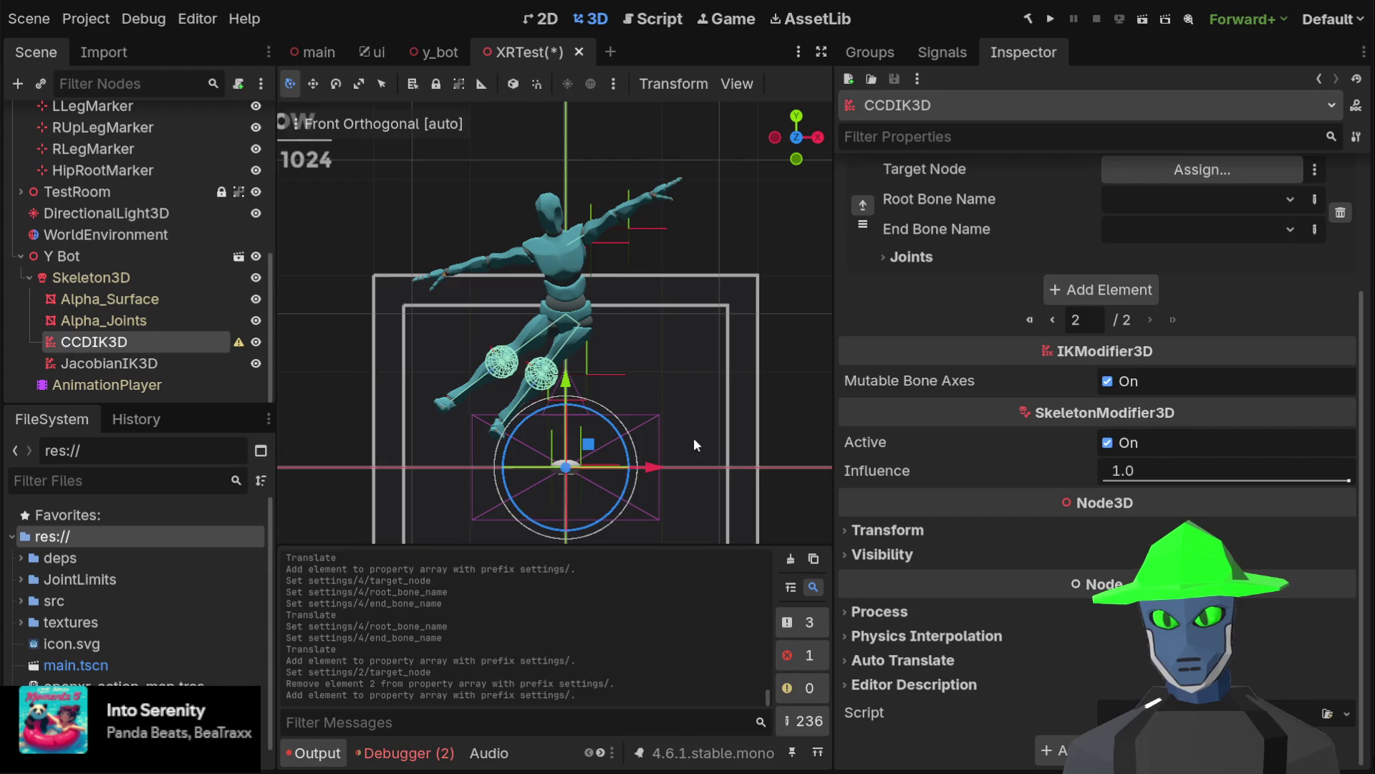
Give the new CCDIK3D chain target LForearmMarker, root mixamorig_LeftArm, end mixamorig_LeftForeArm
left_click_drag(663, 604, 1203, 169)
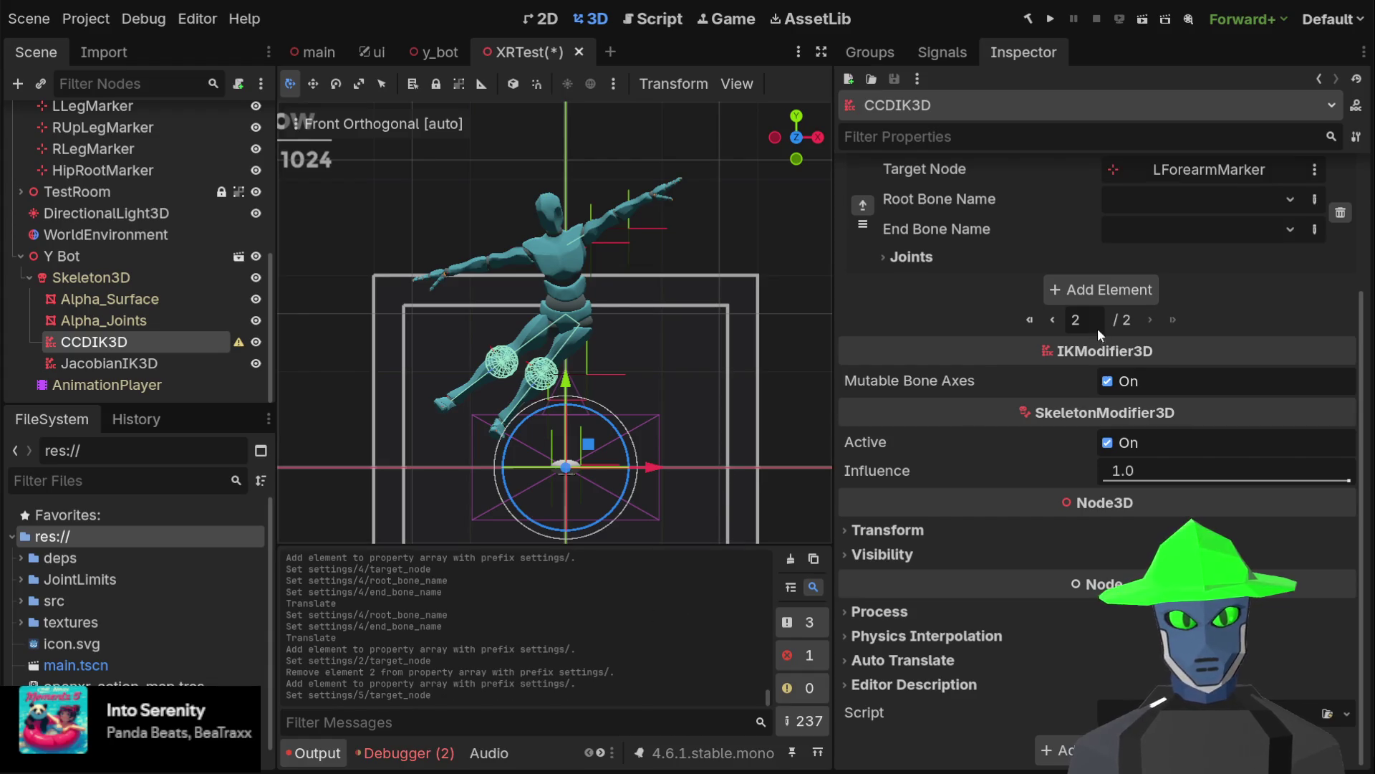
left_click(1232, 215)
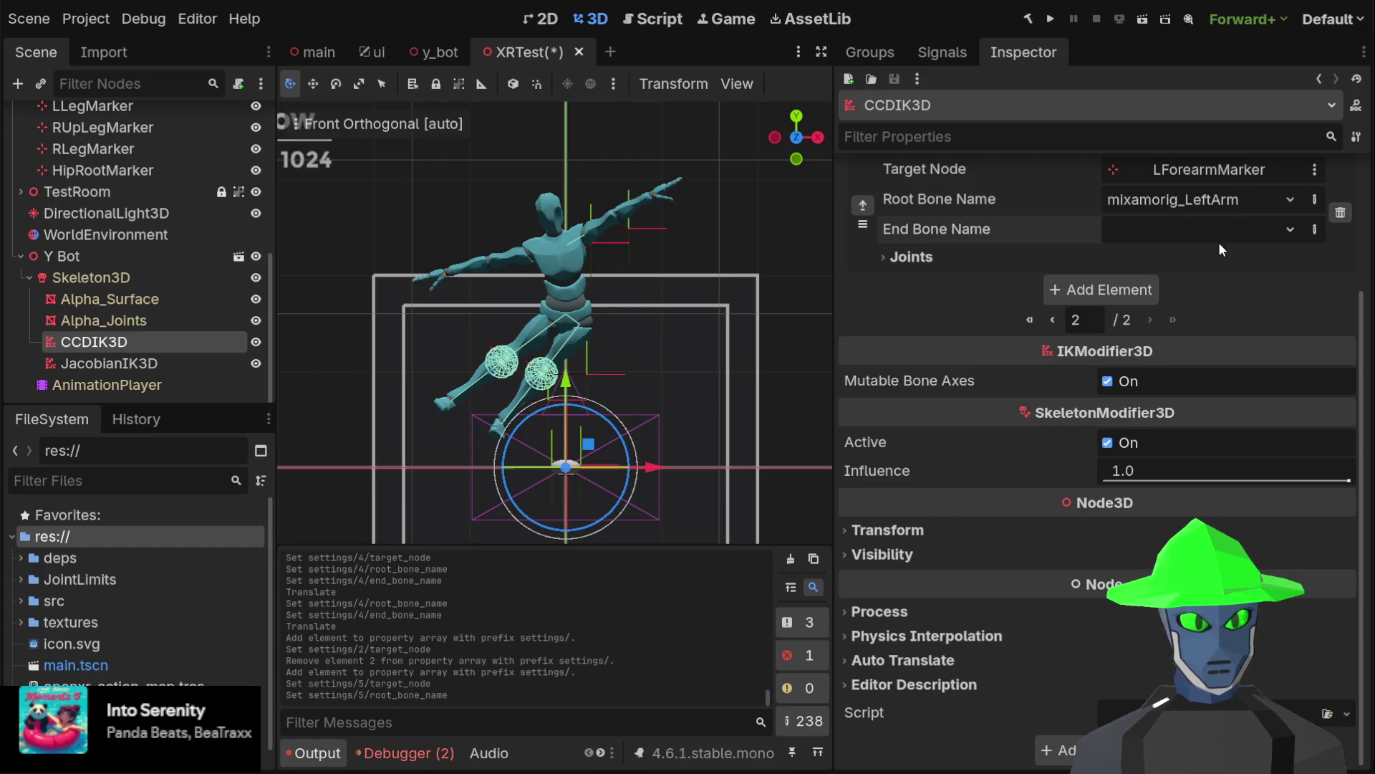
left_click(1219, 242)
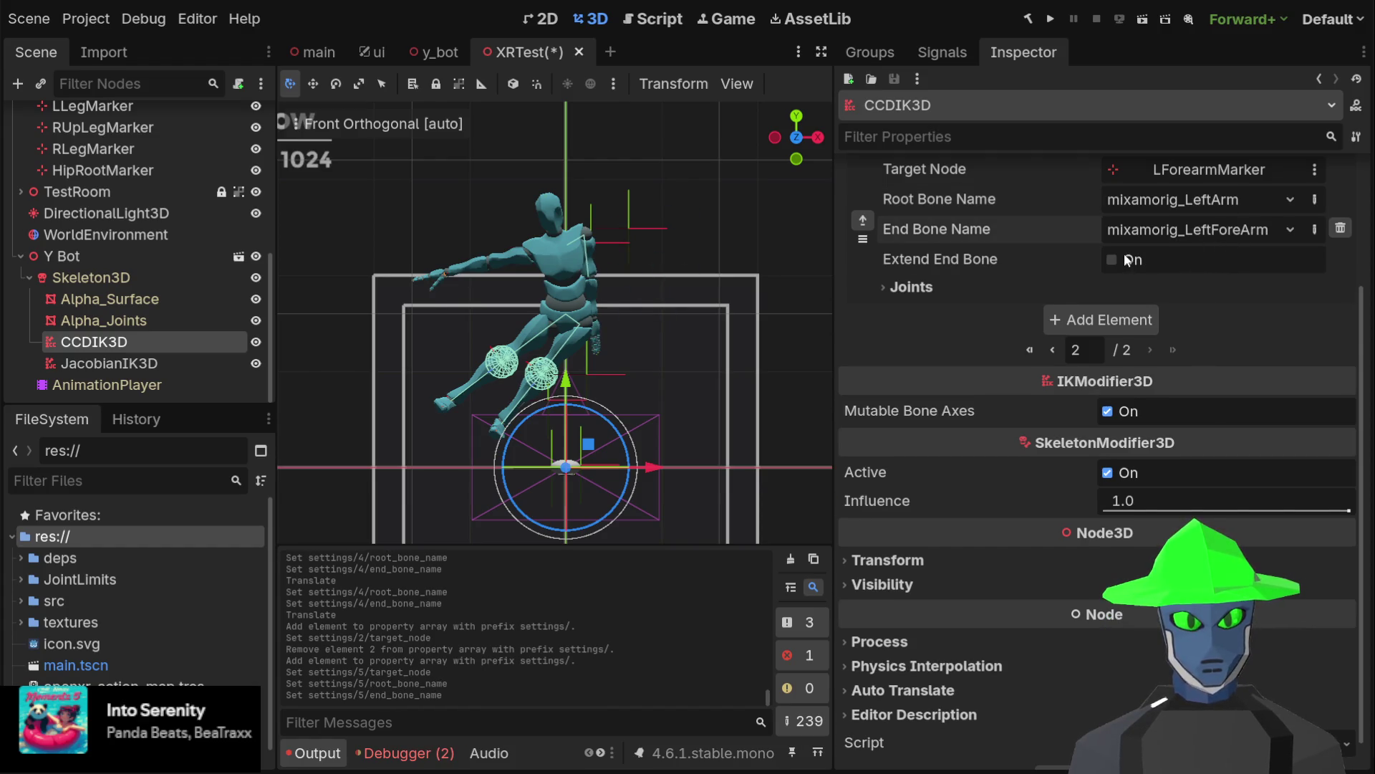
Move LForearmMarker and LArmMarker up from the floor to the left arm
scroll(164, 201, "up", 3)
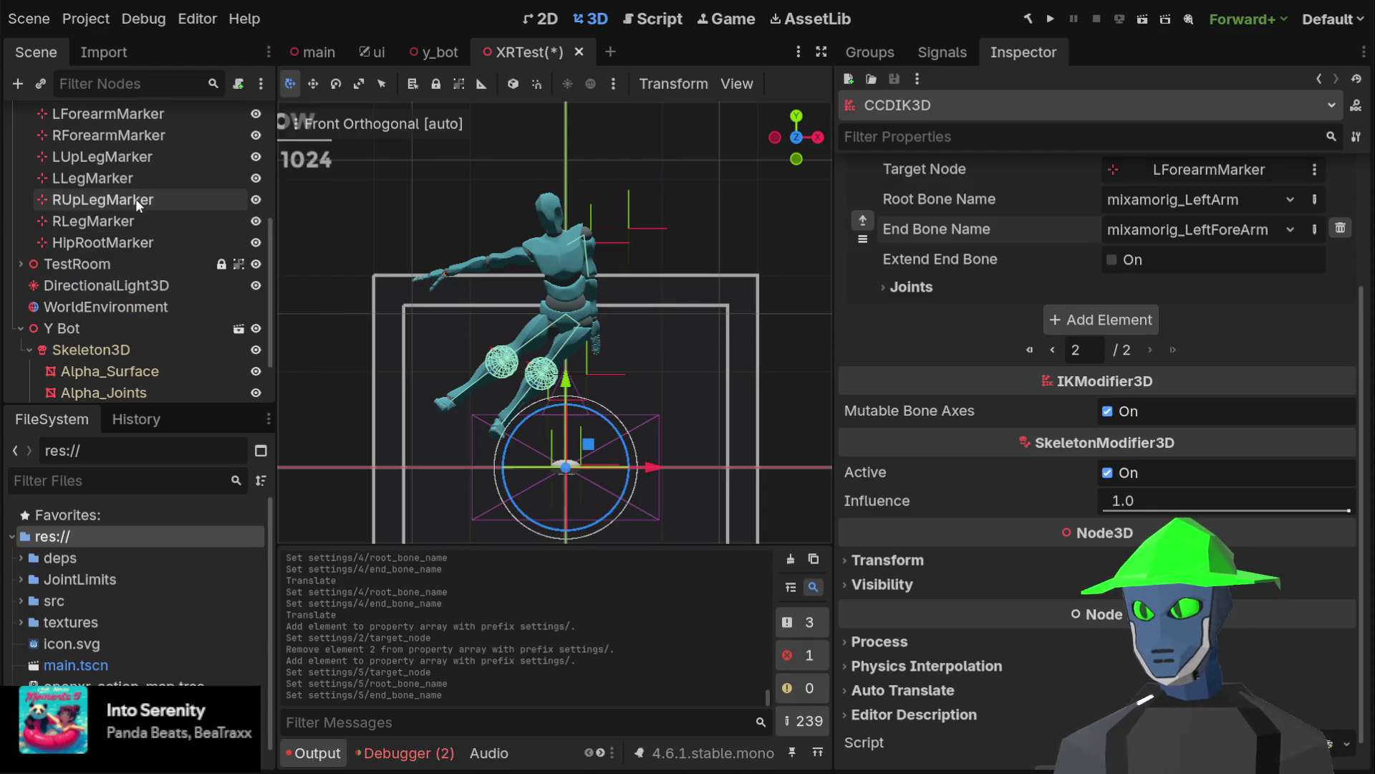
left_click(161, 113)
mouse_move(602, 446)
left_mouse_down()
mouse_move(662, 240)
mouse_move(697, 222)
mouse_move(744, 293)
mouse_move(672, 274)
mouse_move(682, 244)
mouse_move(702, 263)
mouse_move(649, 307)
mouse_move(697, 267)
left_mouse_up()
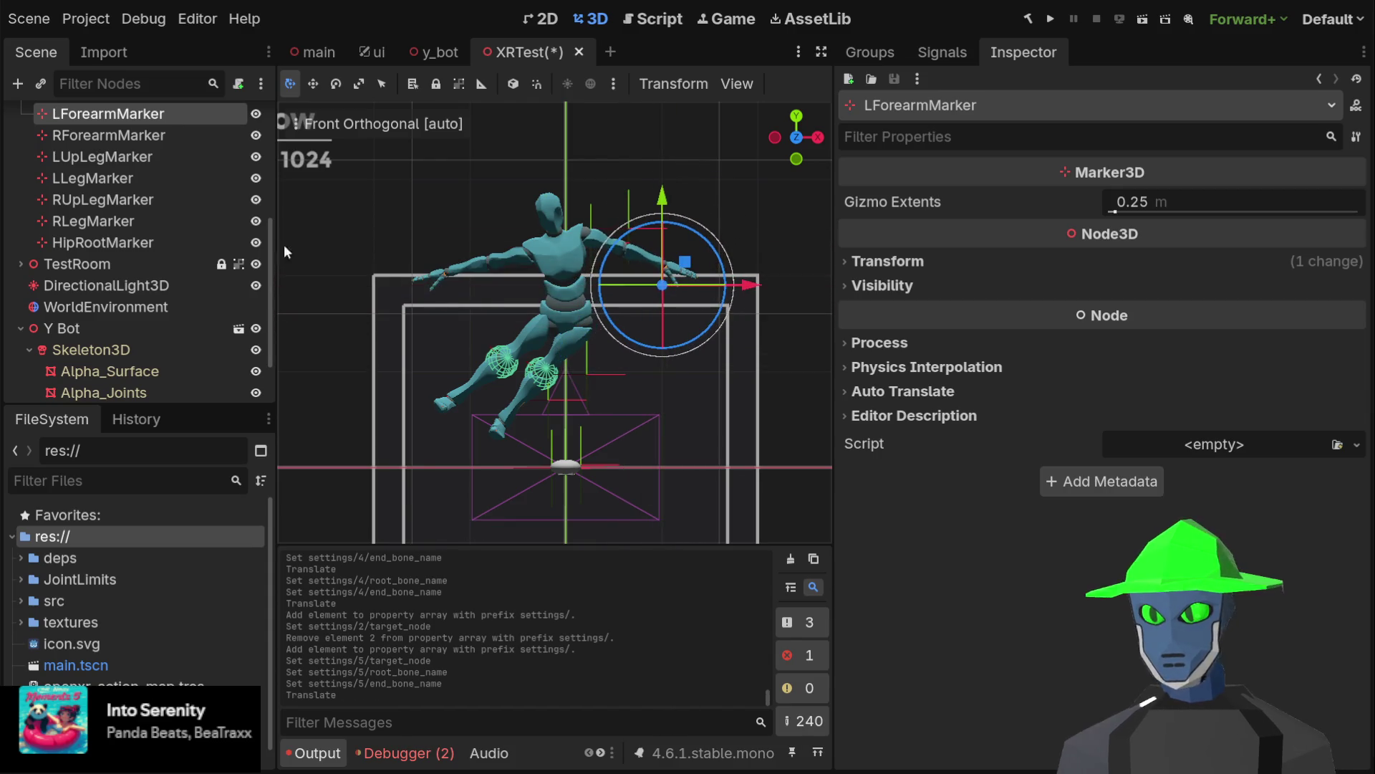
scroll(174, 173, "up", 3)
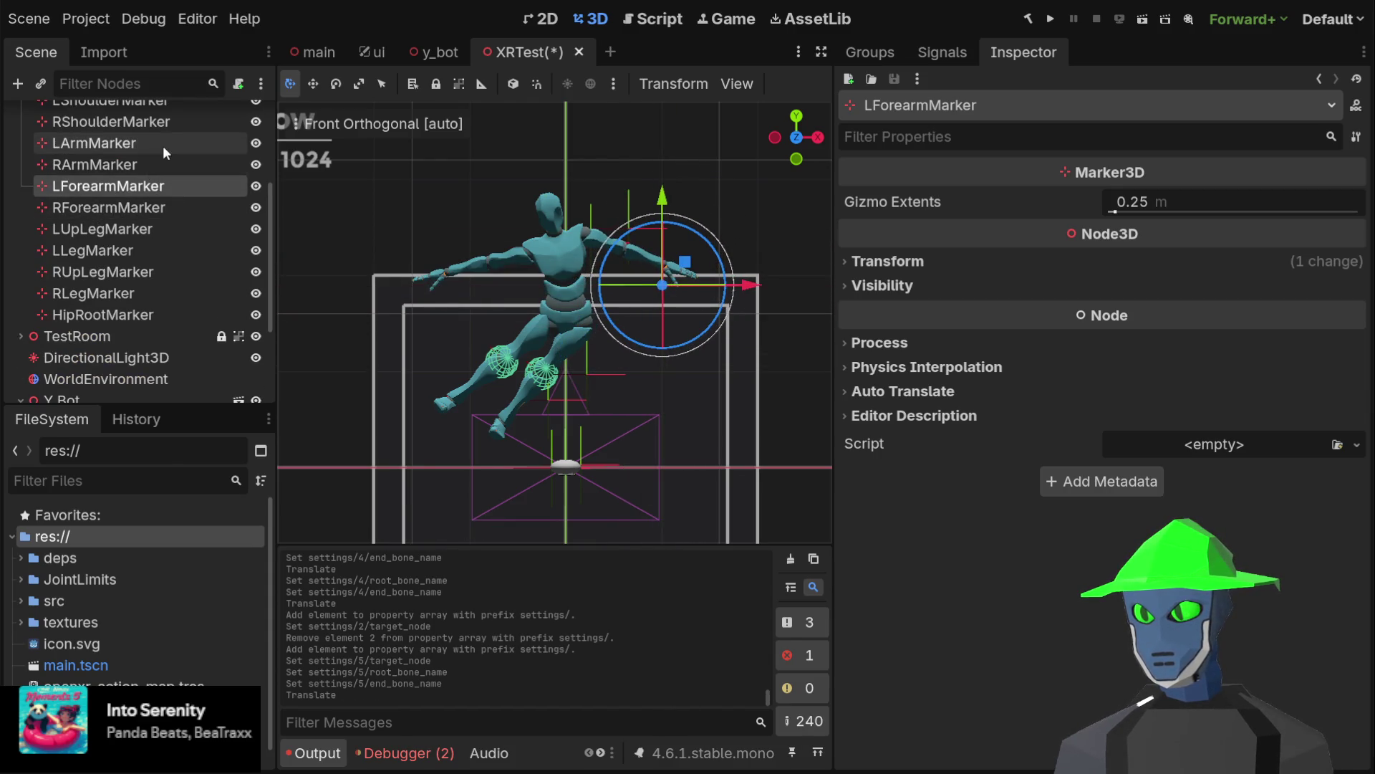
left_click(161, 145)
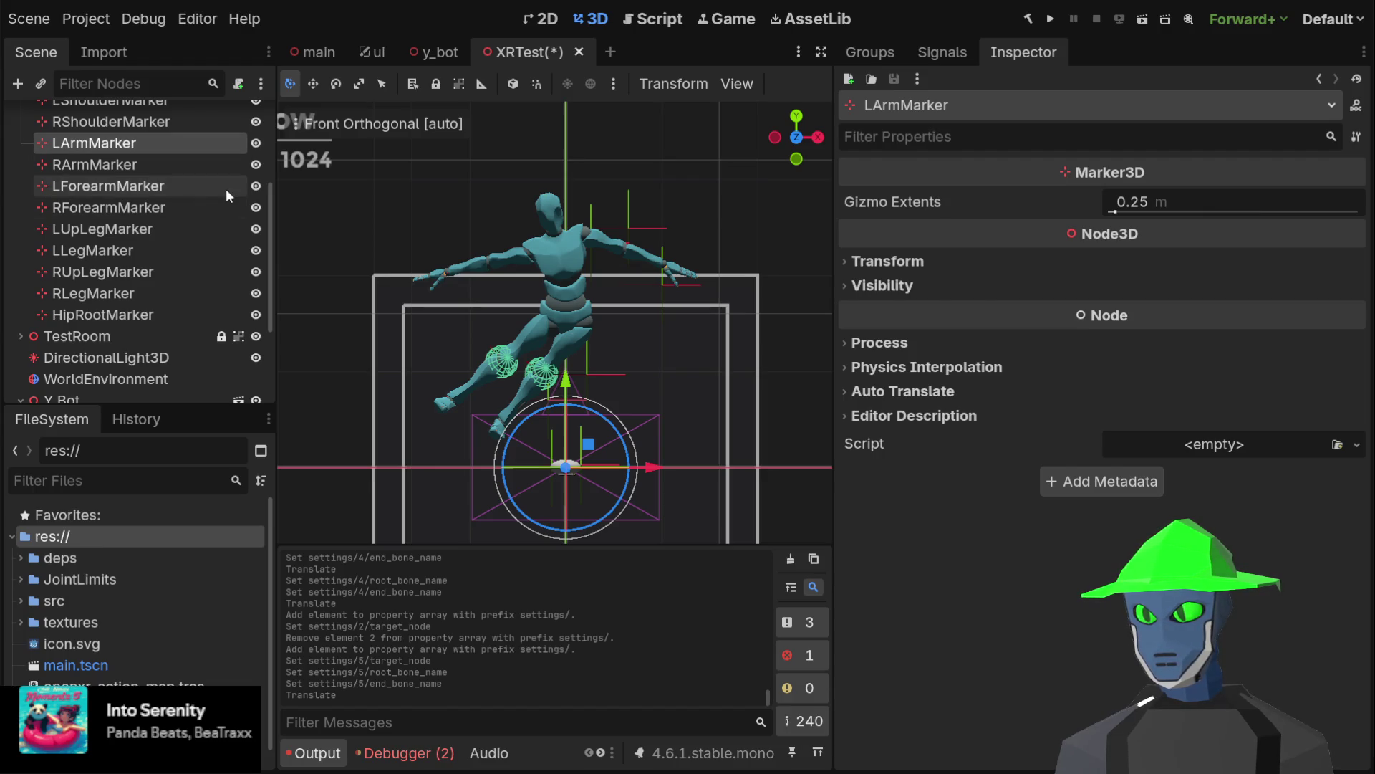
mouse_move(591, 439)
left_mouse_down()
mouse_move(677, 188)
mouse_move(652, 215)
mouse_move(666, 205)
left_mouse_up()
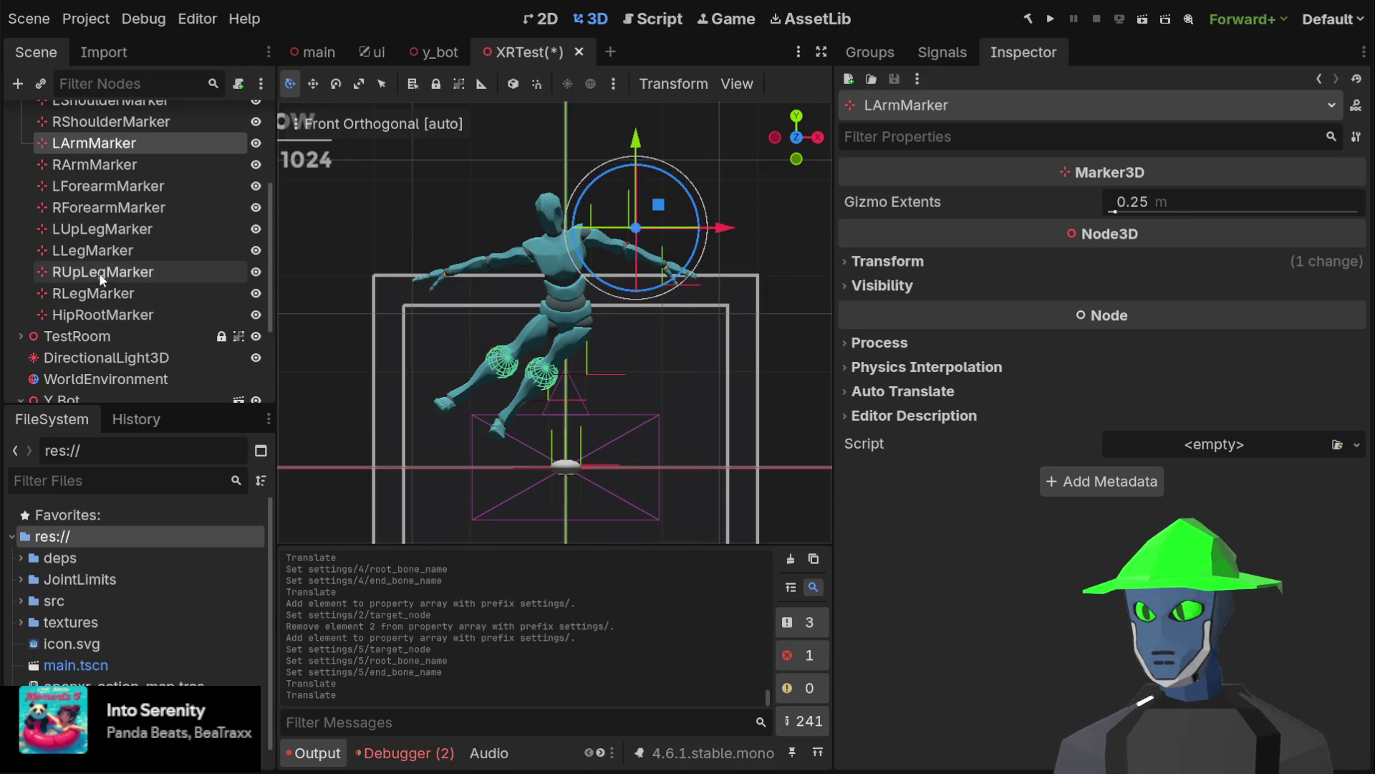
Delete the unneeded LArmMarker node from the scene
scroll(107, 269, "up", 2)
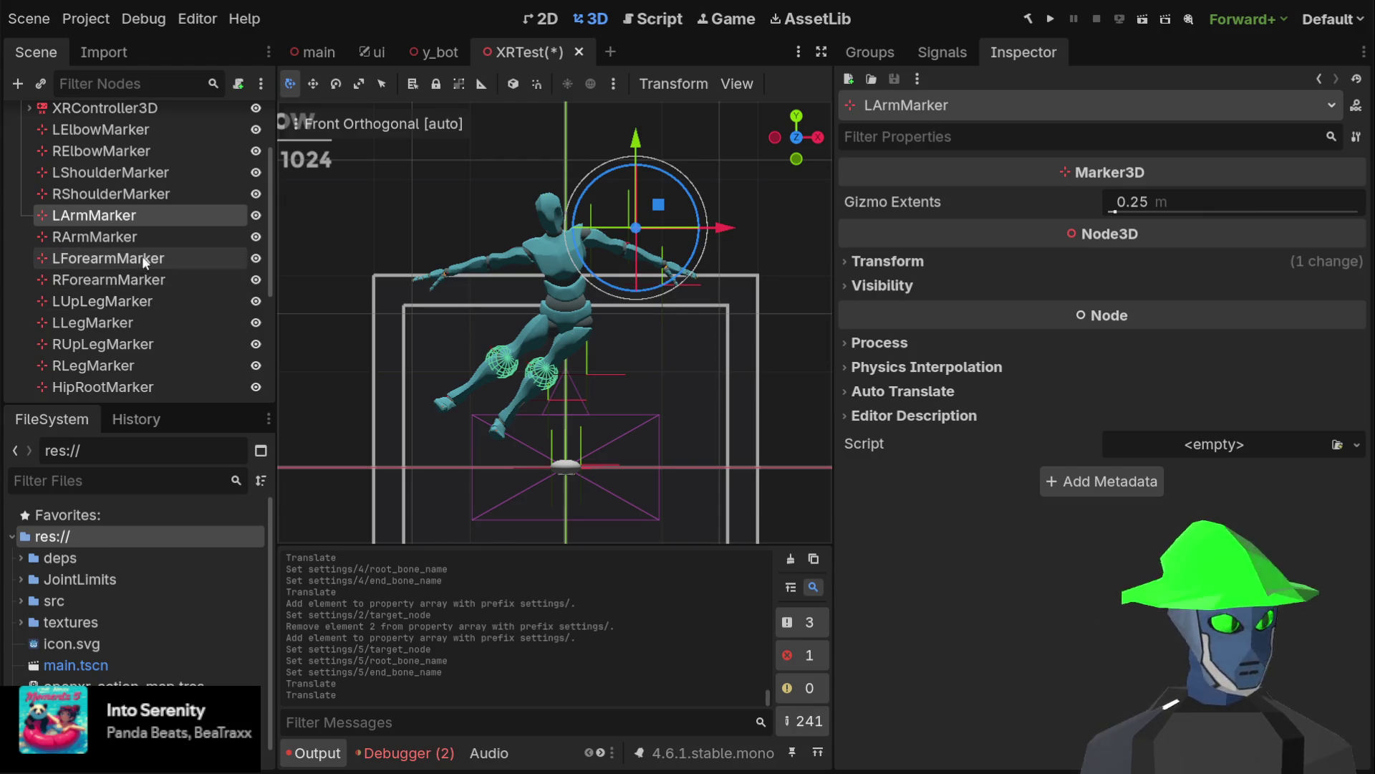
scroll(165, 250, "up", 1)
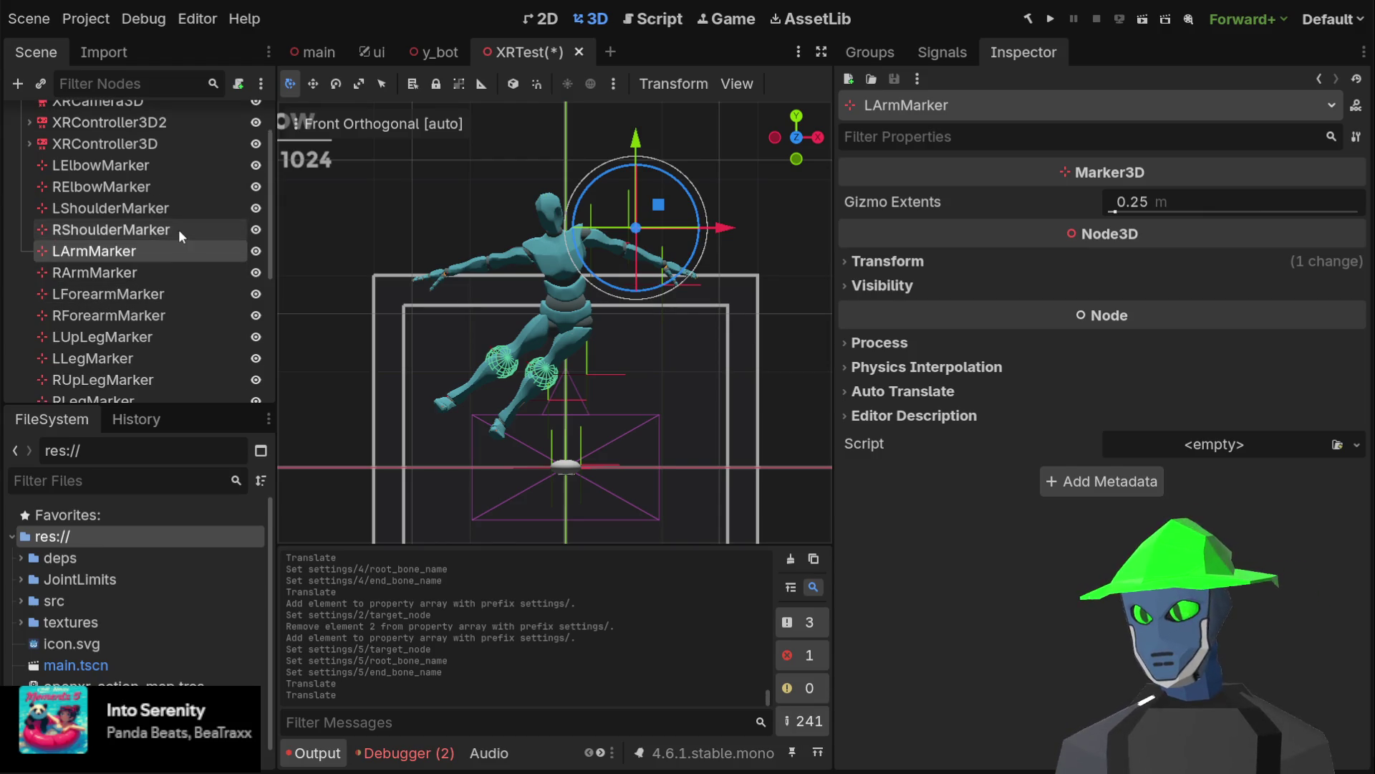
left_click(143, 273)
left_click(136, 251)
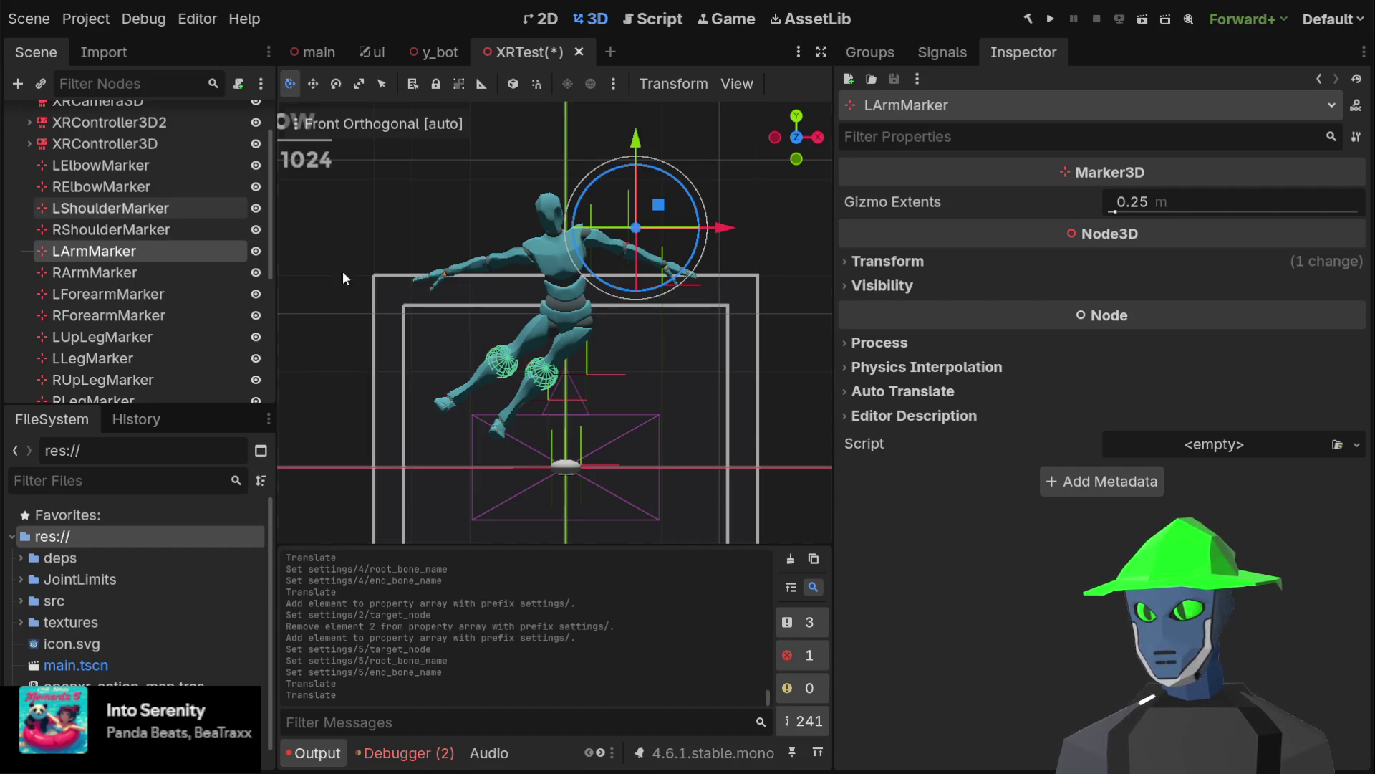
key("Delete")
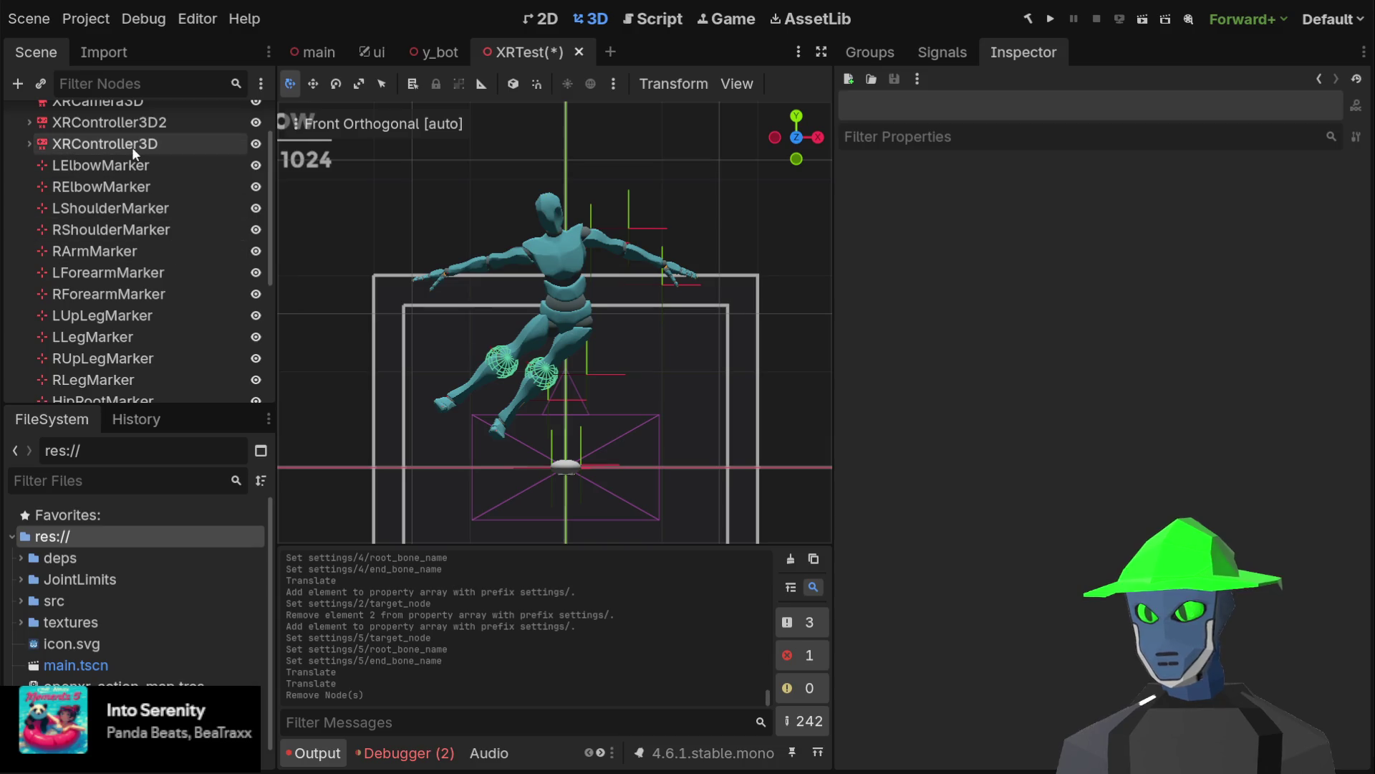
Lower LElbowMarker slightly and position LForearmMarker on the Y Bot's left wrist
left_click(135, 169)
mouse_move(659, 205)
left_mouse_down()
mouse_move(656, 268)
mouse_move(680, 204)
mouse_move(679, 239)
mouse_move(664, 229)
left_mouse_up()
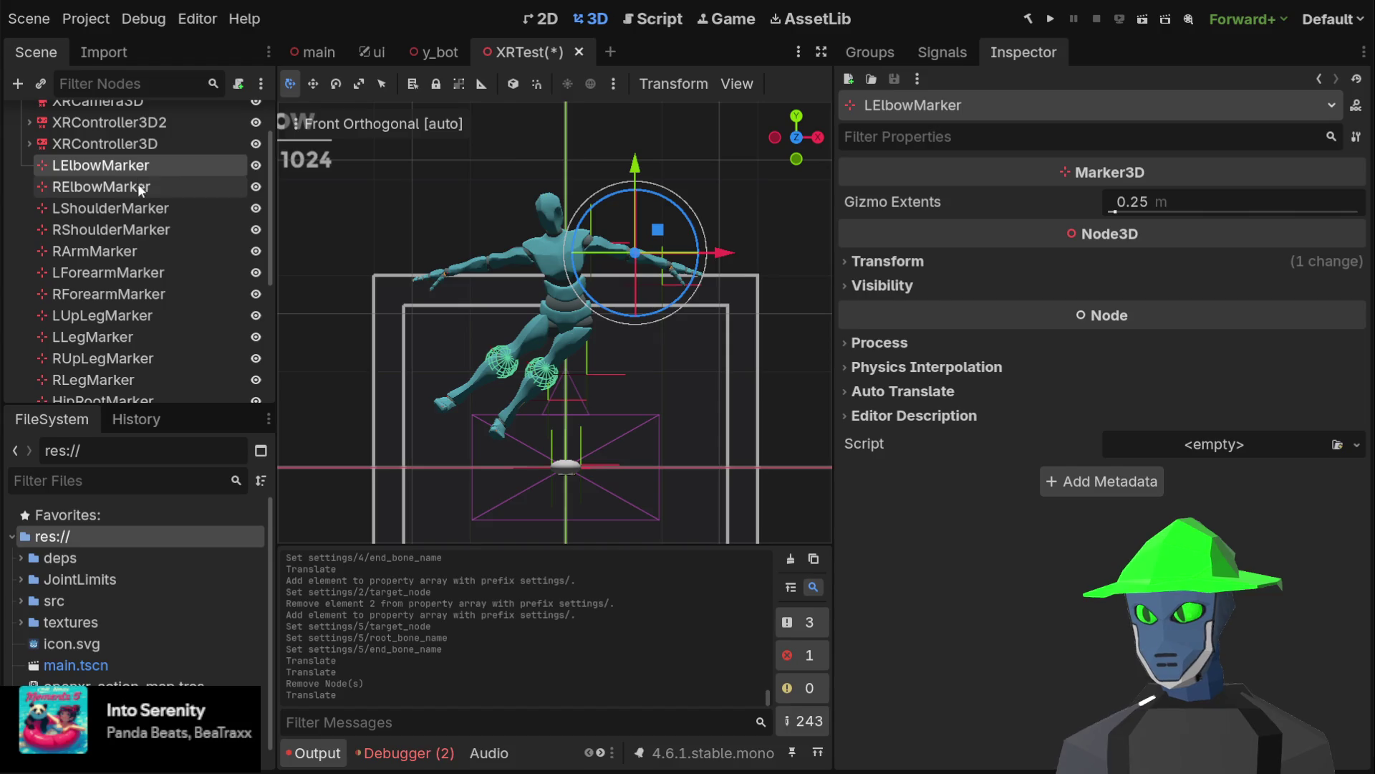
left_click(118, 275)
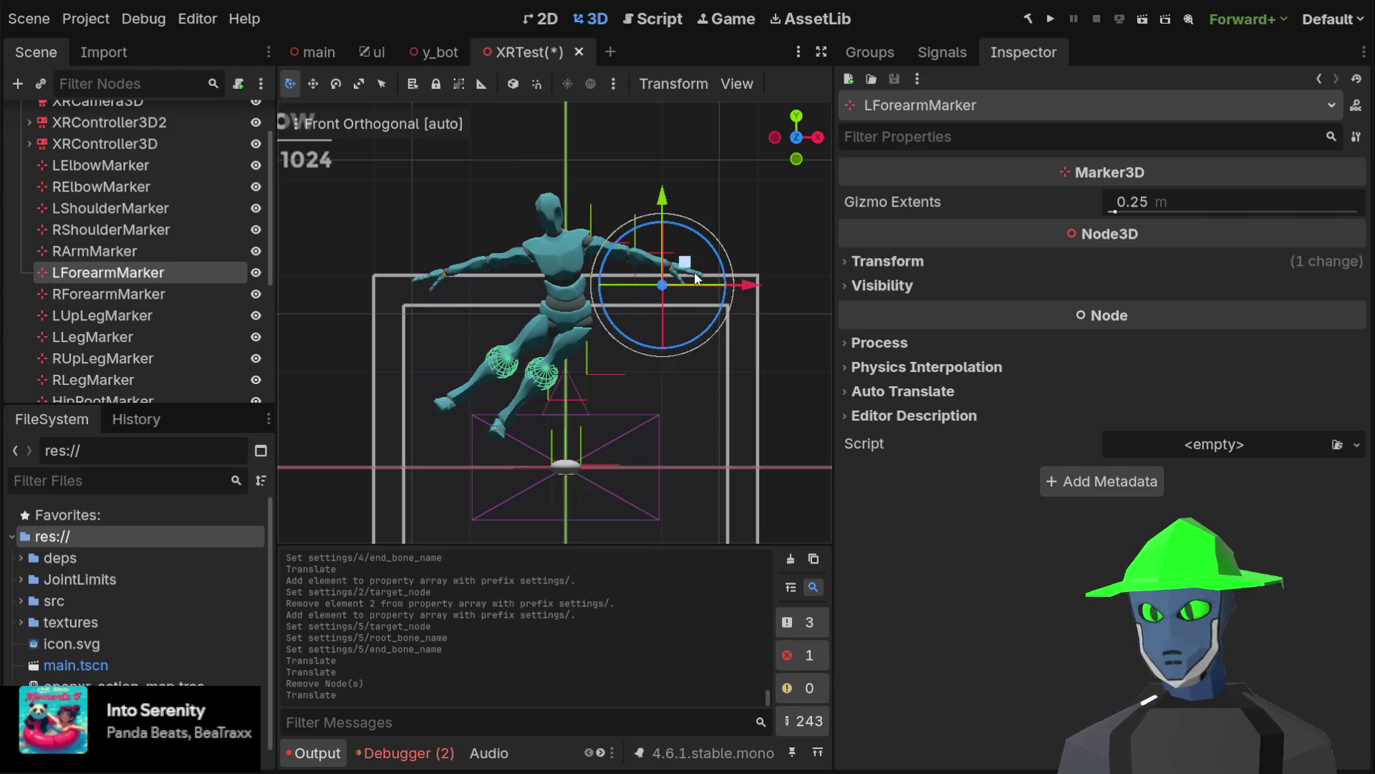
mouse_move(692, 261)
left_mouse_down()
mouse_move(697, 249)
mouse_move(692, 277)
mouse_move(695, 234)
mouse_move(686, 252)
left_mouse_up()
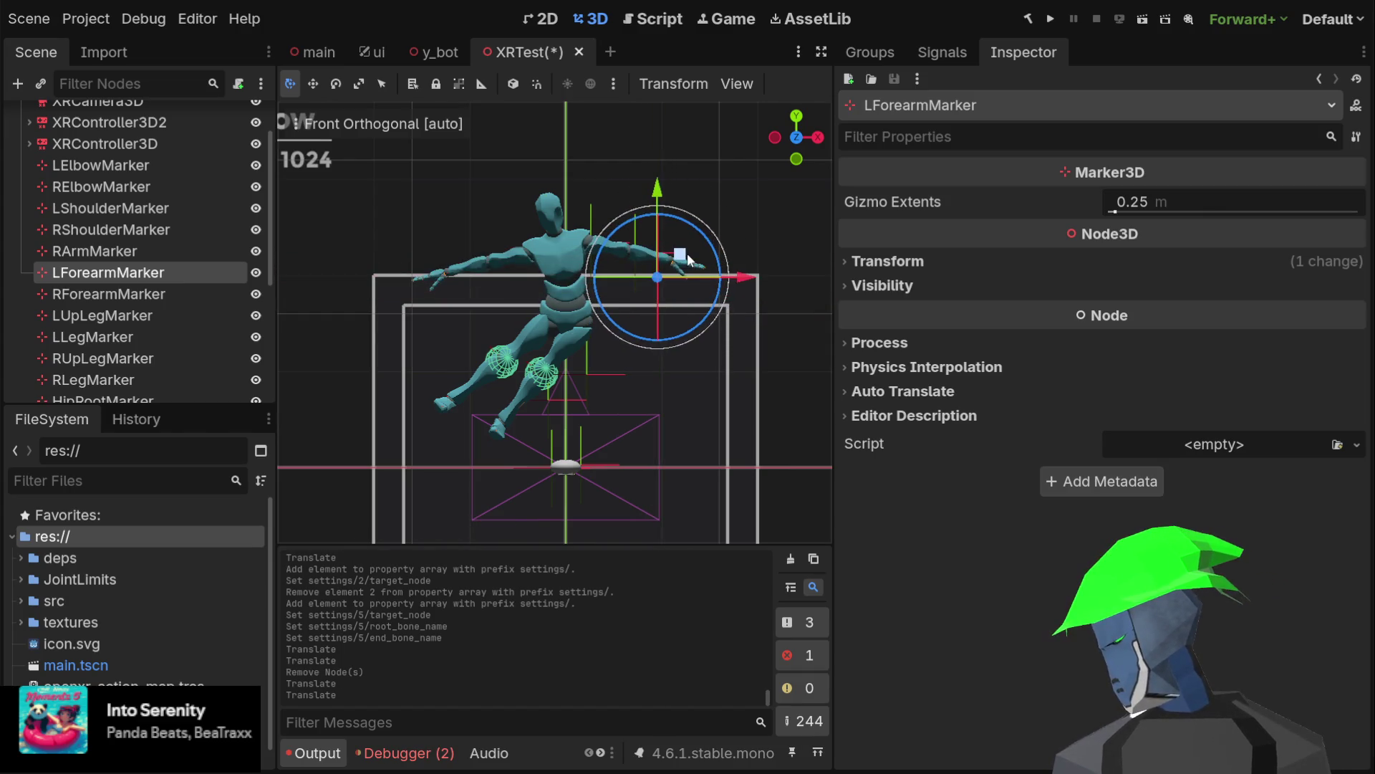
mouse_move(687, 255)
left_mouse_down()
mouse_move(675, 288)
mouse_move(634, 272)
mouse_move(654, 234)
mouse_move(667, 251)
left_mouse_up()
left_click(108, 293)
left_click(122, 277)
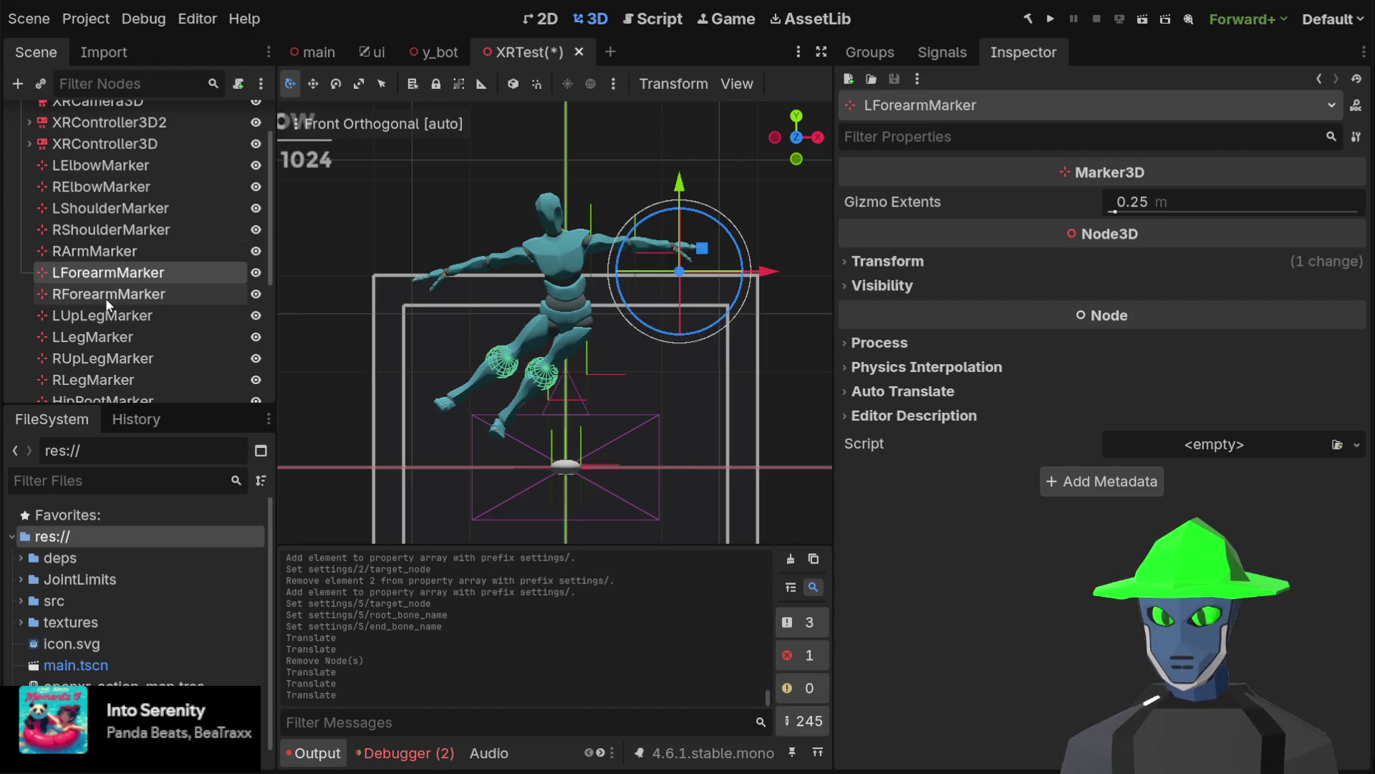
left_click(105, 298)
left_click(111, 273)
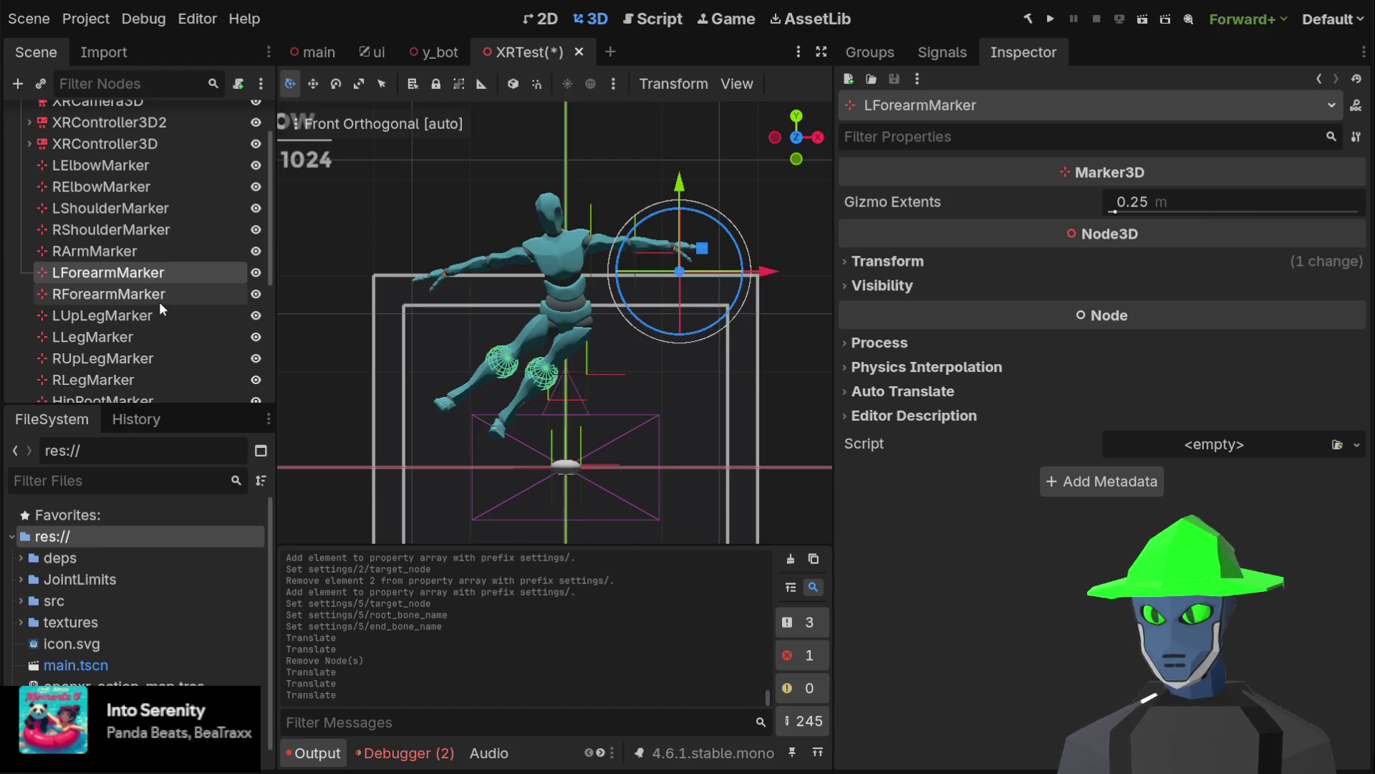
Rename LForearmMarker to LWristMarker
key("F2")
type("LWristMarker")
key("Return")
Rename RForearmMarker to RWristMarker
left_click(159, 301)
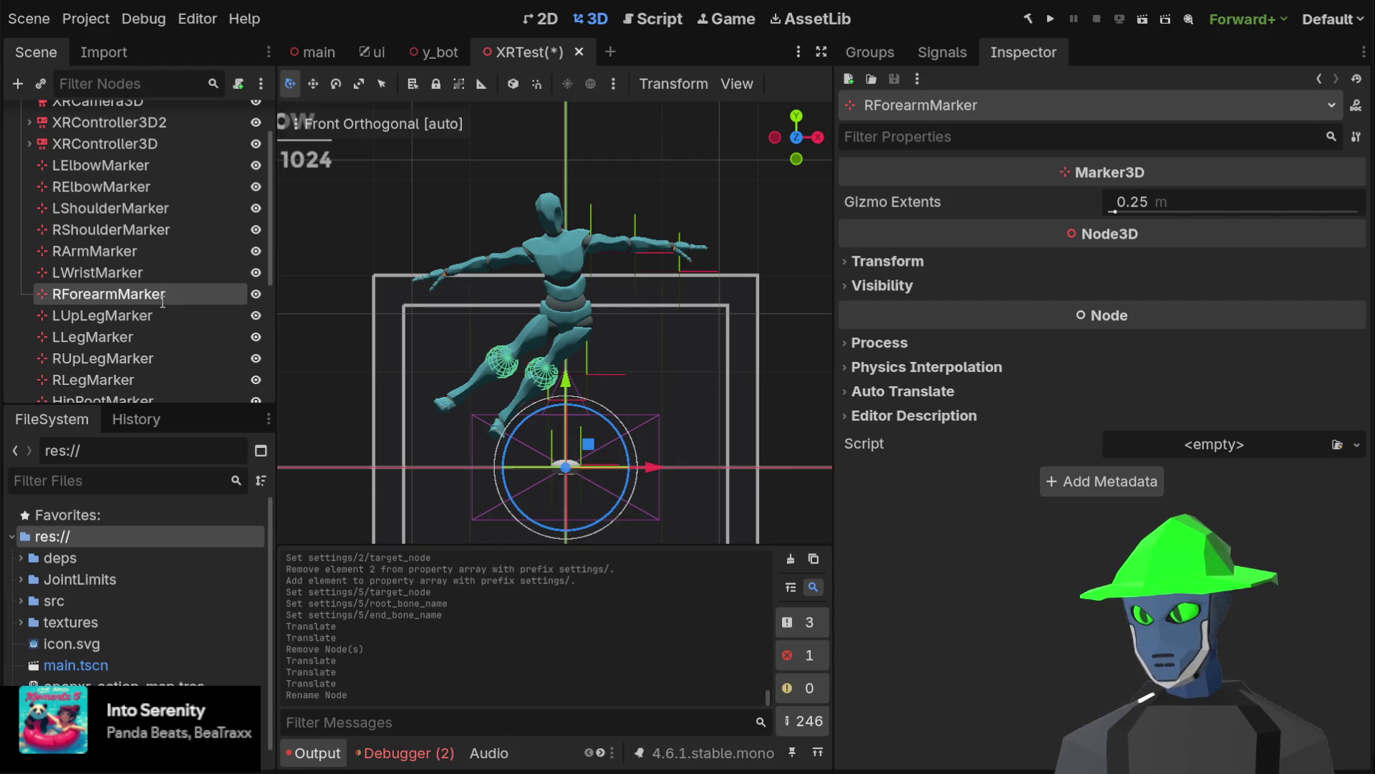
type("RWristMarker")
key("Return")
Move LElbowMarker down and to the left
left_click(121, 166)
key("Down")
key("Down")
key("Down")
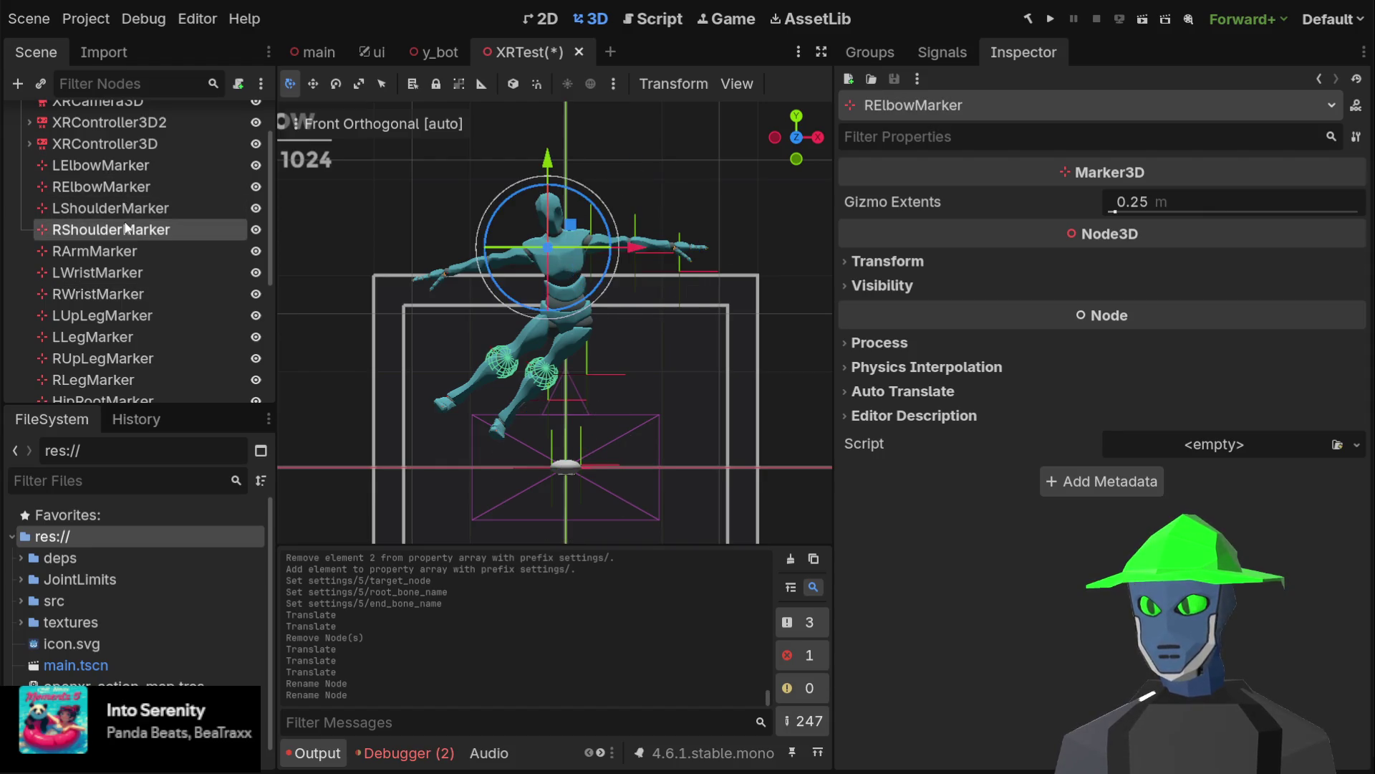
key("Up")
key("Up")
key("Up")
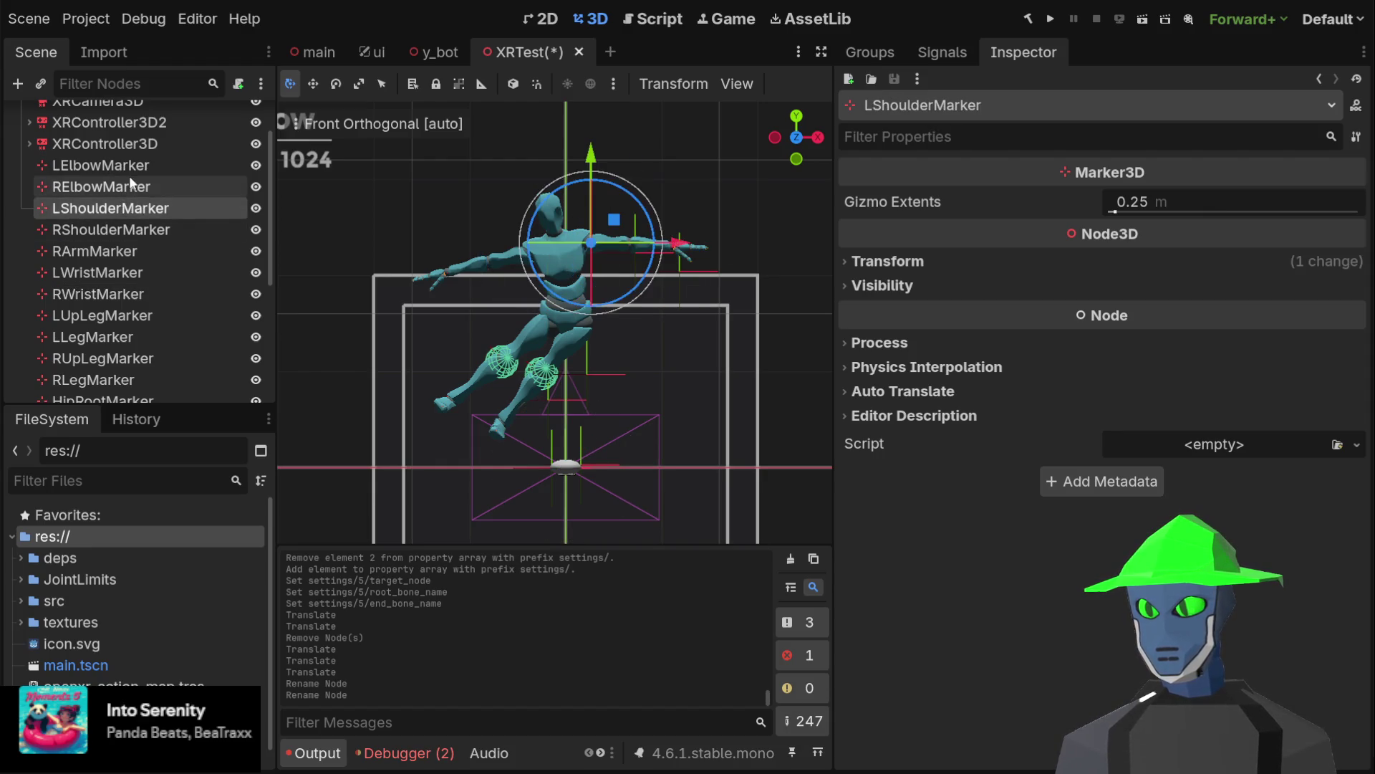
mouse_move(662, 238)
left_mouse_down()
mouse_move(670, 222)
mouse_move(655, 263)
mouse_move(691, 252)
mouse_move(669, 289)
mouse_move(664, 258)
mouse_move(659, 273)
mouse_move(702, 192)
mouse_move(566, 232)
mouse_move(544, 290)
left_mouse_up()
Push LWristMarker about 0.214 back in depth and rotate it roughly -68 degrees
left_click(133, 274)
mouse_move(432, 342)
left_mouse_down()
mouse_move(427, 368)
mouse_move(315, 376)
mouse_move(487, 342)
mouse_move(304, 362)
mouse_move(544, 292)
mouse_move(337, 341)
mouse_move(401, 331)
left_mouse_up()
left_click_drag(513, 384, 465, 347)
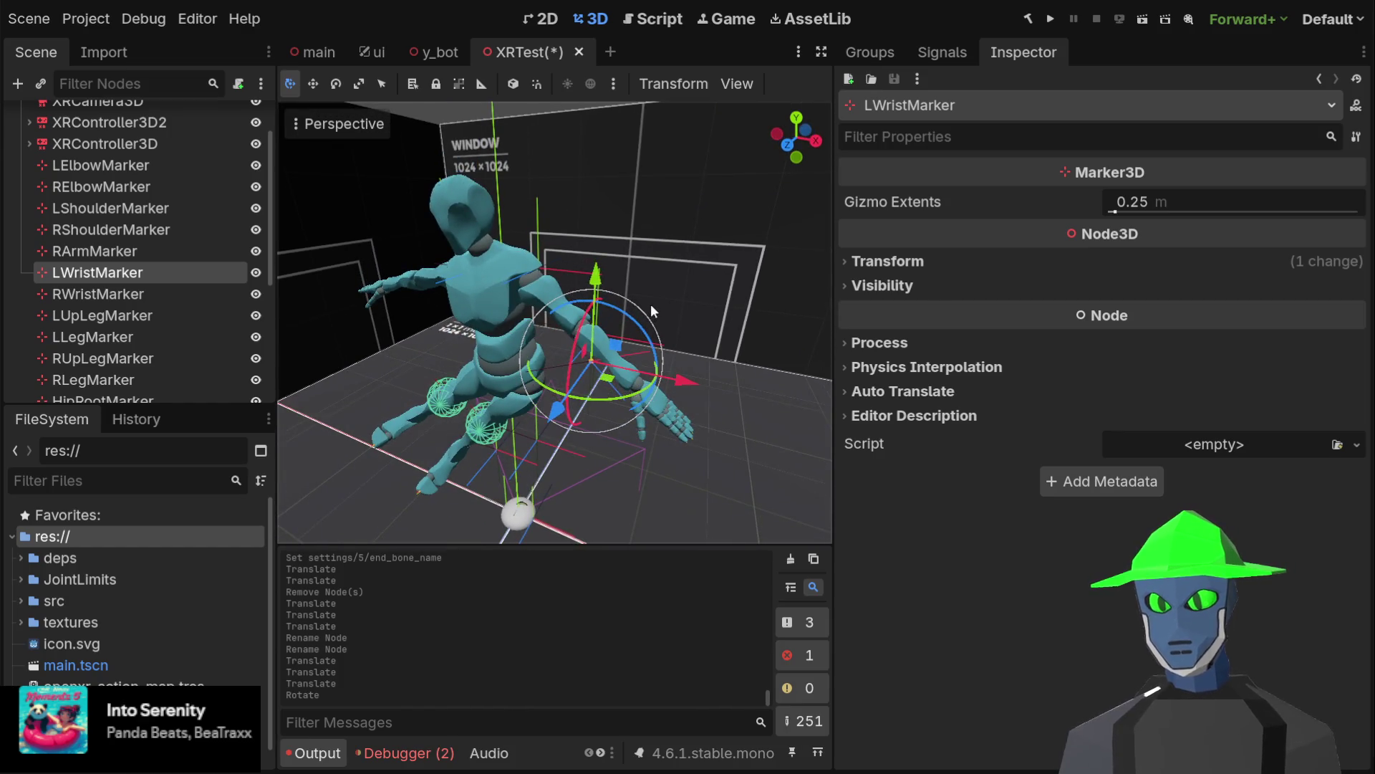
Undo LWristMarker's rotation, switch to front view, and save XRTest with Ctrl+S
key("ctrl+z")
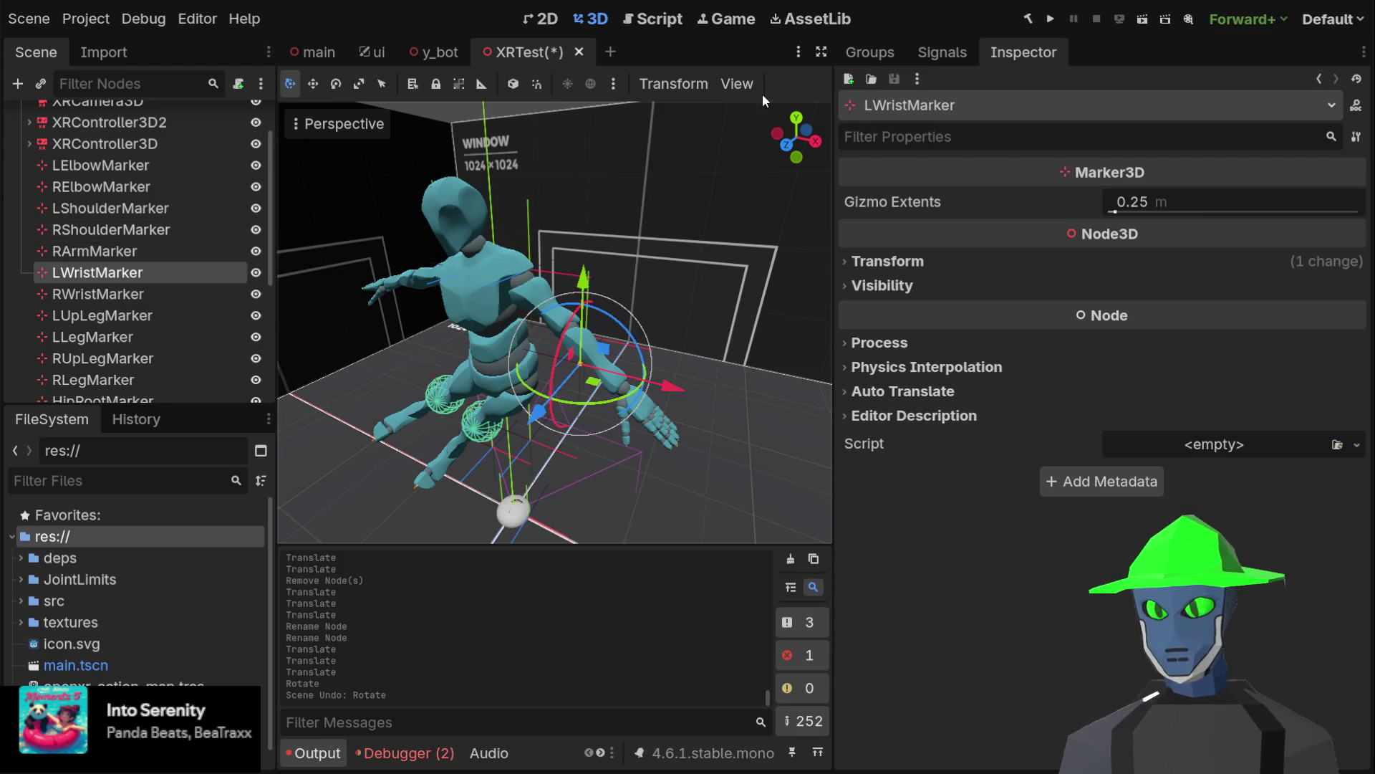
left_click(786, 147)
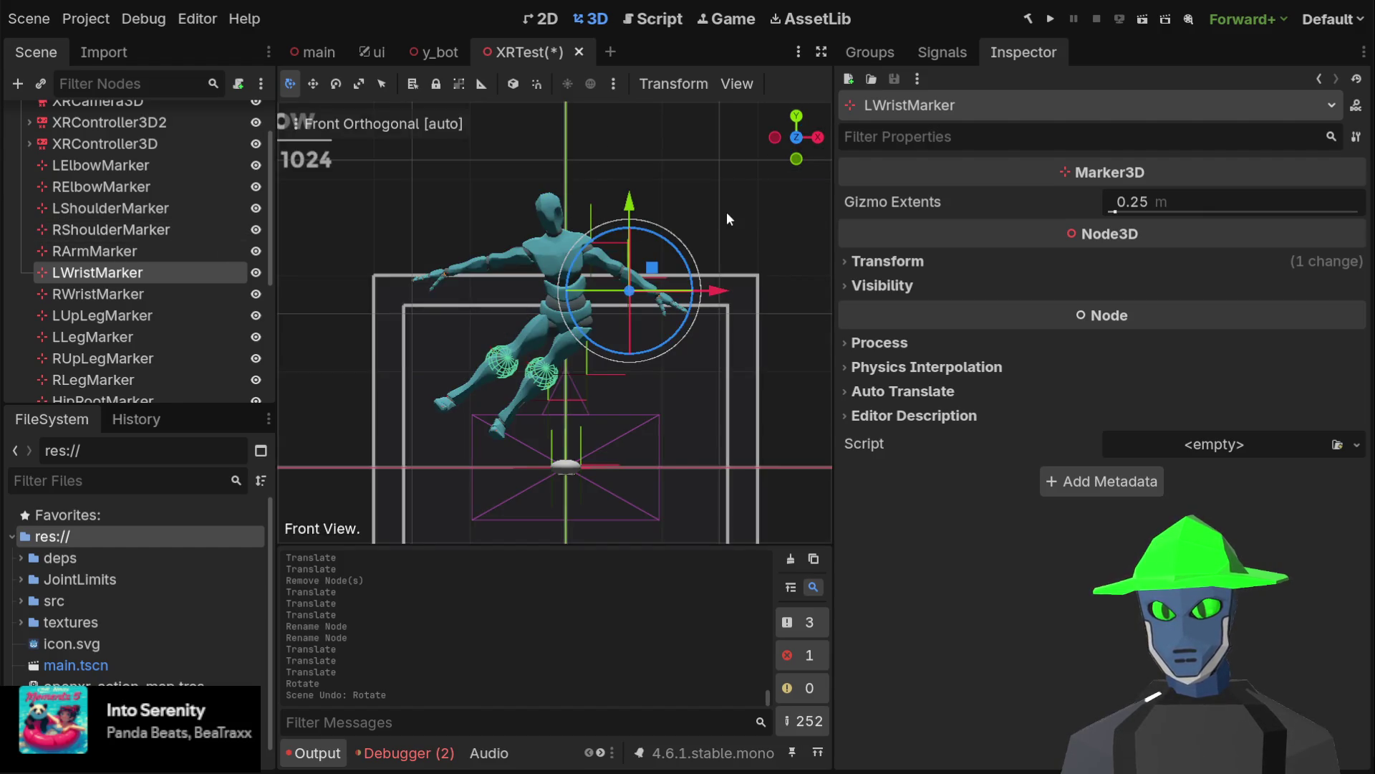
key("ctrl+s")
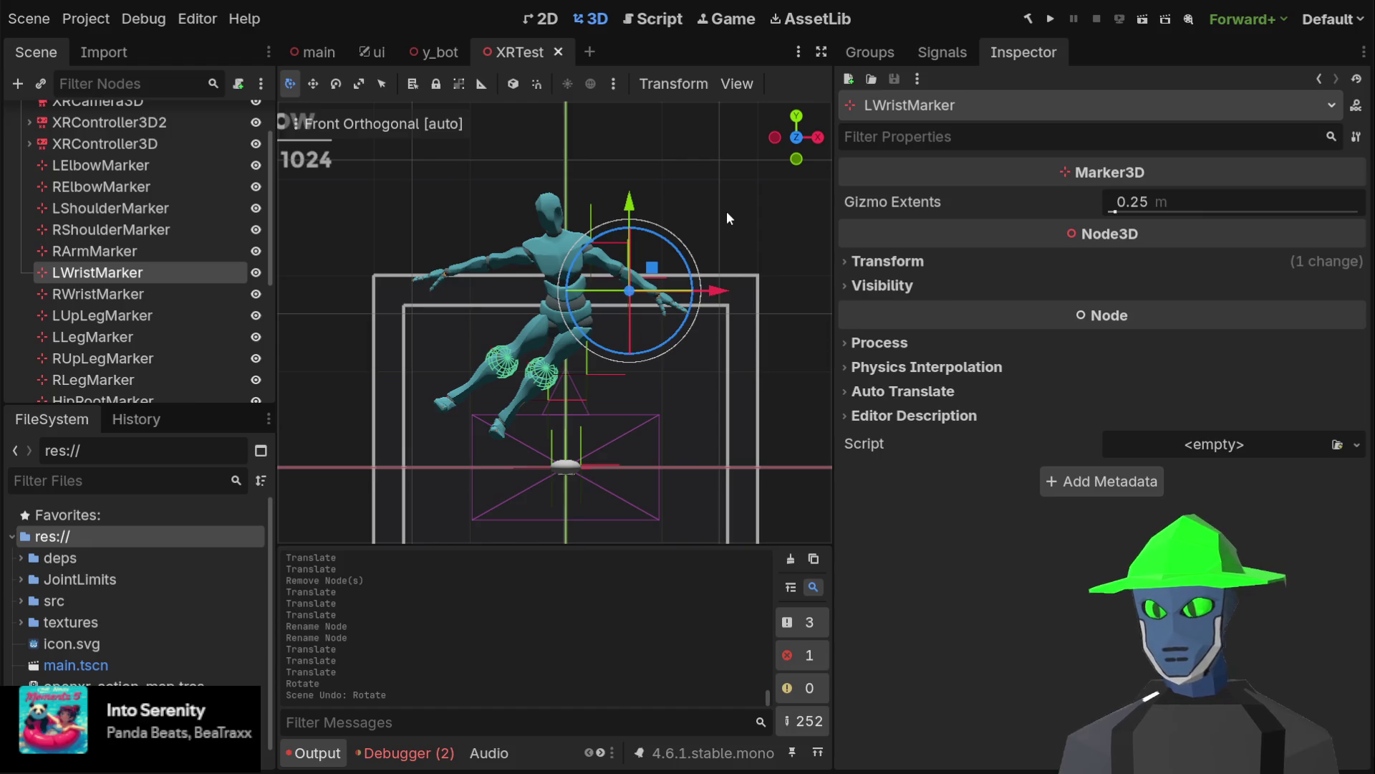
scroll(164, 345, "down", 6)
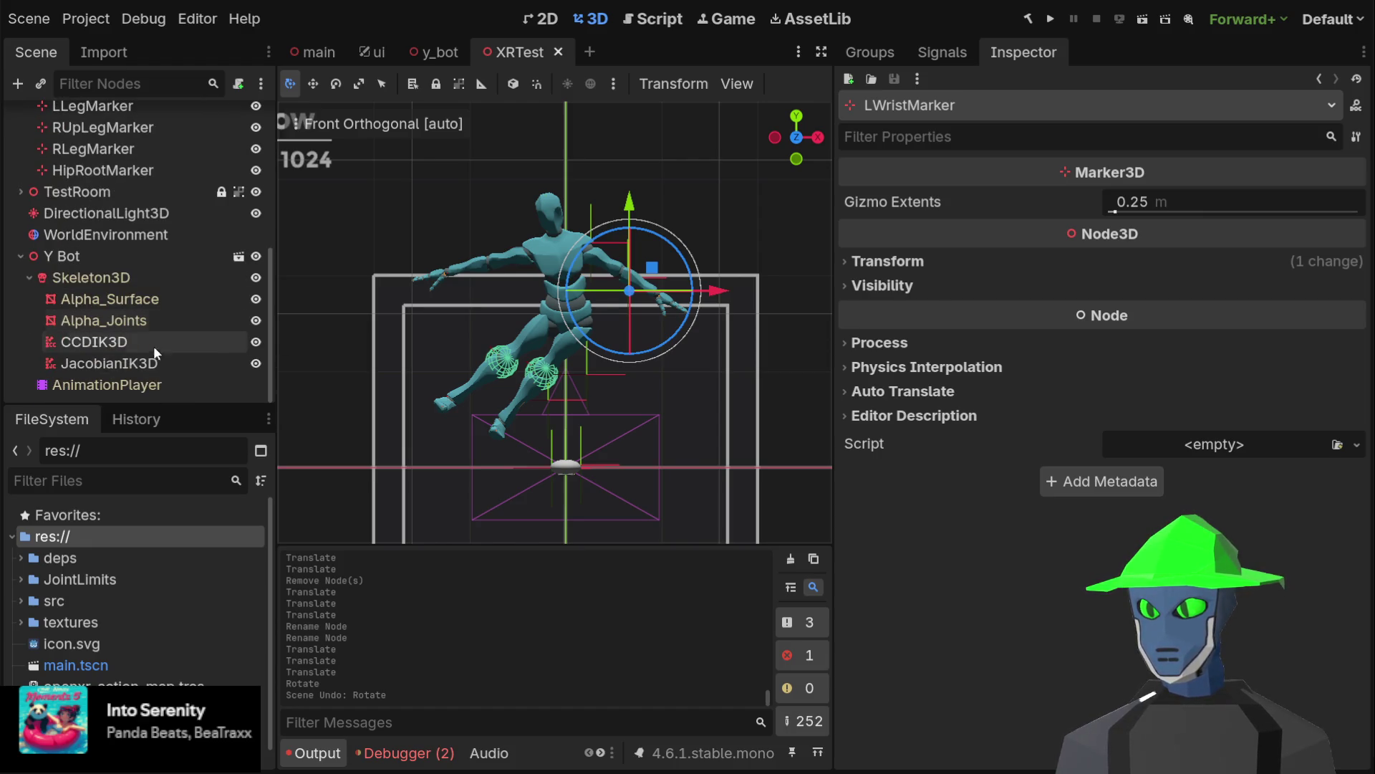
left_click(136, 345)
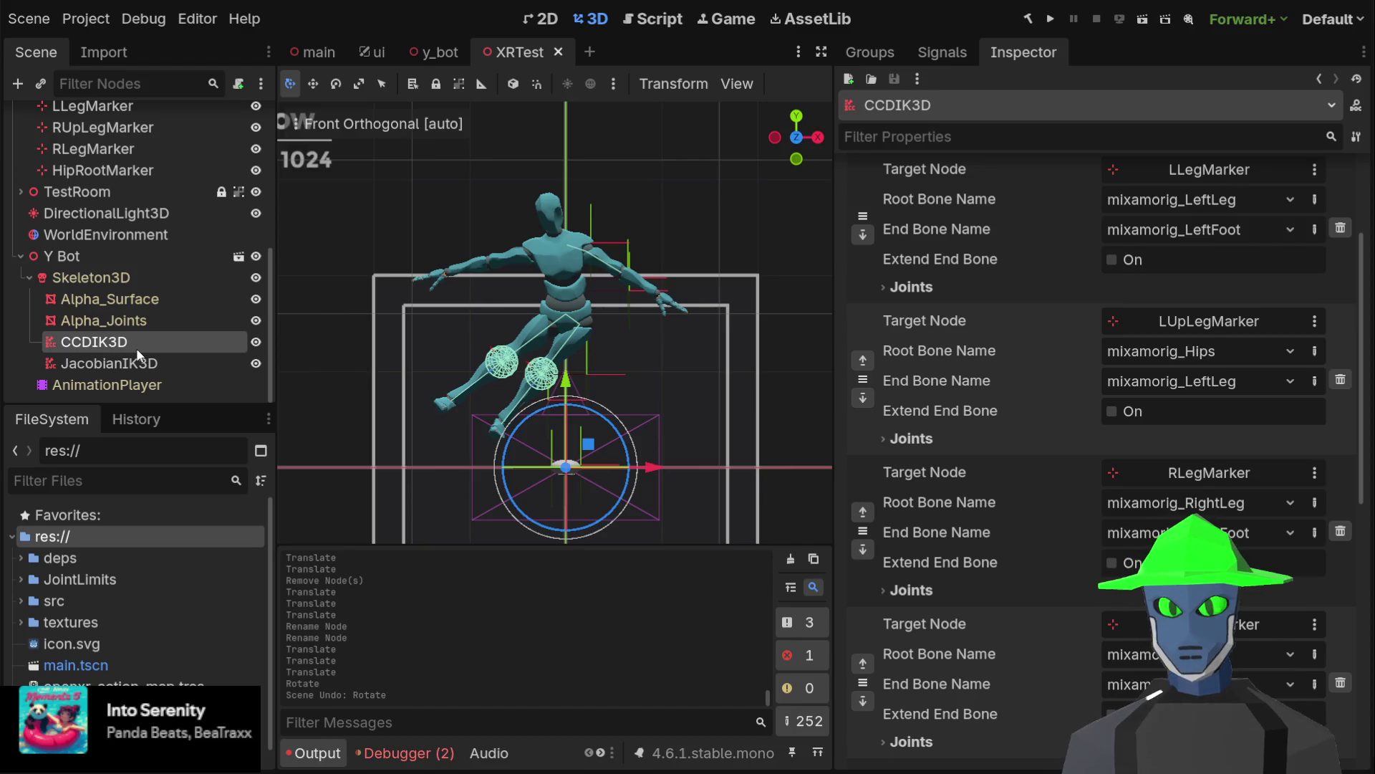
Page CCDIK3D's chain settings to 2/2, showing the LWristMarker chain from mixamorig_LeftArm to mixamorig_LeftForeArm
scroll(930, 341, "down", 2)
scroll(929, 341, "down", 4)
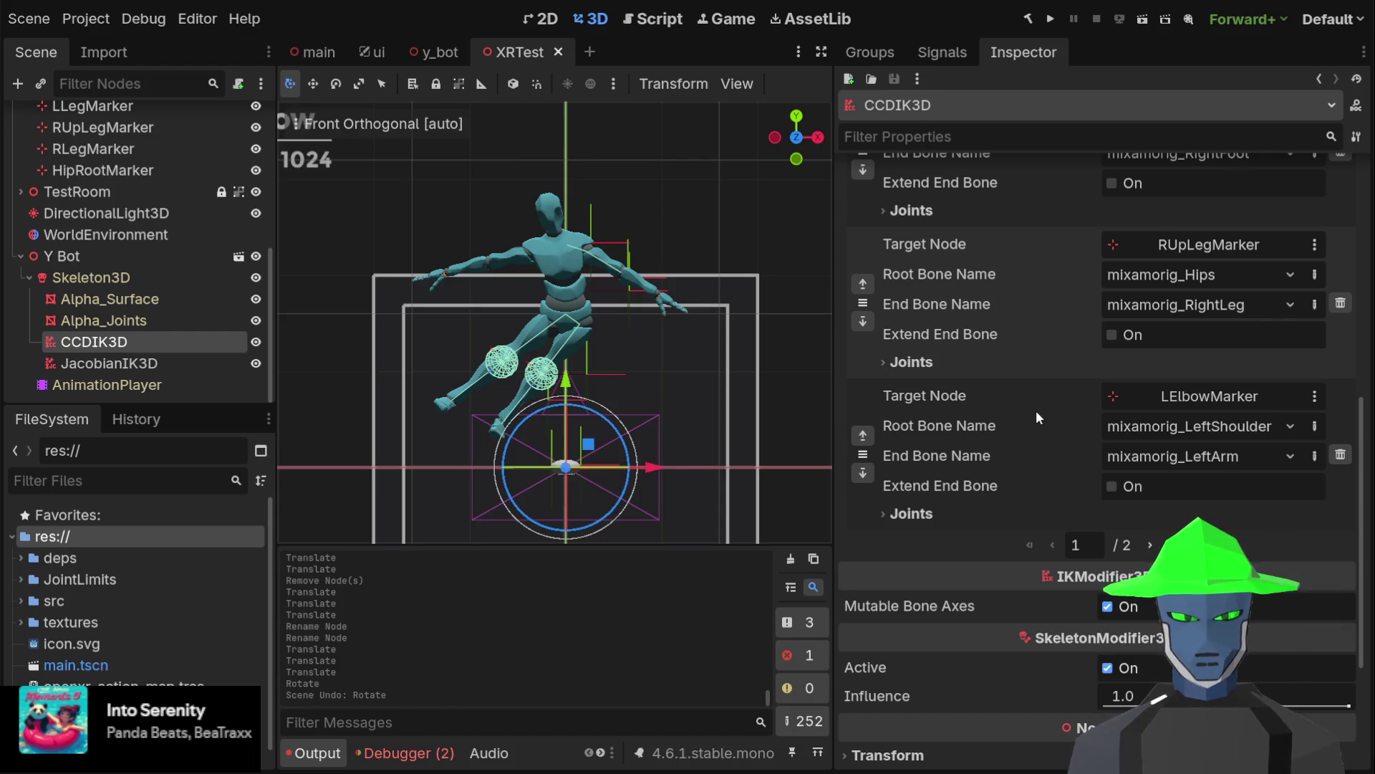
left_click(1149, 545)
scroll(1012, 294, "up", 3)
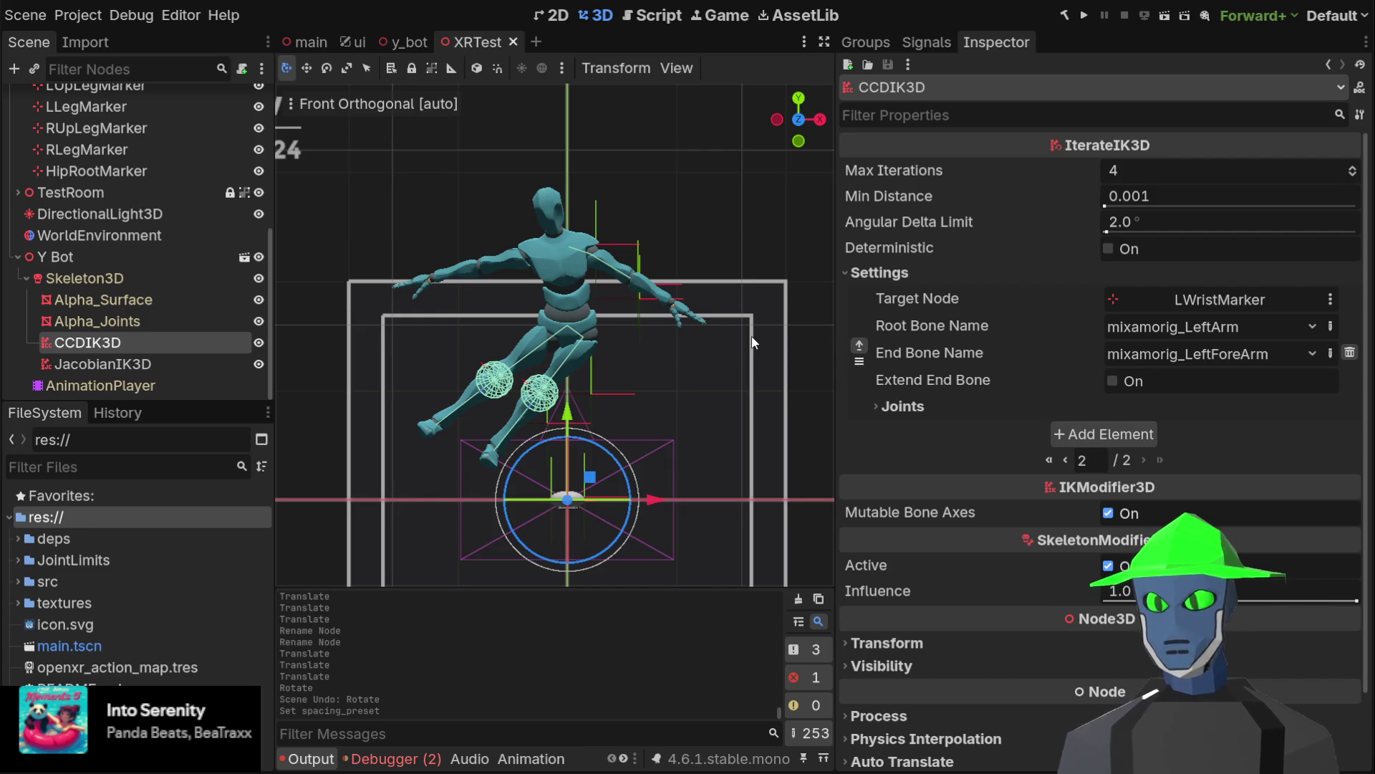
scroll(218, 271, "up", 5)
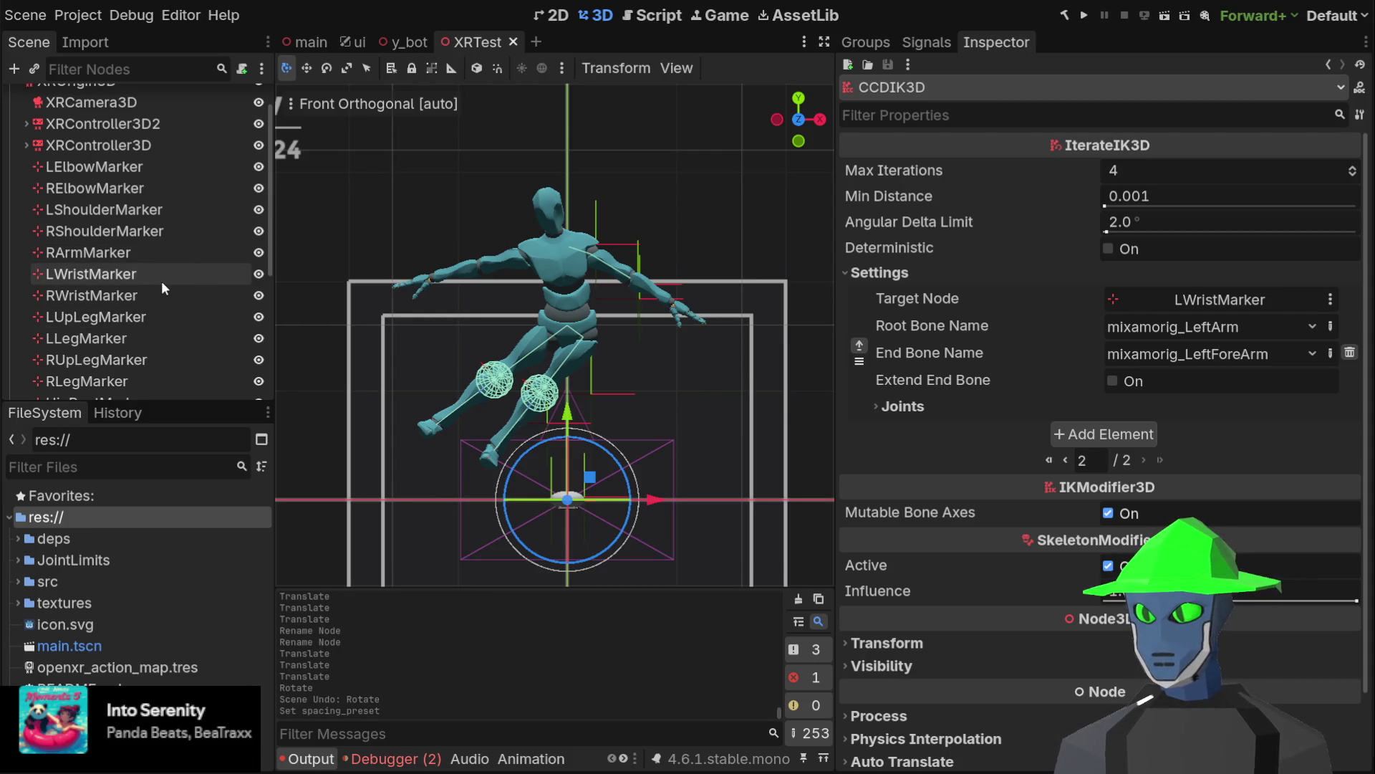
scroll(161, 287, "down", 1)
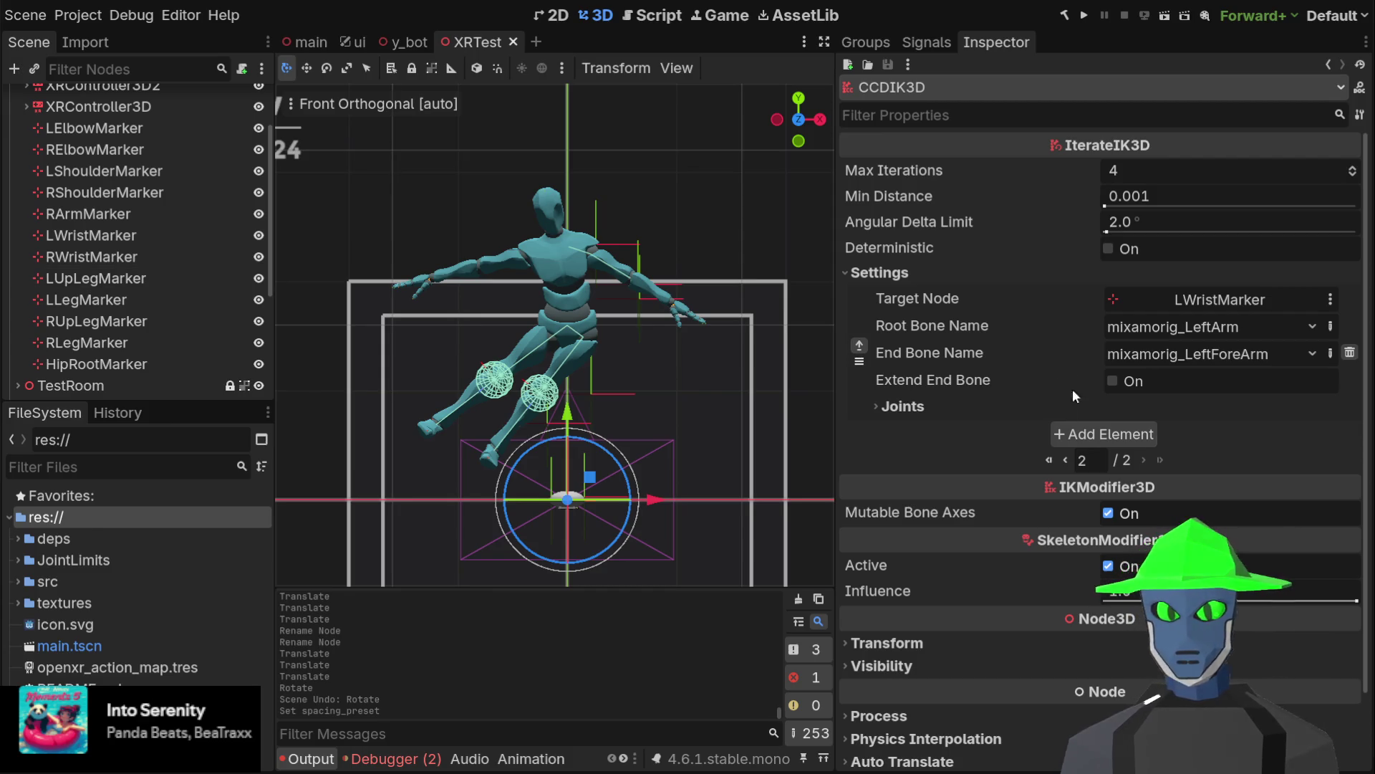
Add a CCDIK3D chain from mixamorig_RightArm to mixamorig_RightForeArm, then lift RWristMarker beside the figure
left_click(1100, 433)
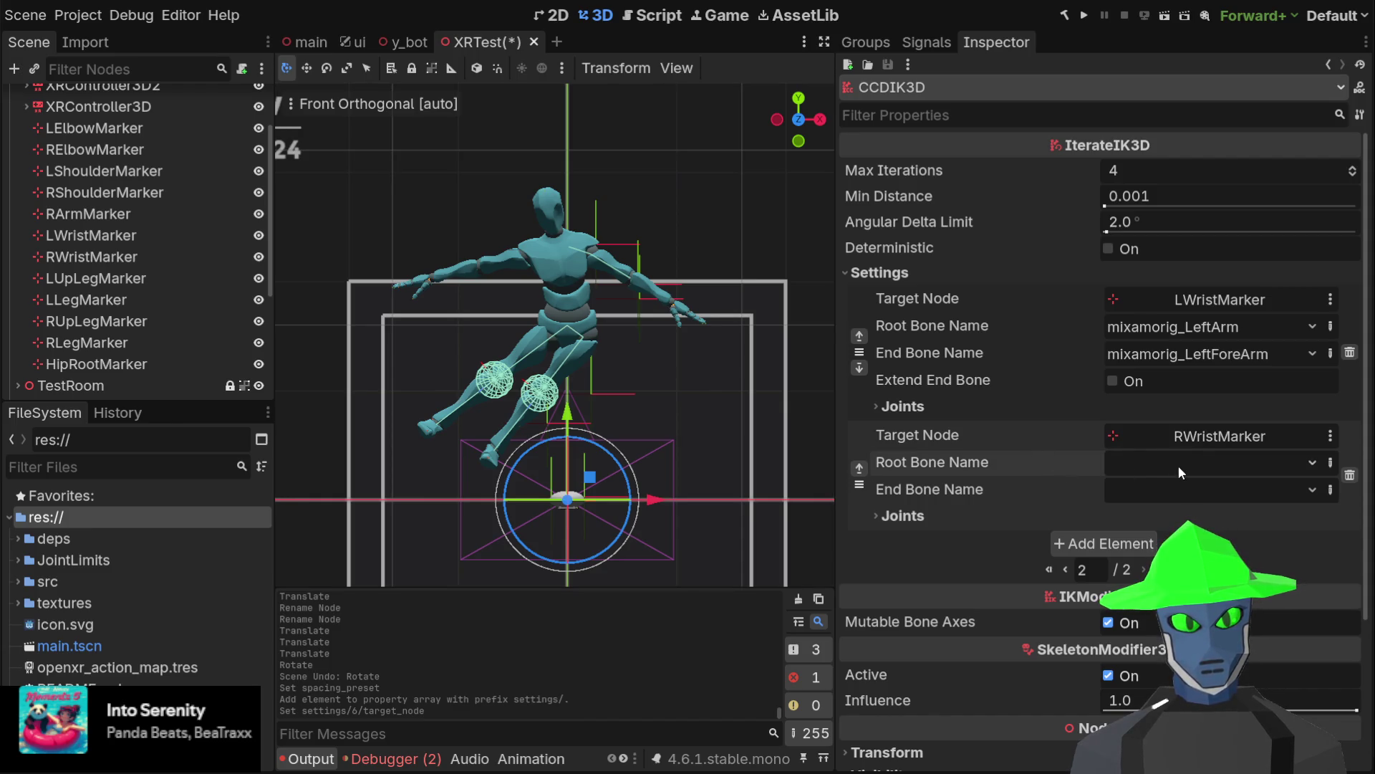
left_click(1211, 463)
left_click(1184, 482)
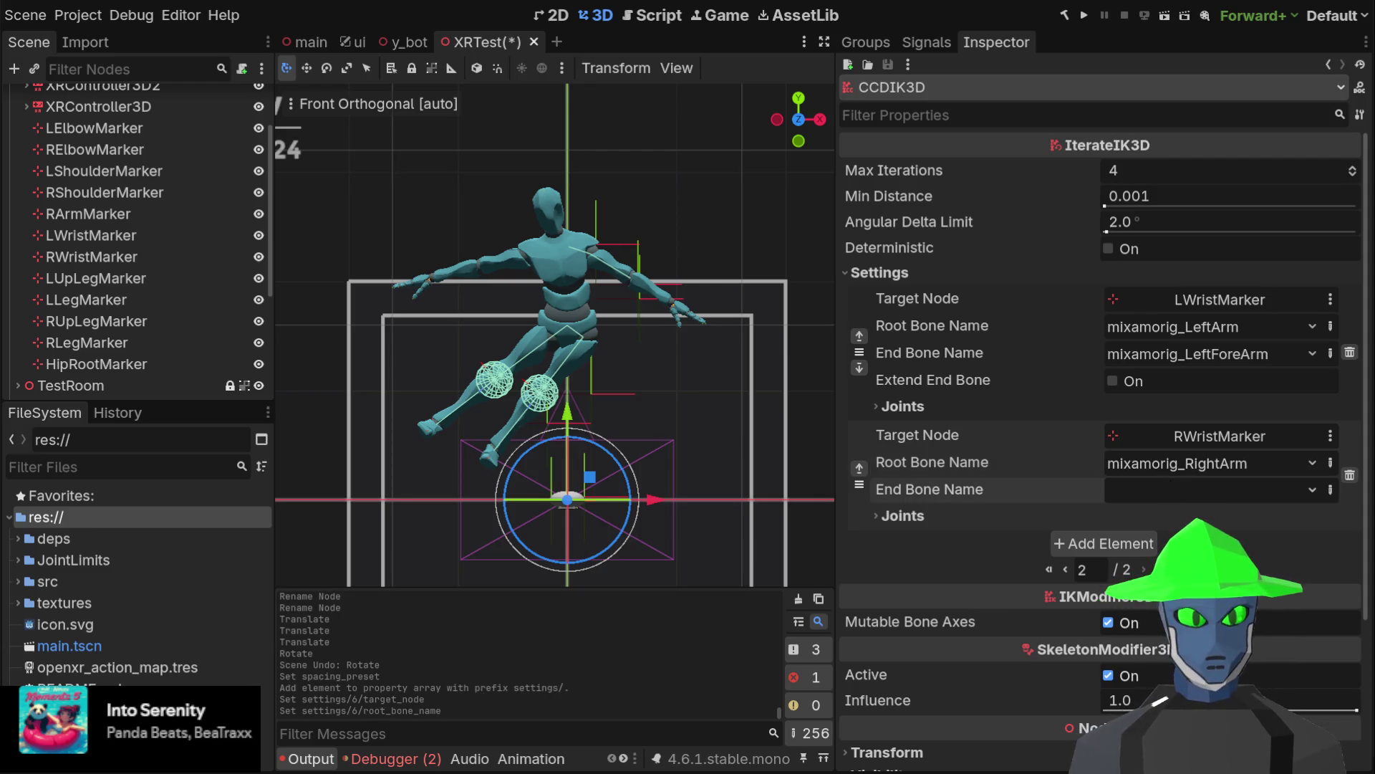
left_click(1170, 479)
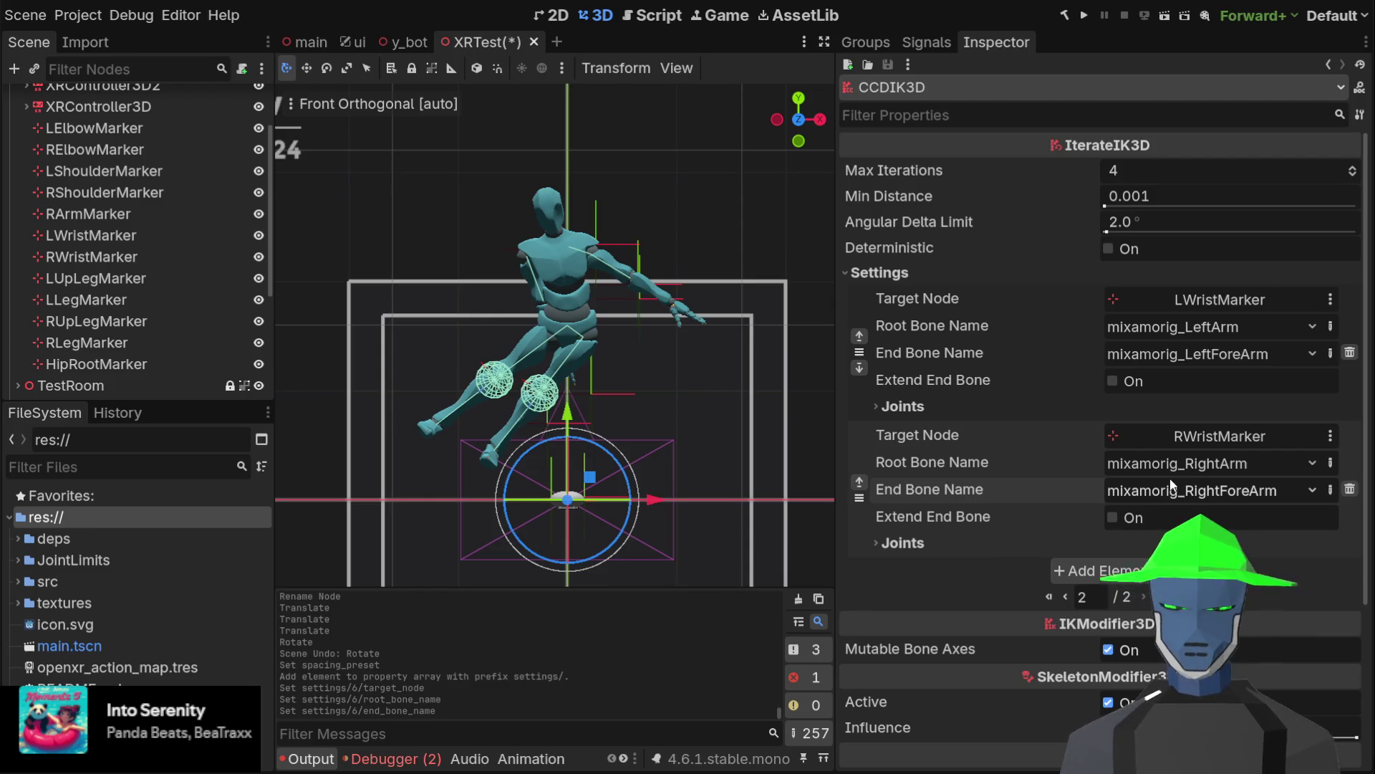
left_click(109, 257)
mouse_move(567, 500)
left_mouse_down()
mouse_move(415, 369)
mouse_move(452, 209)
mouse_move(443, 253)
mouse_move(430, 212)
mouse_move(454, 242)
mouse_move(463, 208)
mouse_move(466, 249)
mouse_move(502, 184)
mouse_move(477, 301)
mouse_move(478, 214)
mouse_move(462, 242)
left_mouse_up()
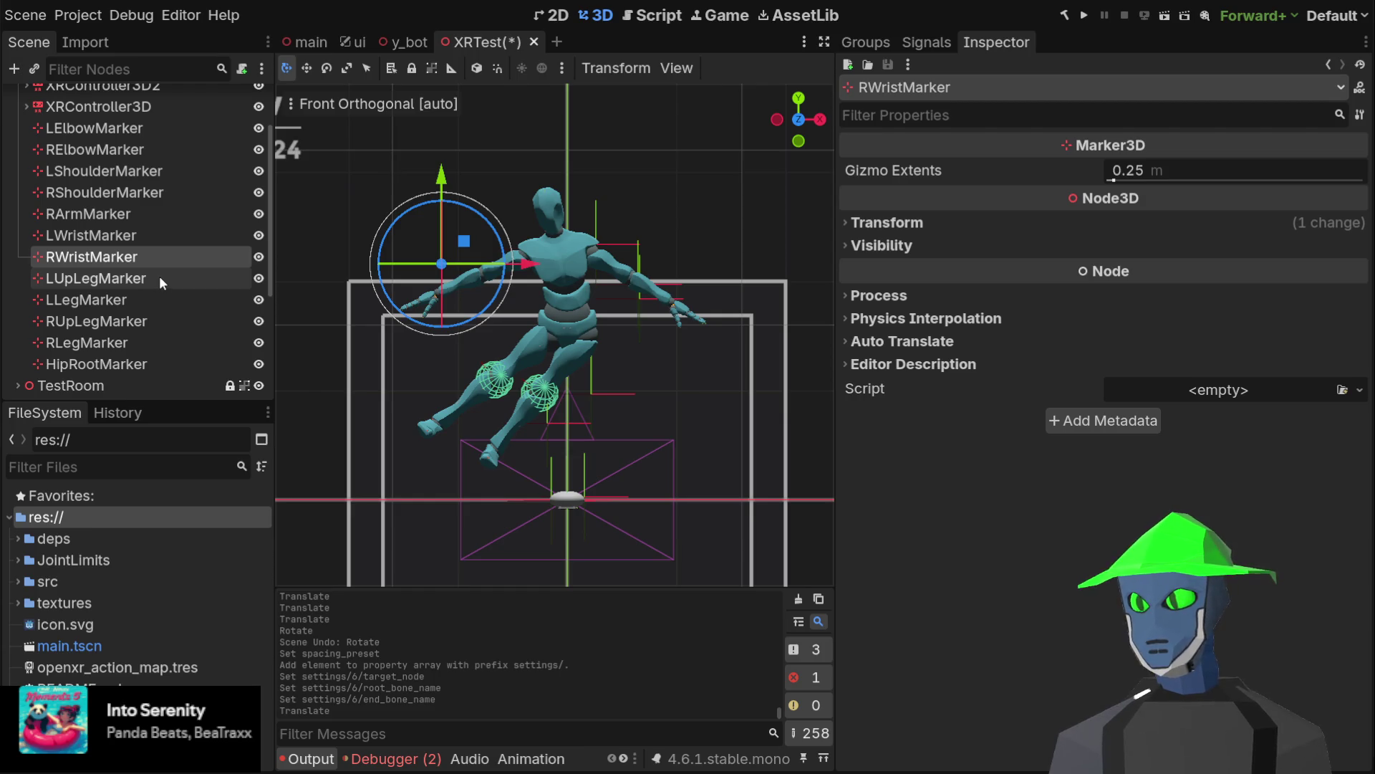
Fine-tune RWristMarker to shoulder height left of the Y Bot, then reselect CCDIK3D
mouse_move(460, 245)
left_mouse_down()
mouse_move(451, 271)
mouse_move(547, 310)
mouse_move(454, 129)
mouse_move(460, 179)
mouse_move(555, 141)
mouse_move(648, 173)
mouse_move(608, 207)
mouse_move(607, 179)
mouse_move(555, 161)
mouse_move(475, 217)
mouse_move(461, 245)
mouse_move(470, 230)
mouse_move(477, 252)
left_mouse_up()
scroll(466, 237, "down", 1)
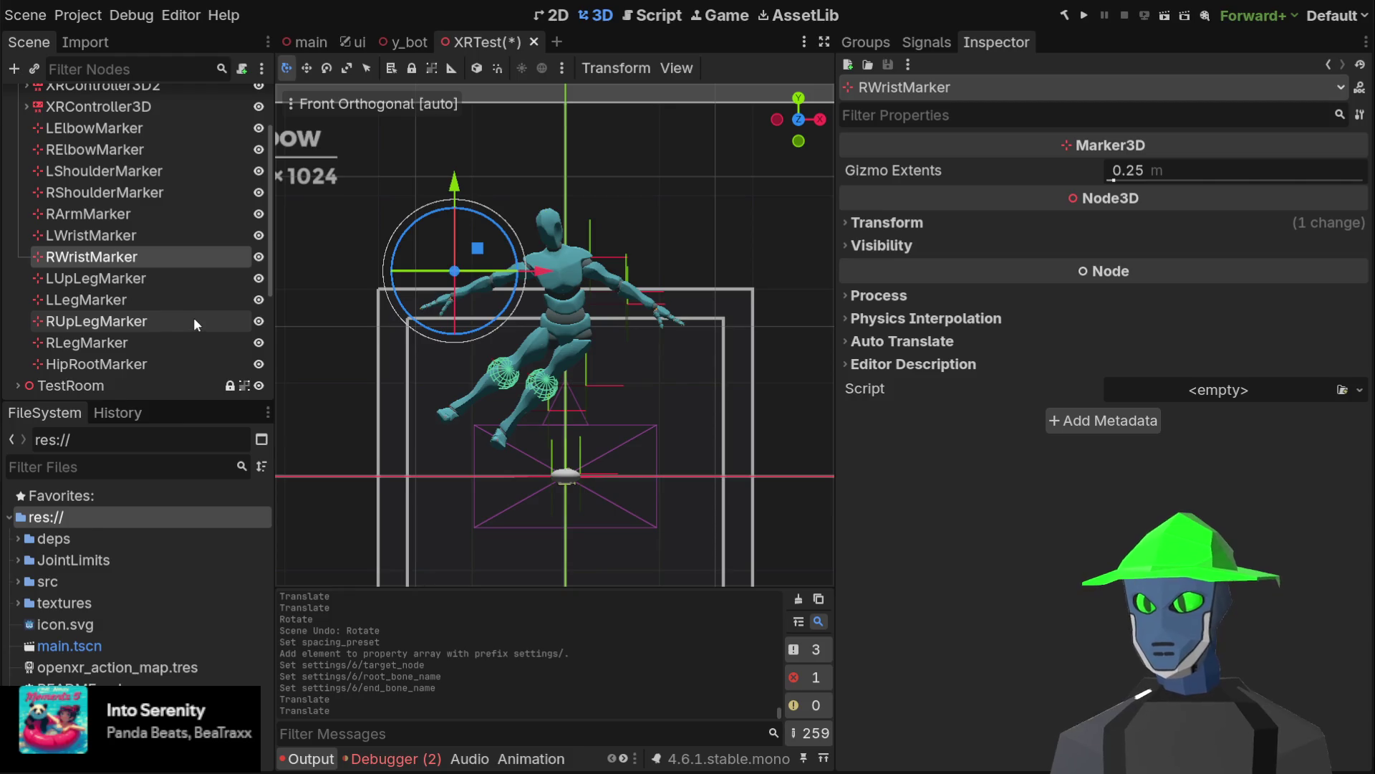
scroll(185, 302, "down", 5)
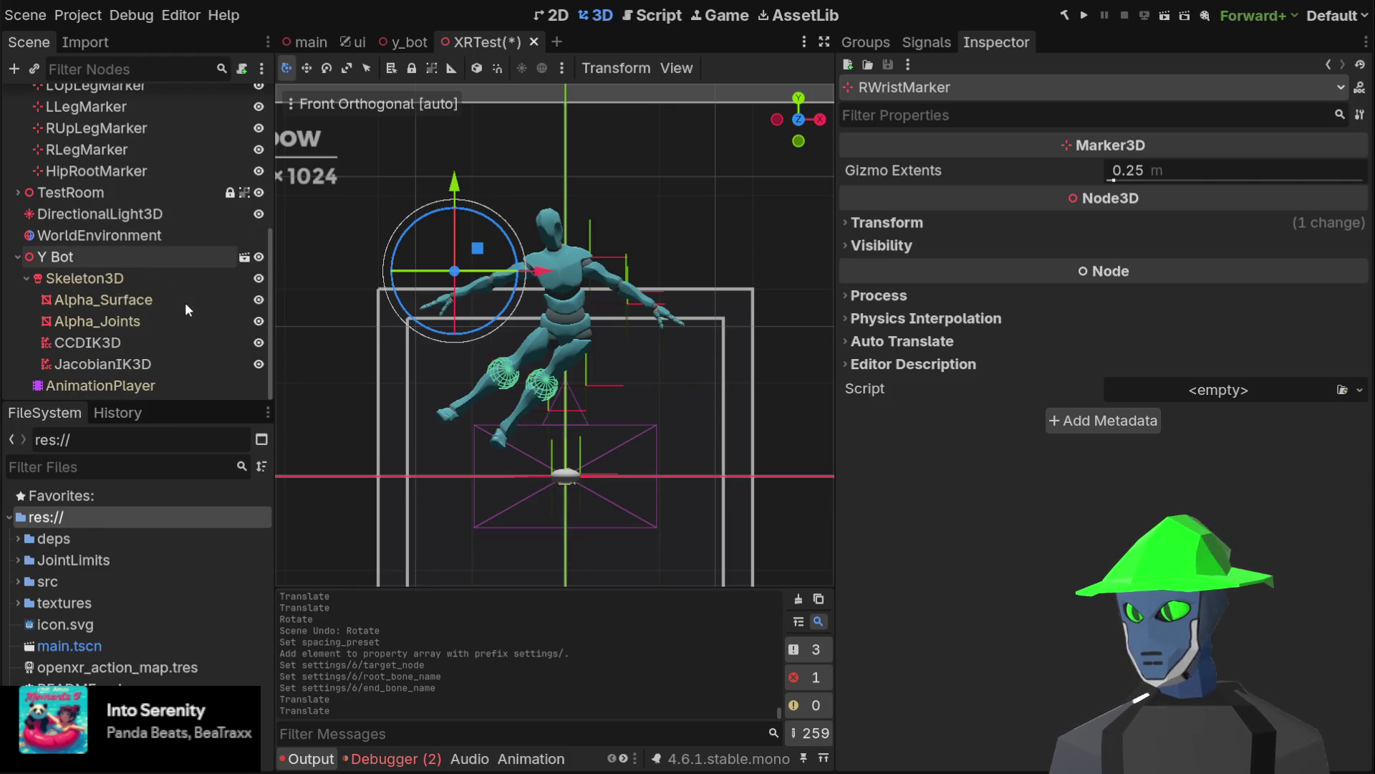
left_click(119, 344)
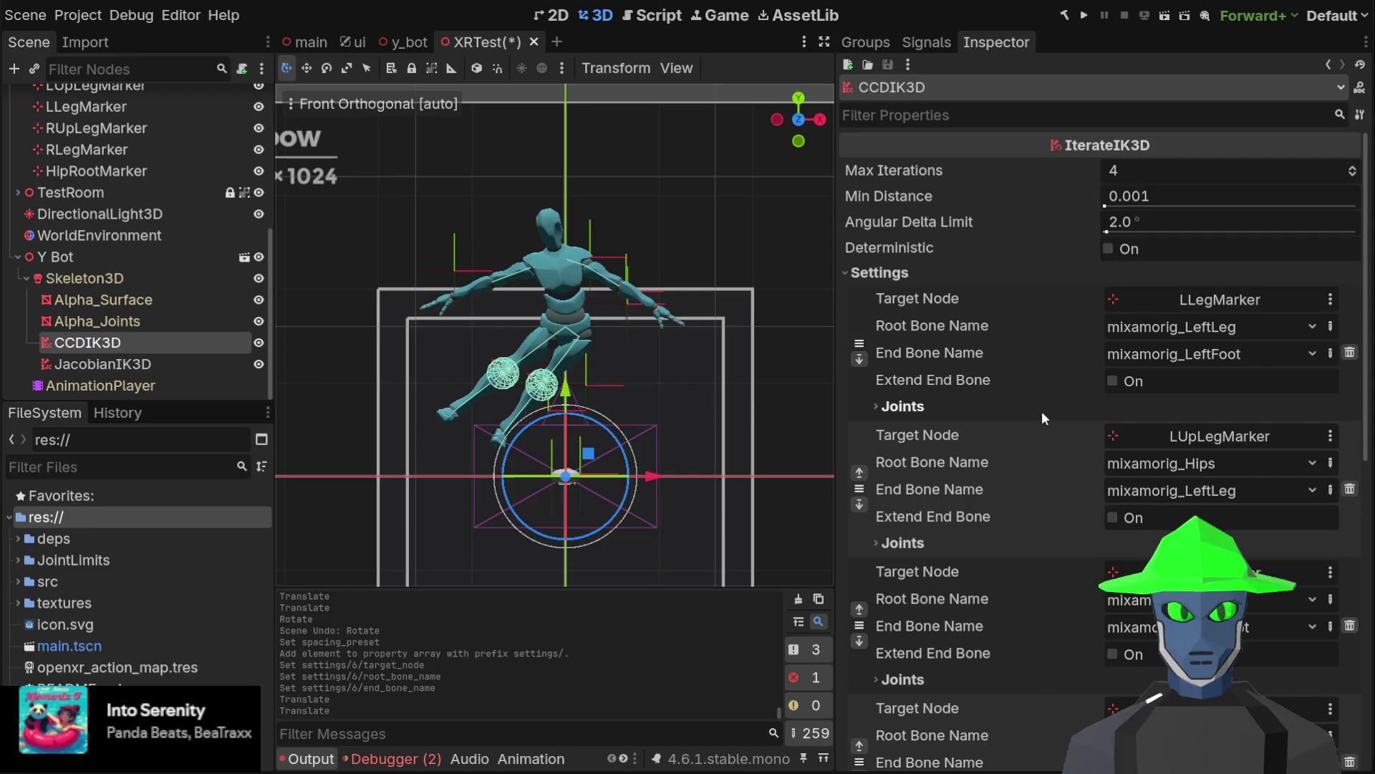
On CCDIK3D page 2/2, add a chain with a marker target, a shoulder root bone and an arm end bone
scroll(1022, 418, "down", 10)
scroll(1042, 451, "up", 4)
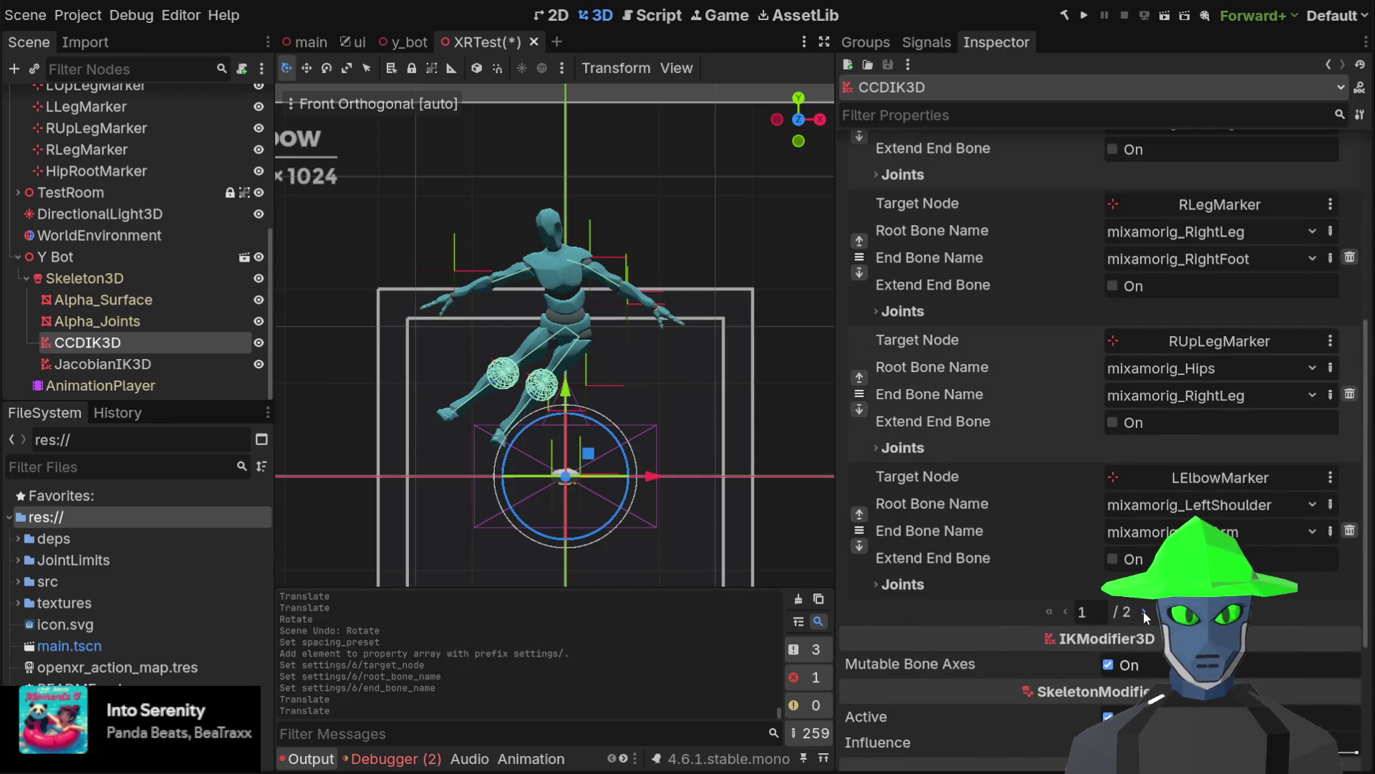
left_click(1143, 612)
scroll(1027, 344, "up", 4)
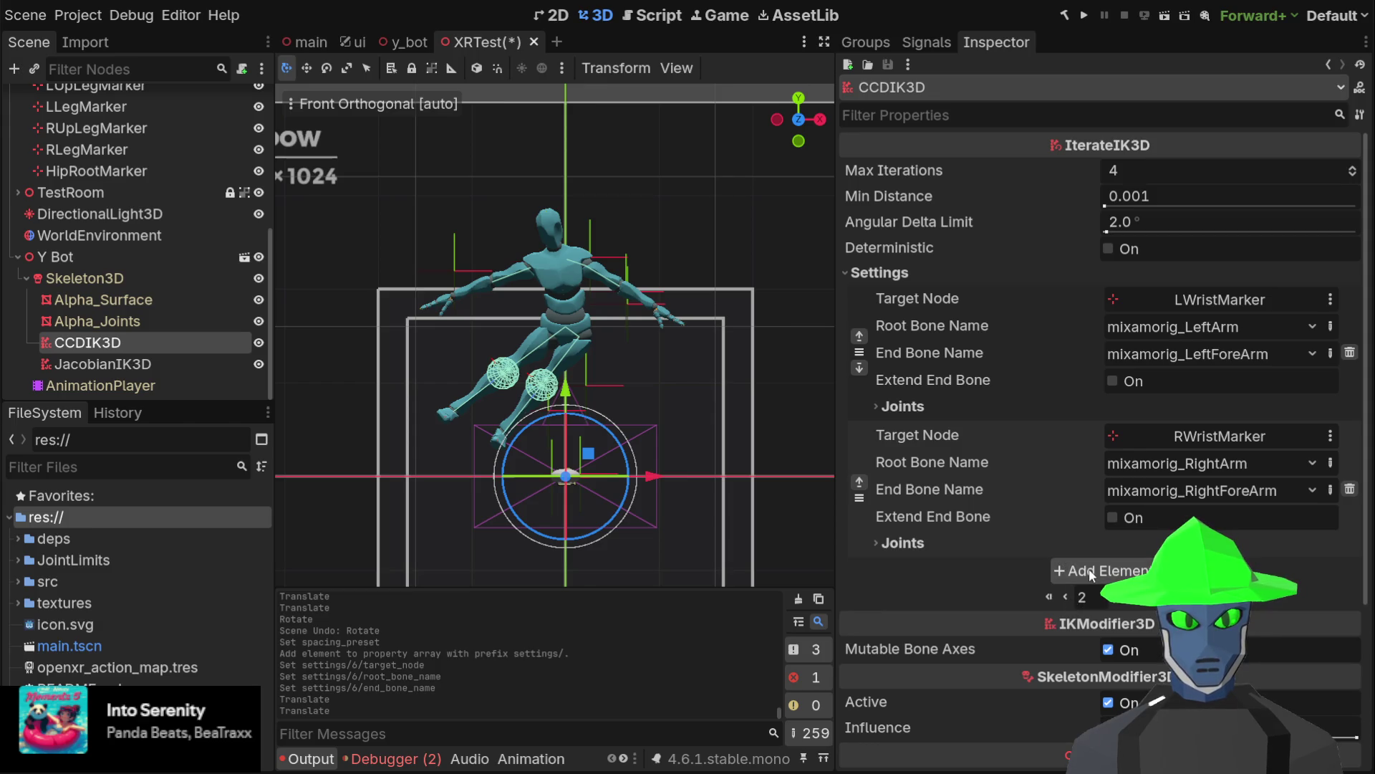
left_click(1089, 569)
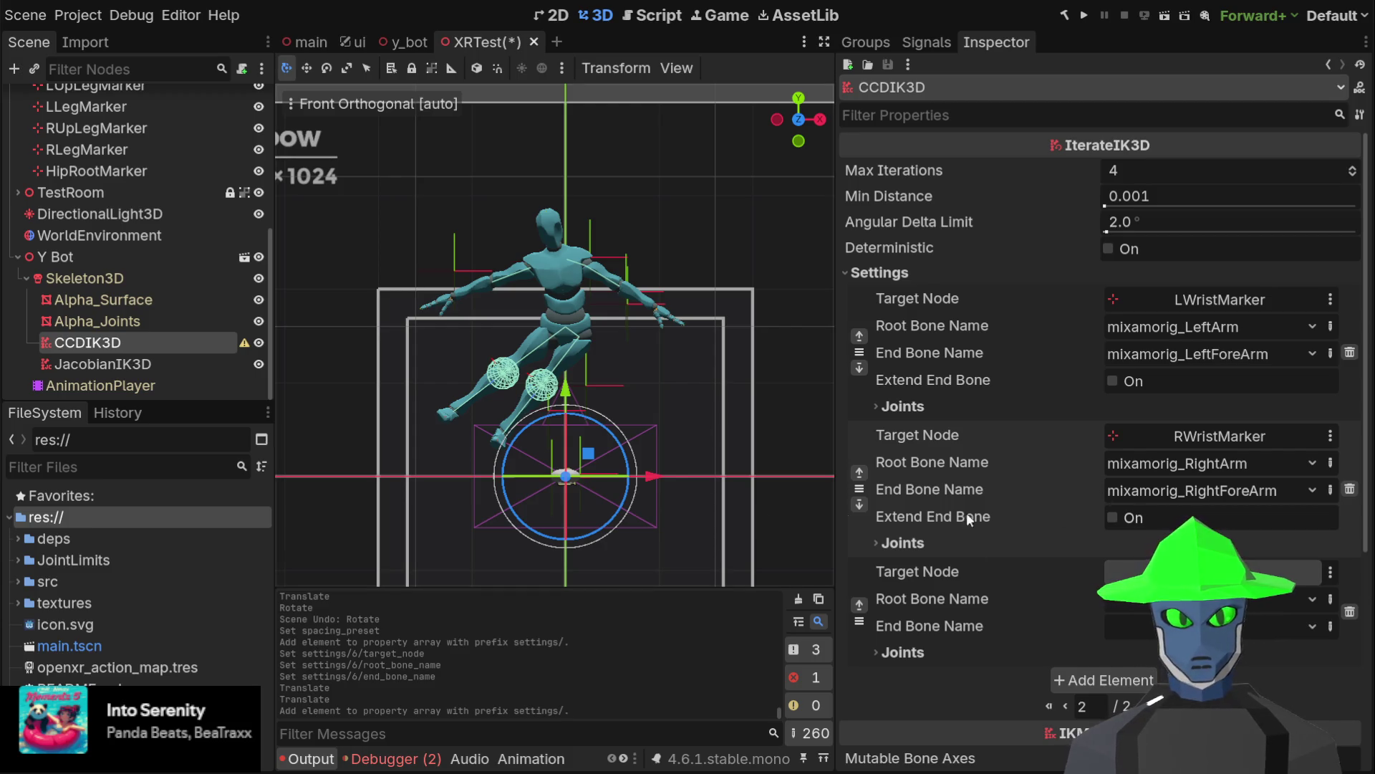
left_click_drag(616, 625, 1118, 571)
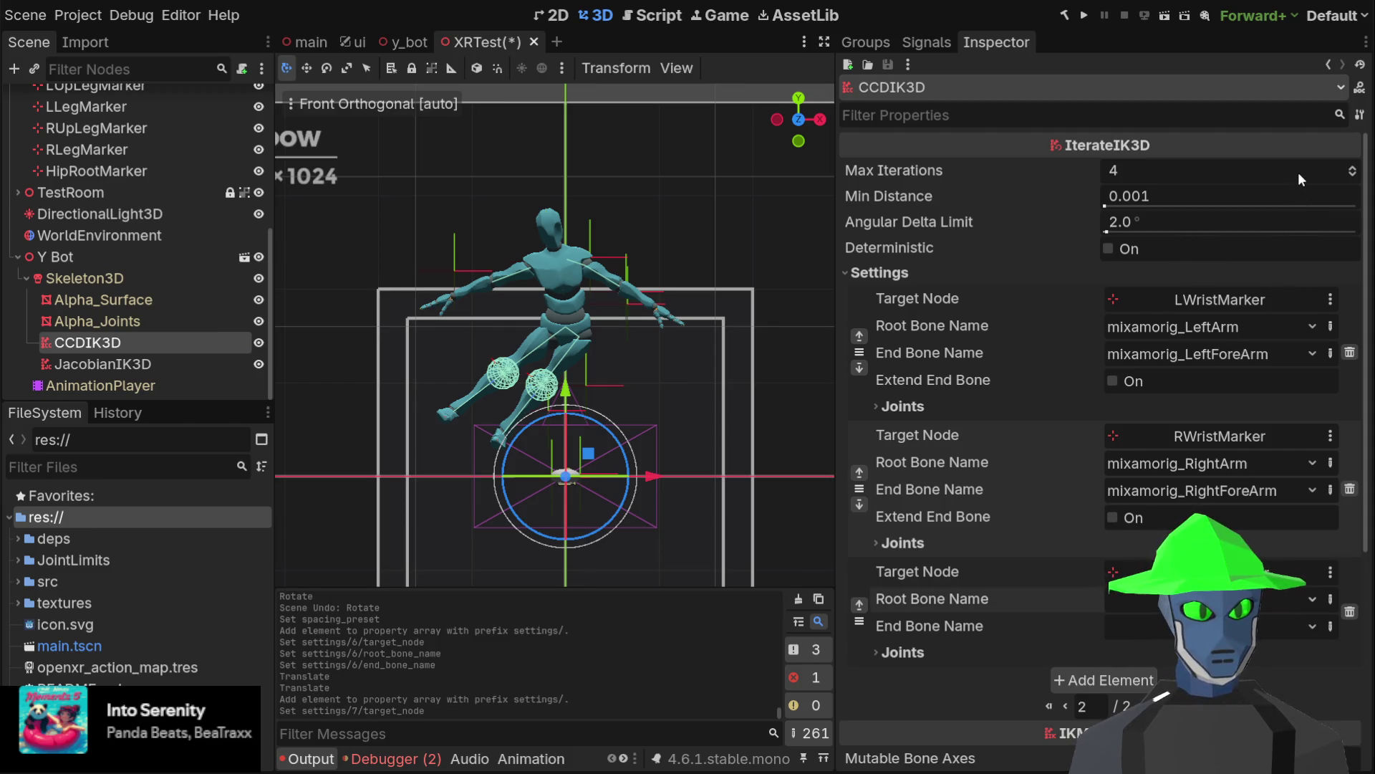
left_click(1256, 617)
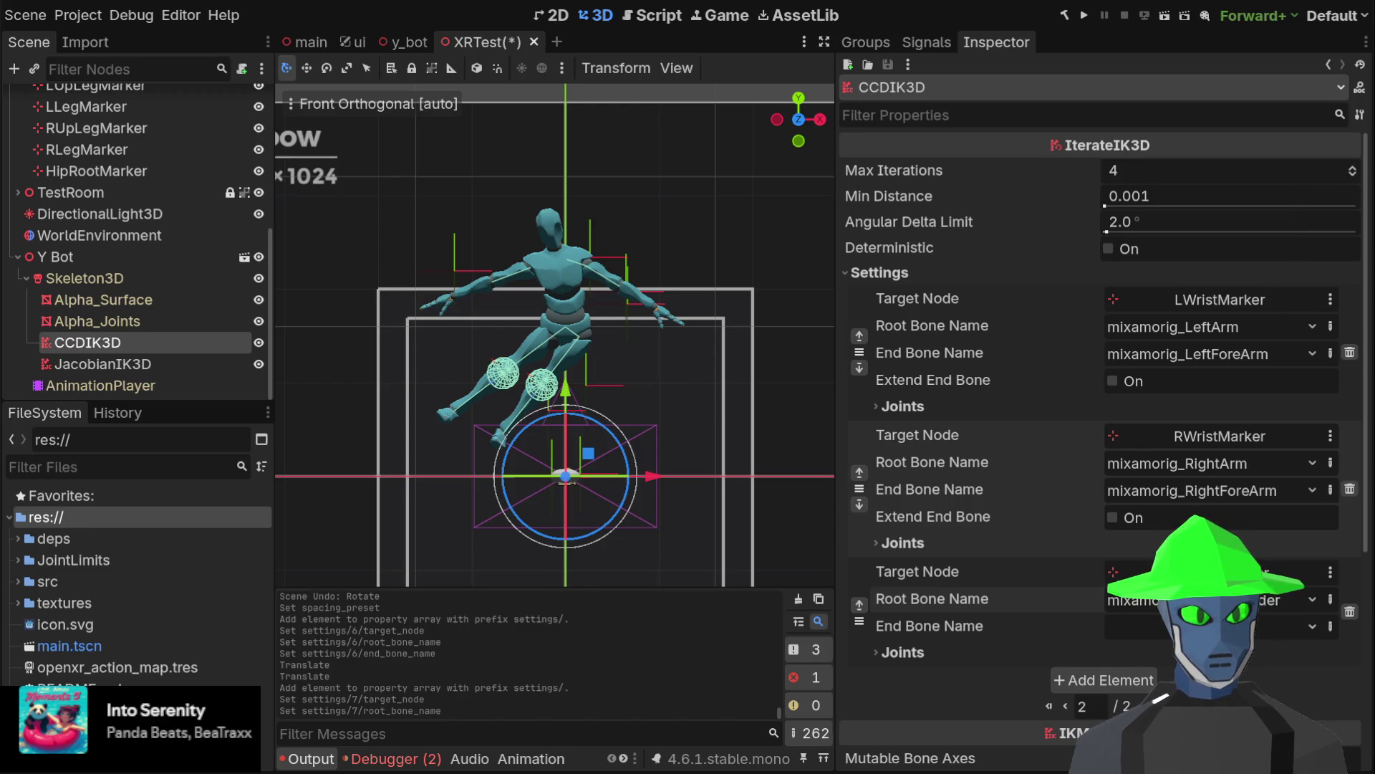
left_click(1278, 637)
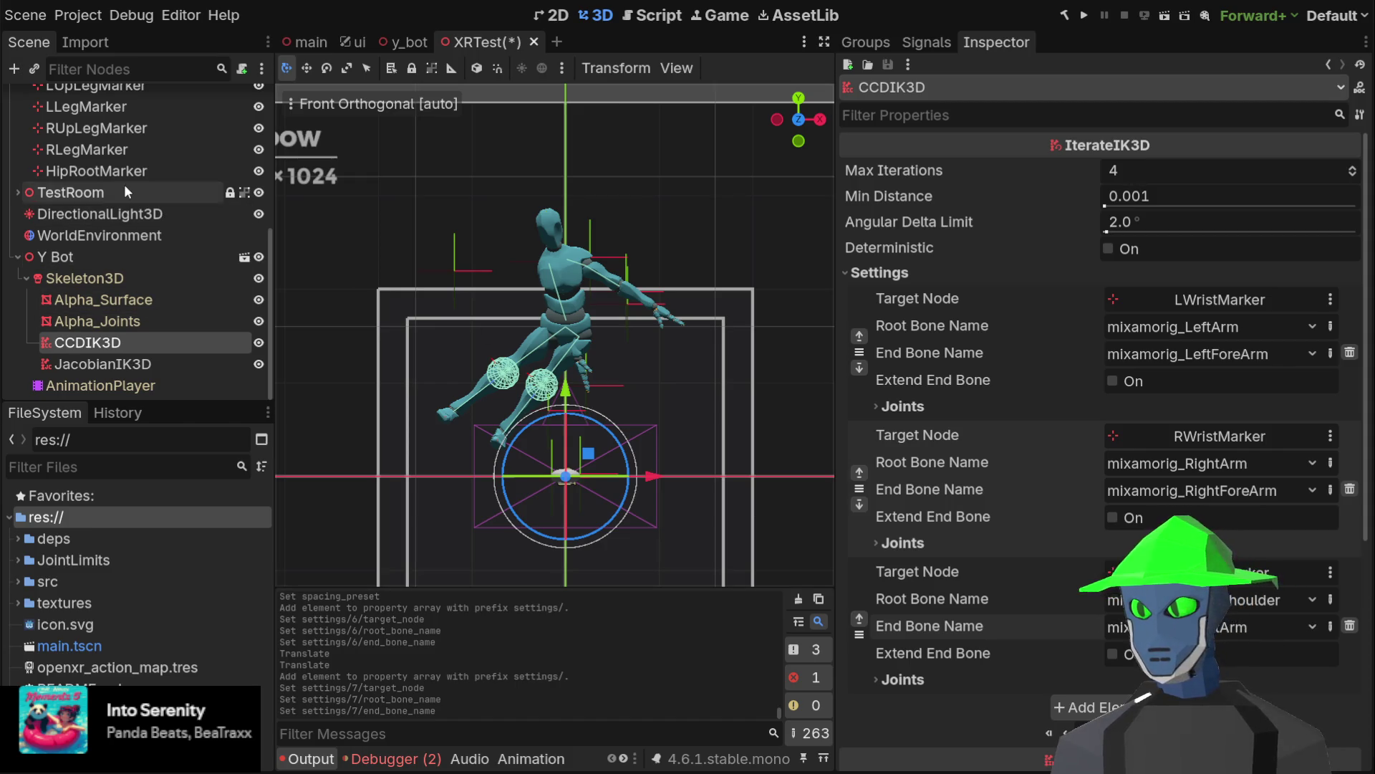
Raise RElbowMarker up beside the Y Bot's right shoulder
scroll(148, 191, "up", 4)
left_click(94, 110)
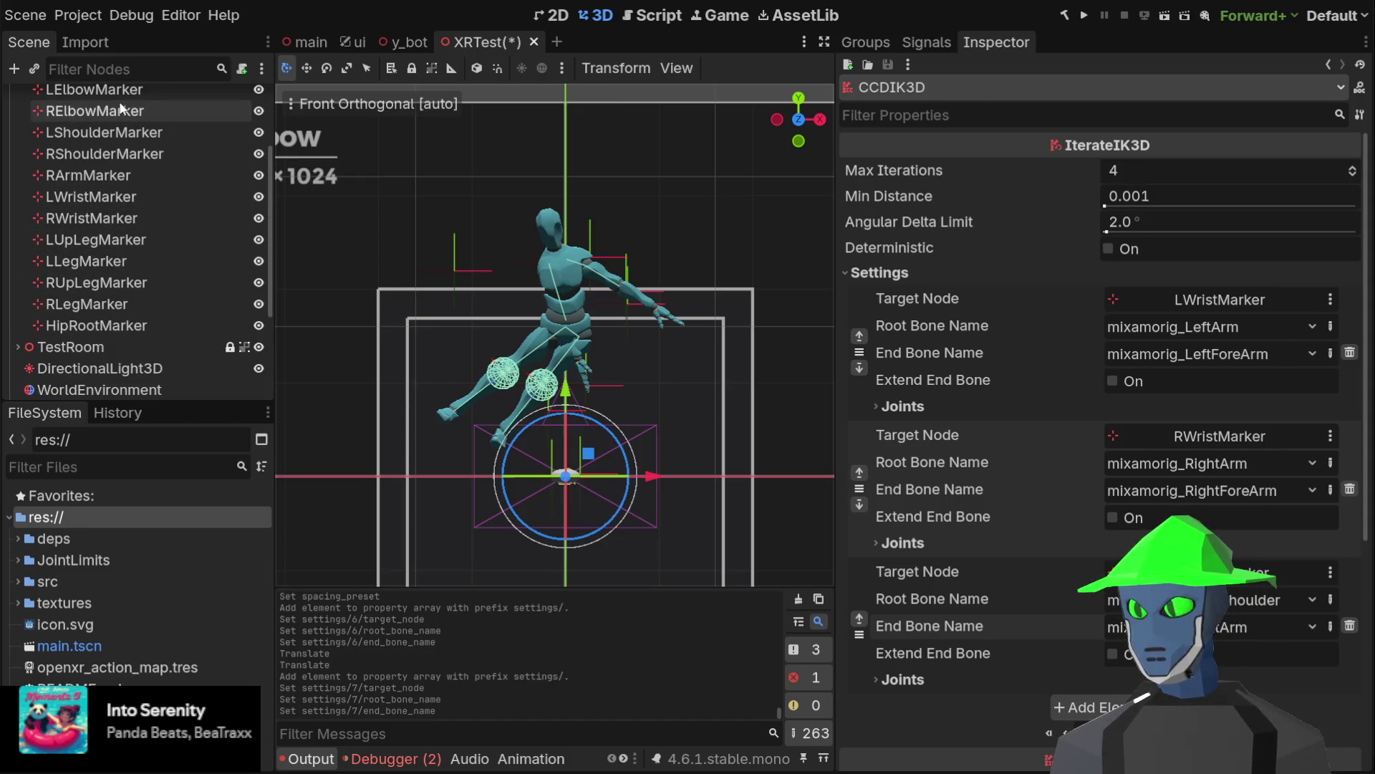
mouse_move(589, 453)
left_mouse_down()
mouse_move(501, 398)
mouse_move(510, 207)
mouse_move(505, 286)
mouse_move(507, 258)
left_mouse_up()
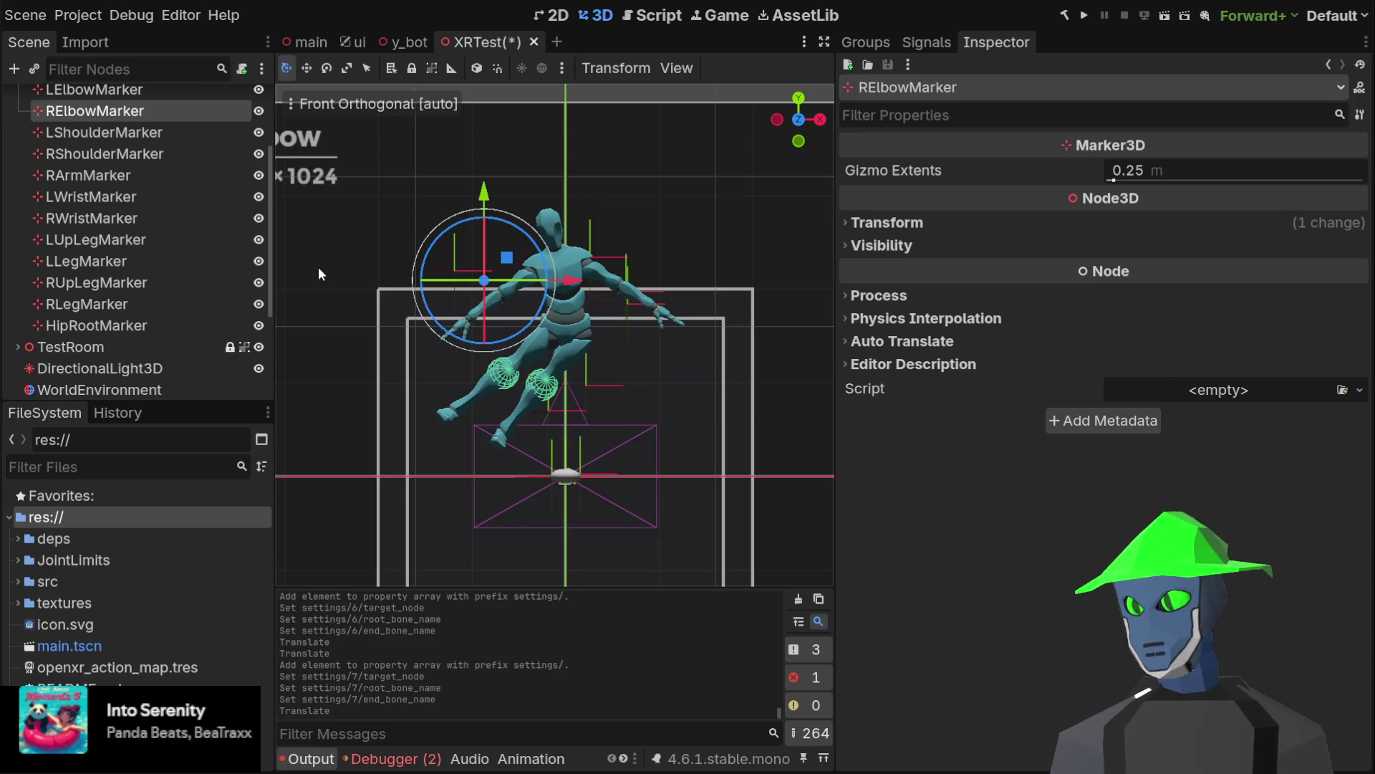
scroll(165, 243, "up", 3)
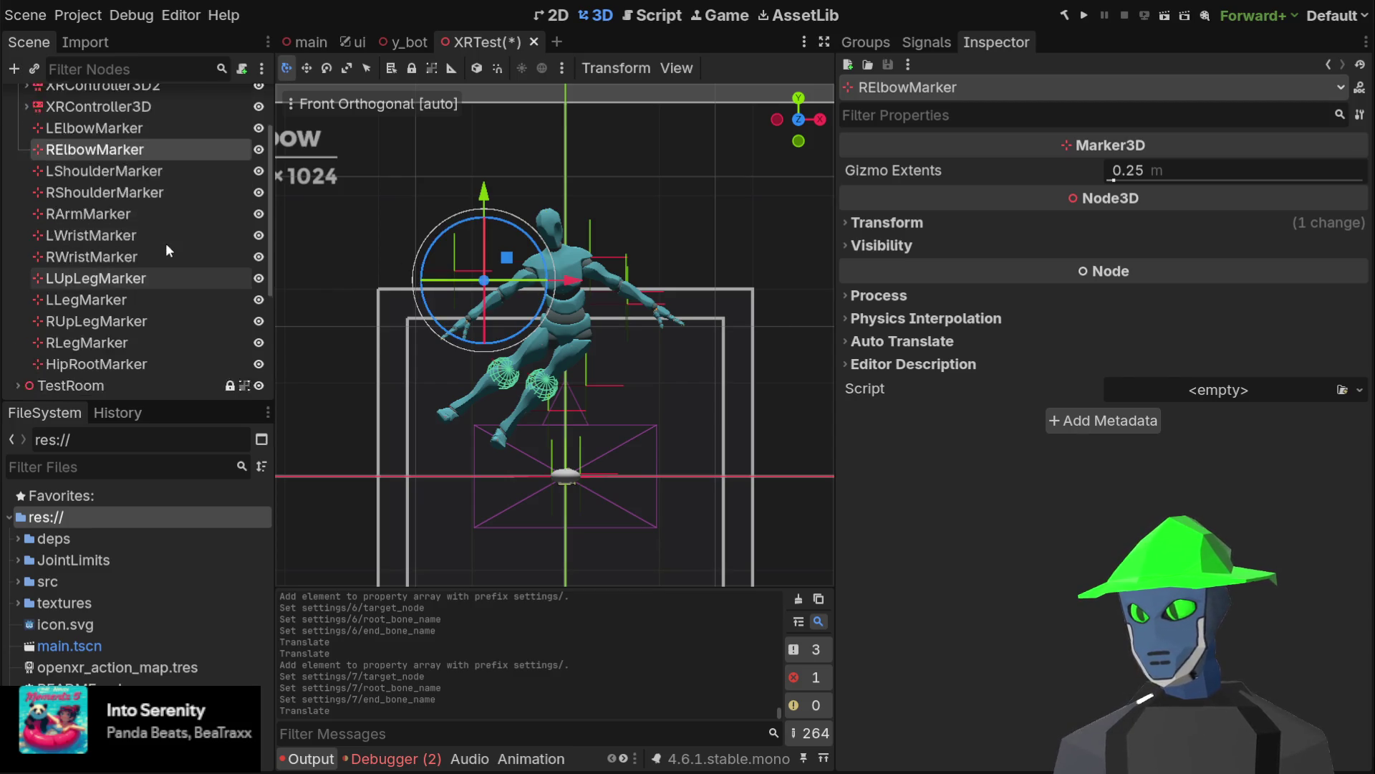
scroll(166, 248, "down", 1)
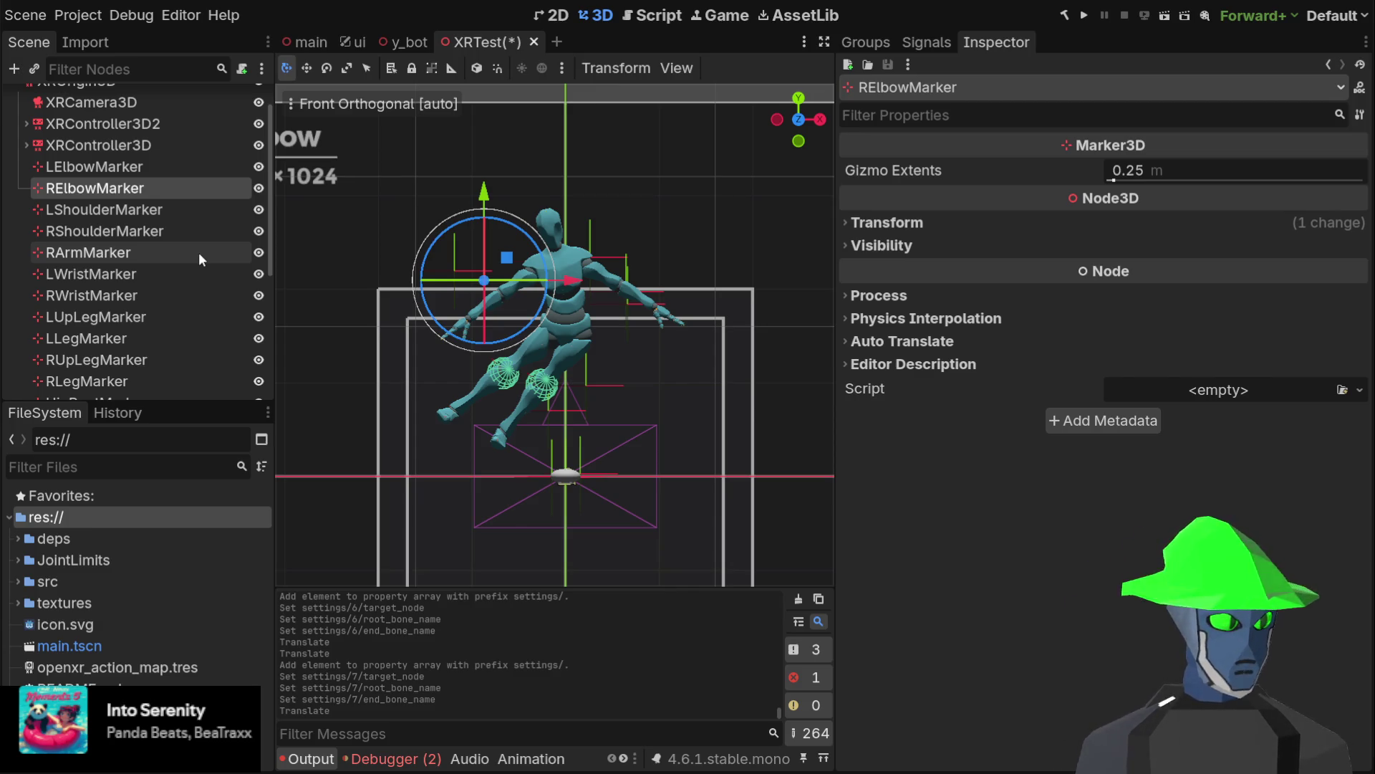
Raise RElbowMarker slightly higher, save the XRTest scene, and select XROrigin3D
mouse_move(510, 263)
left_mouse_down()
mouse_move(504, 233)
mouse_move(501, 276)
mouse_move(546, 148)
mouse_move(530, 188)
mouse_move(468, 223)
mouse_move(475, 269)
mouse_move(480, 238)
mouse_move(520, 252)
left_mouse_up()
key("ctrl+s")
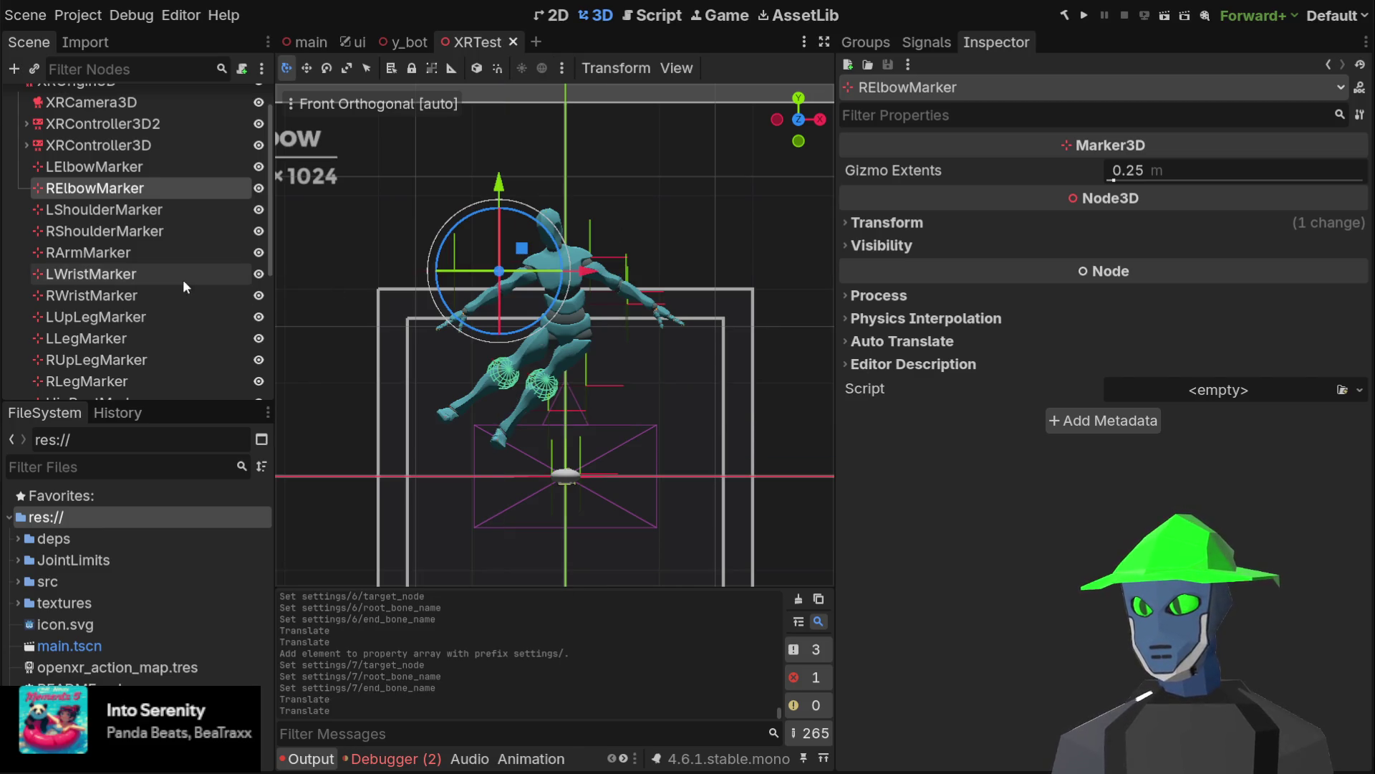
scroll(204, 284, "down", 5)
scroll(203, 284, "up", 3)
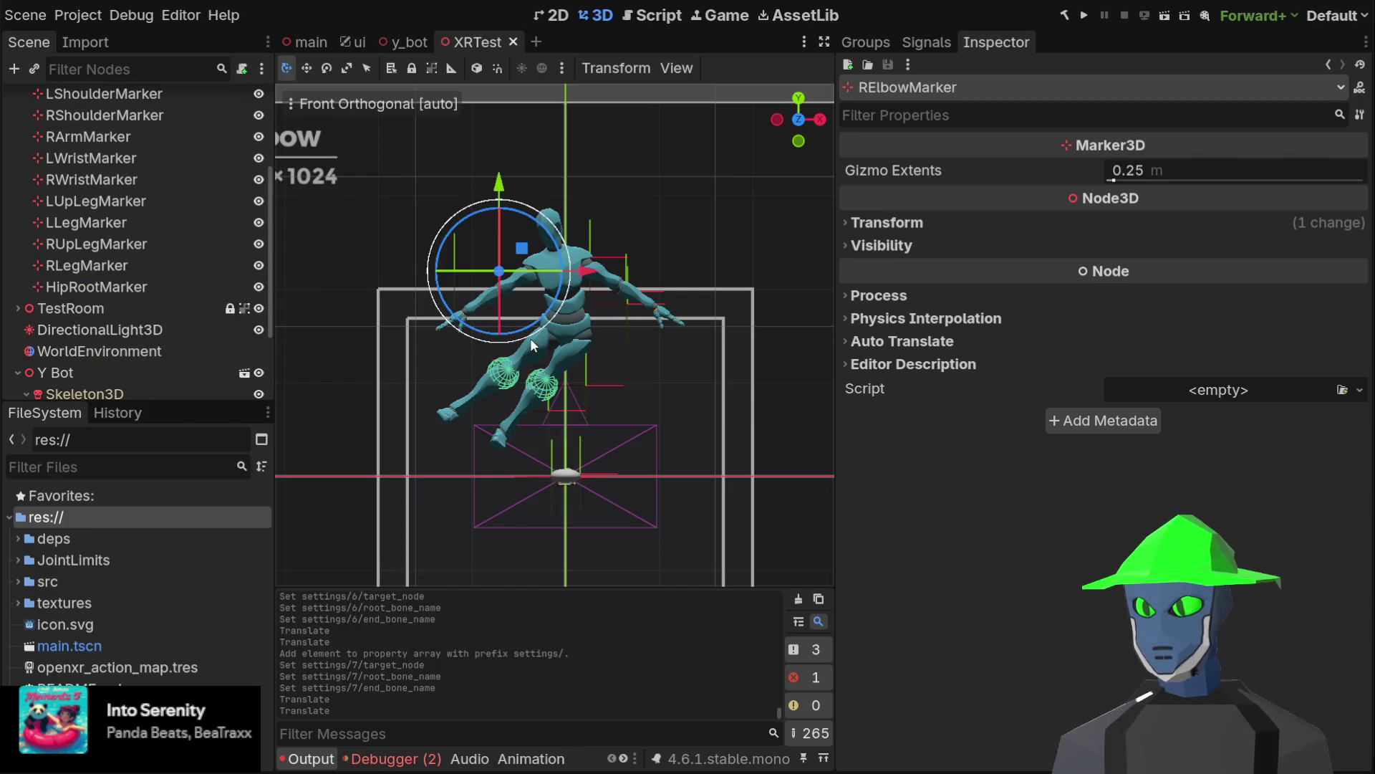
scroll(132, 217, "up", 3)
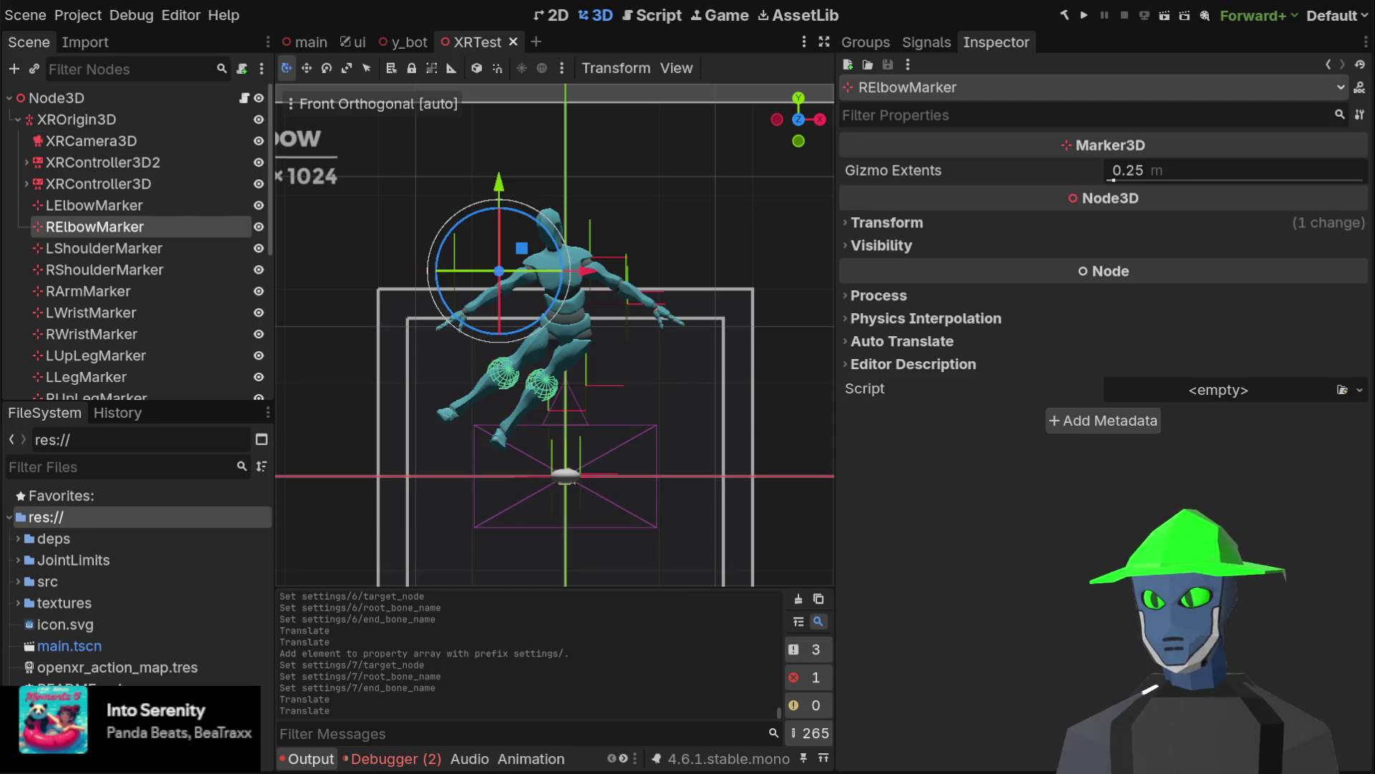
left_click(128, 120)
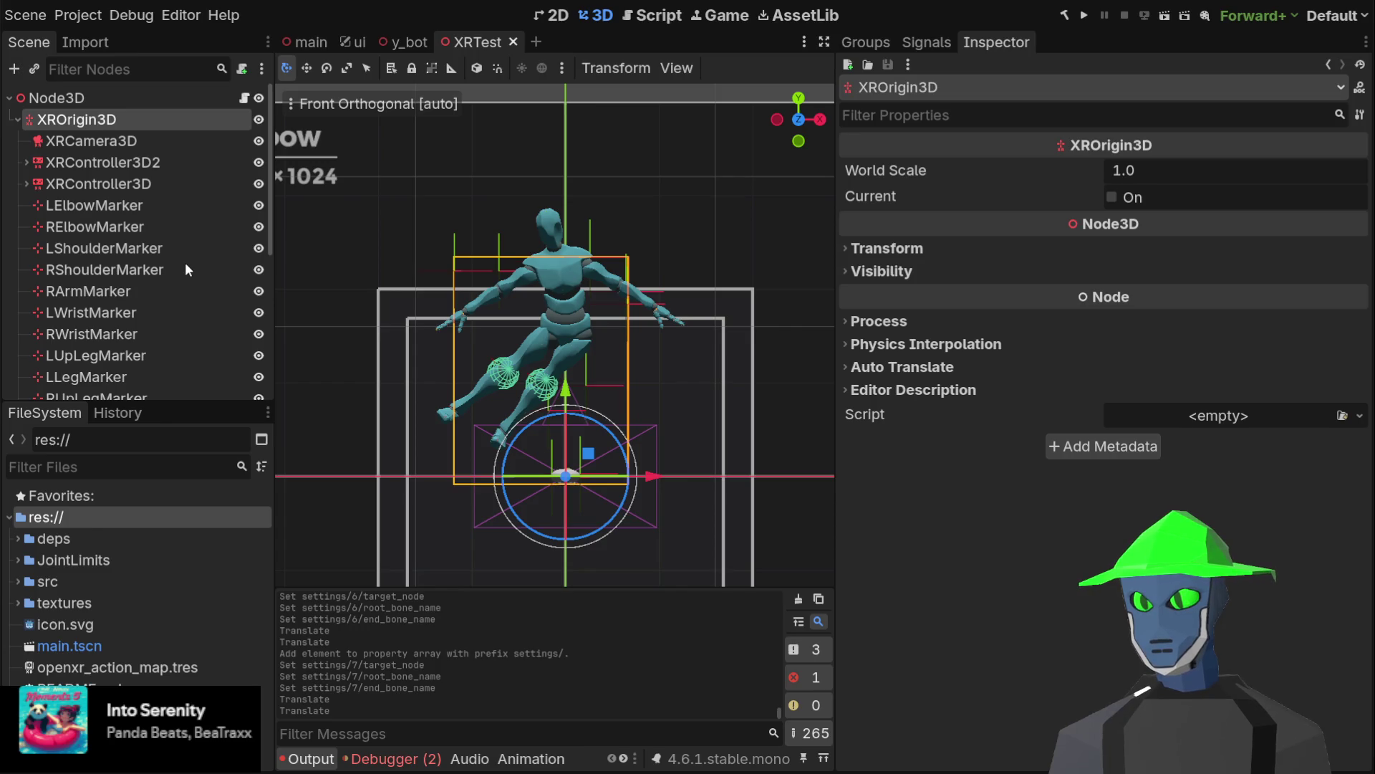
Add a child Marker3D node under XROrigin3D
key("ctrl+a")
key("Return")
scroll(175, 242, "down", 3)
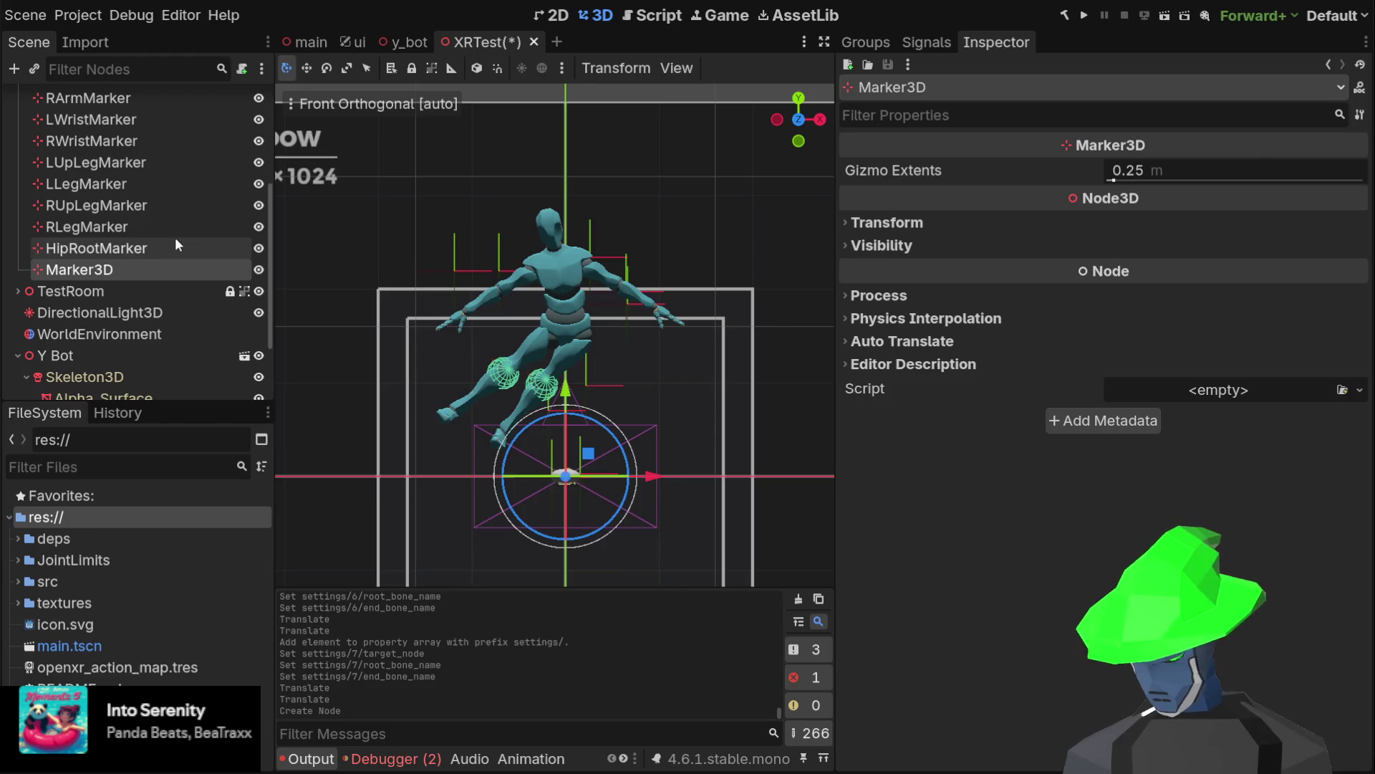
scroll(143, 233, "down", 2)
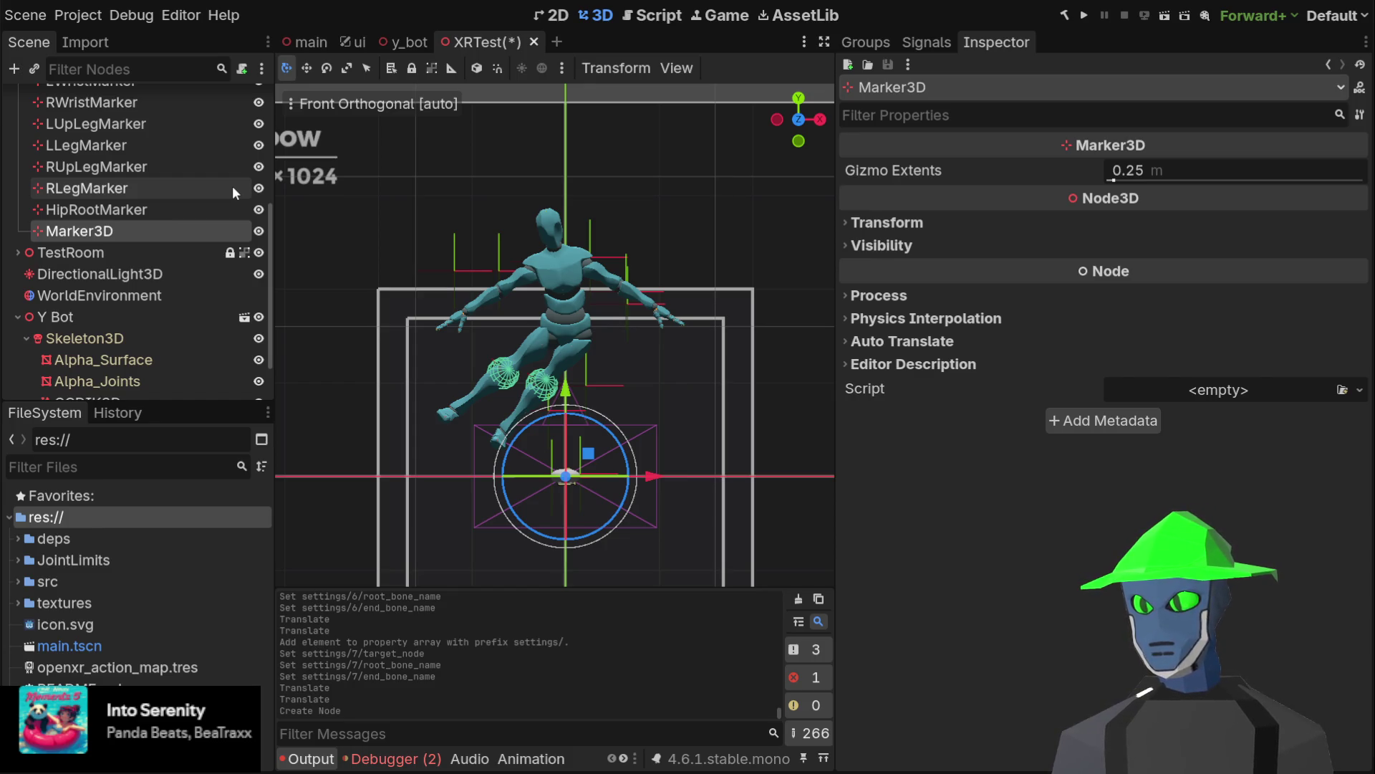
Rename the marker to ChestMarker and drag it up to the Y Bot's chest
key("F2")
type("ChestMarker")
key("Return")
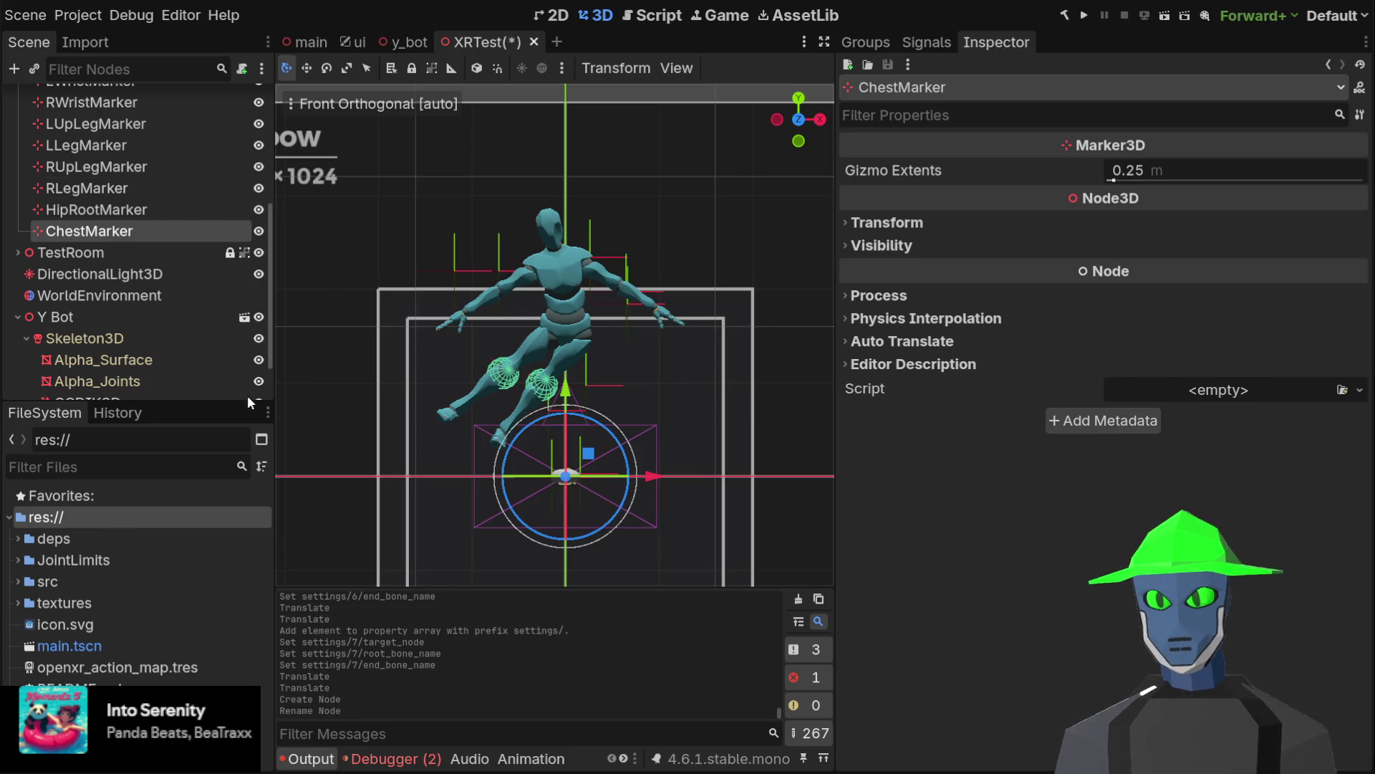
scroll(165, 280, "down", 3)
left_click_drag(567, 392, 582, 179)
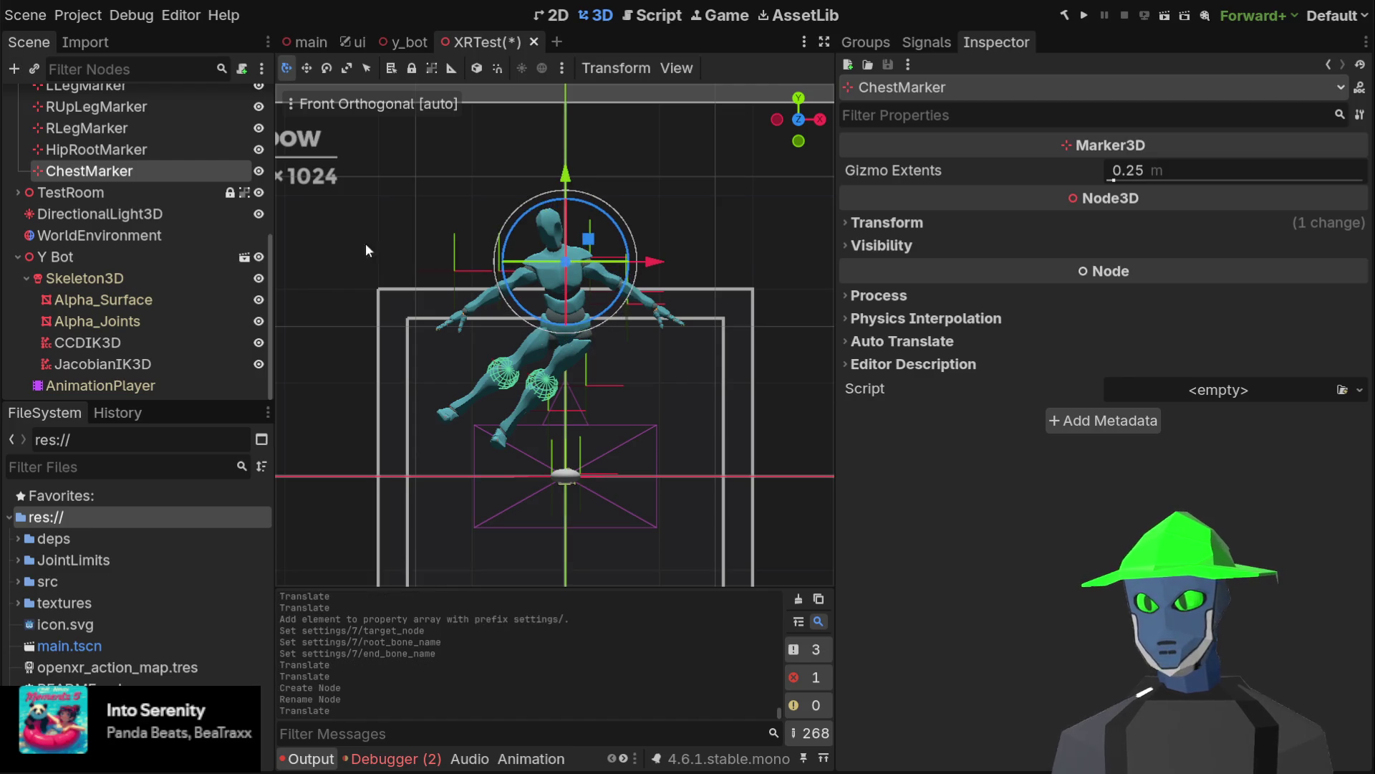
Give JacobianIK3D a third chain entry targeting ChestMarker, then select ChestMarker
key("ctrl+z")
left_click(139, 343)
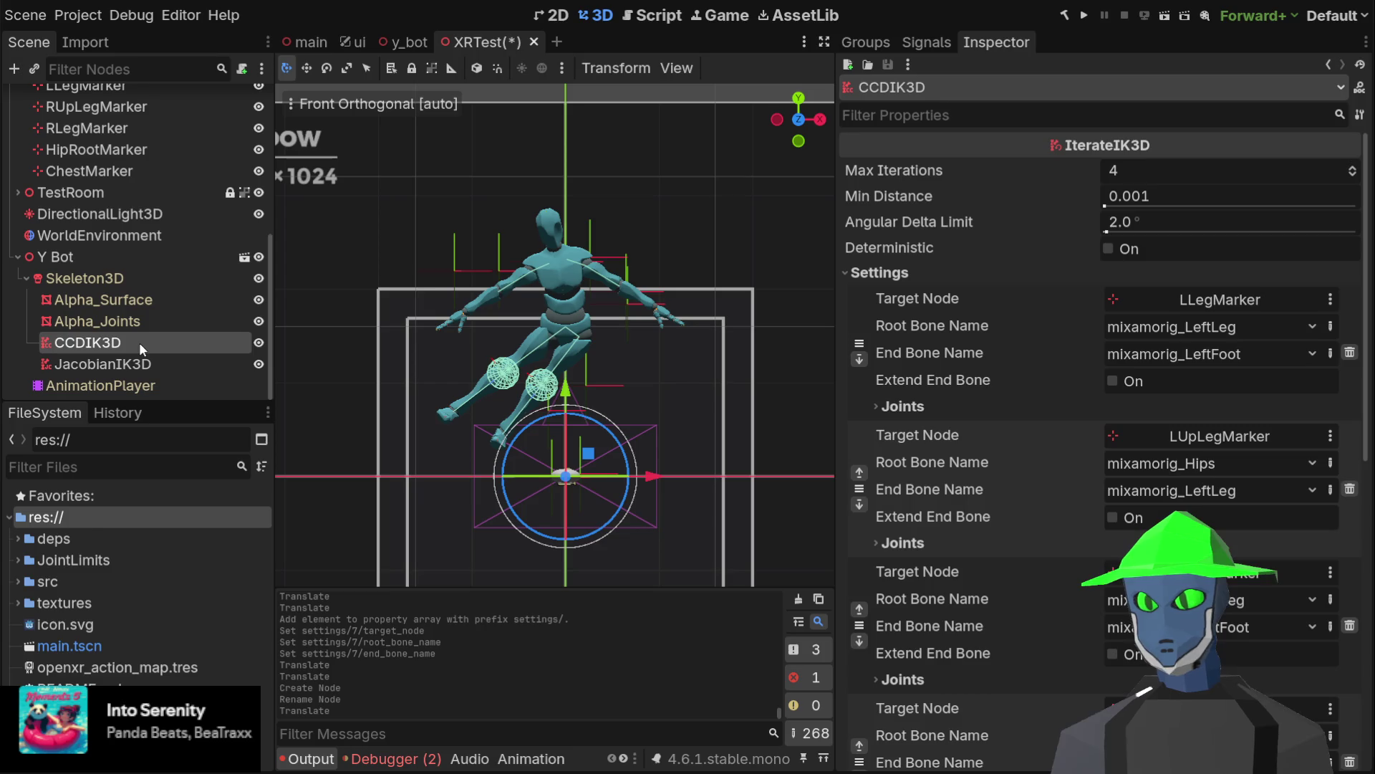
left_click(105, 366)
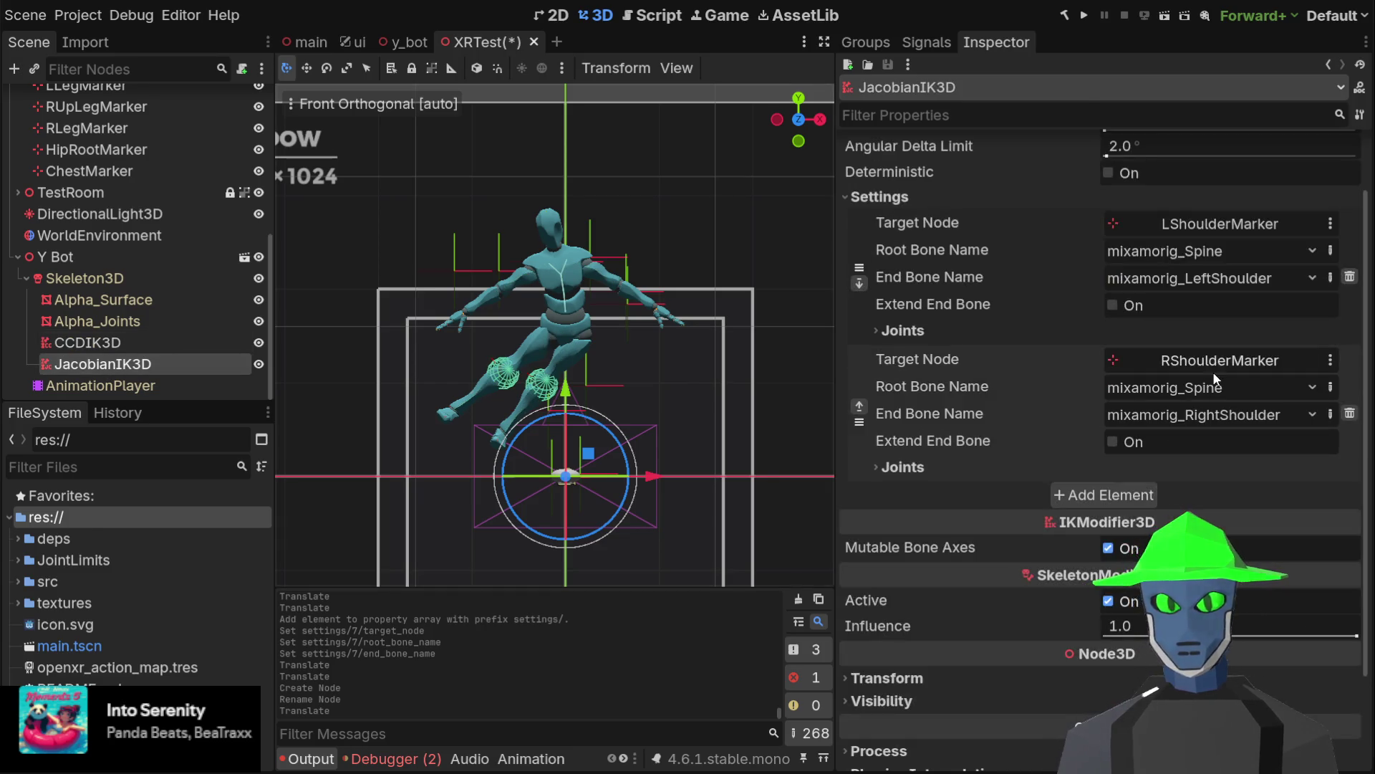
left_click(1117, 494)
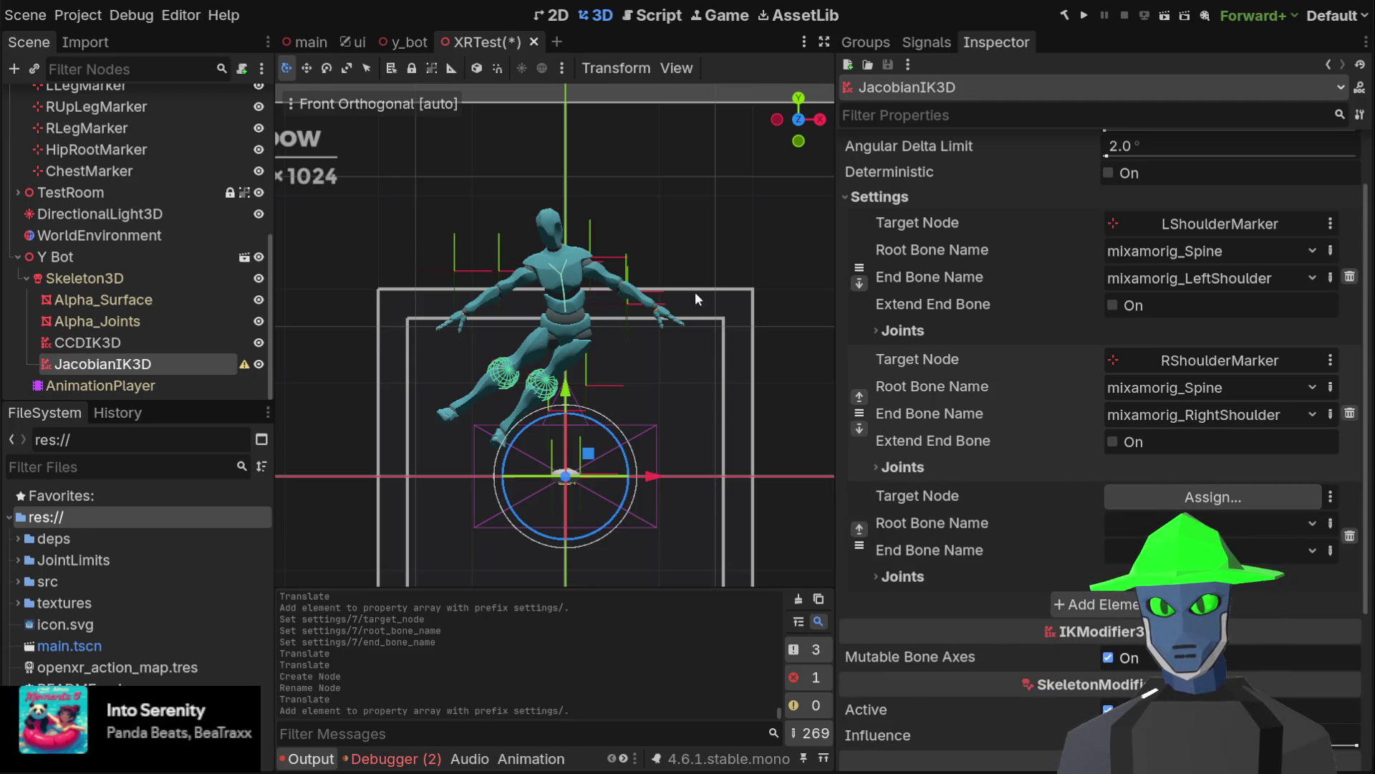
left_click_drag(89, 171, 1182, 496)
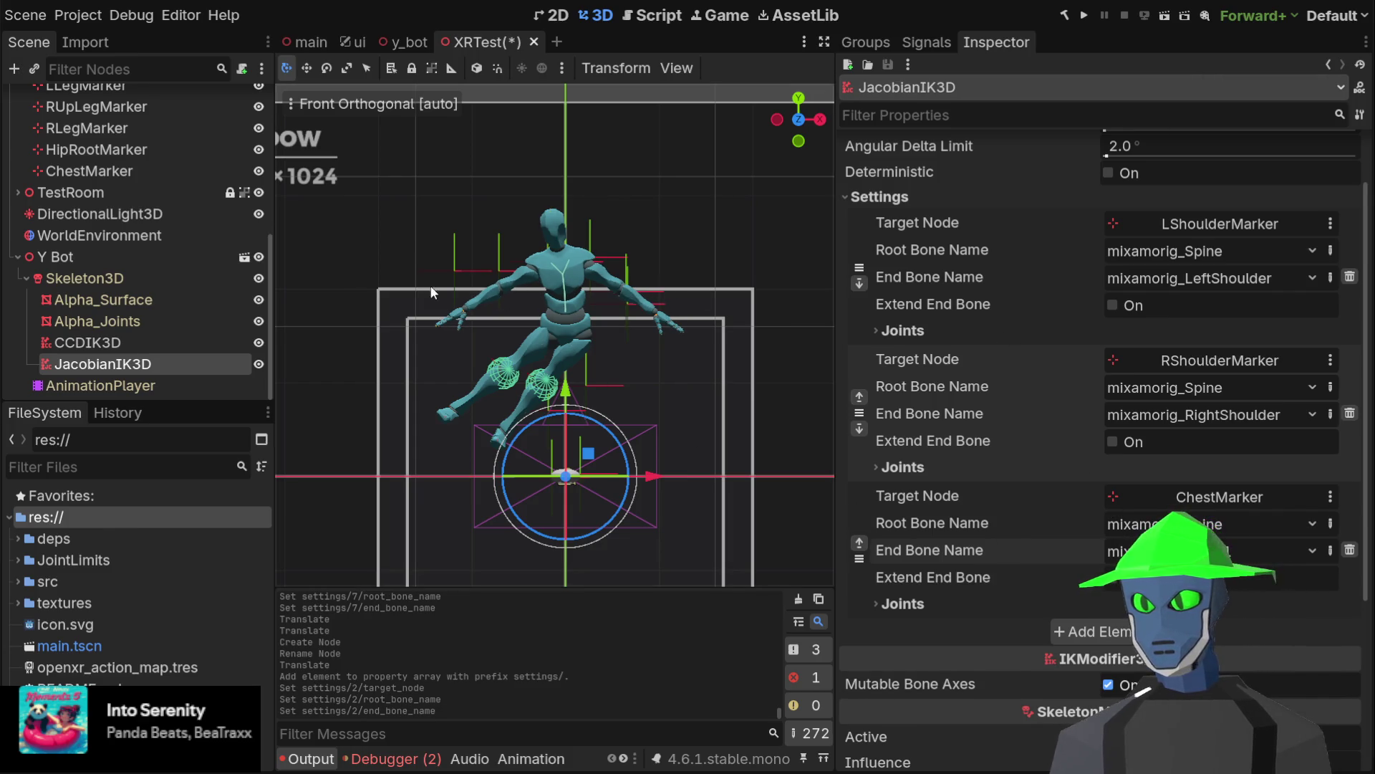
left_click(133, 170)
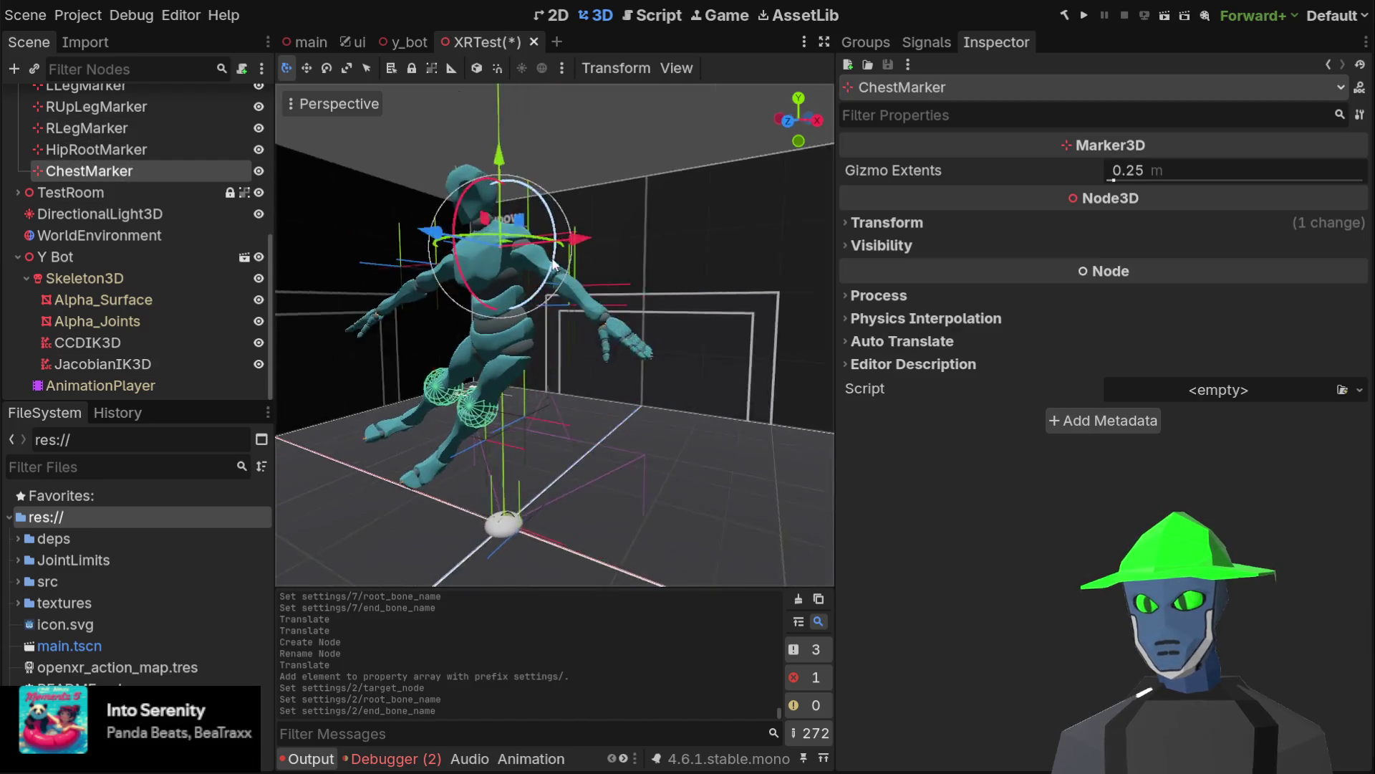
Push ChestMarker back along the depth axis and slide it sideways along X
mouse_move(365, 281)
left_mouse_down()
mouse_move(319, 292)
mouse_move(405, 278)
mouse_move(315, 298)
mouse_move(417, 280)
mouse_move(328, 298)
mouse_move(380, 291)
left_mouse_up()
left_click_drag(533, 326, 500, 371)
left_click_drag(521, 331, 527, 330)
mouse_move(640, 312)
left_mouse_down()
mouse_move(654, 310)
mouse_move(608, 315)
mouse_move(675, 352)
mouse_move(590, 313)
mouse_move(655, 345)
mouse_move(635, 342)
left_mouse_up()
scroll(179, 192, "up", 5)
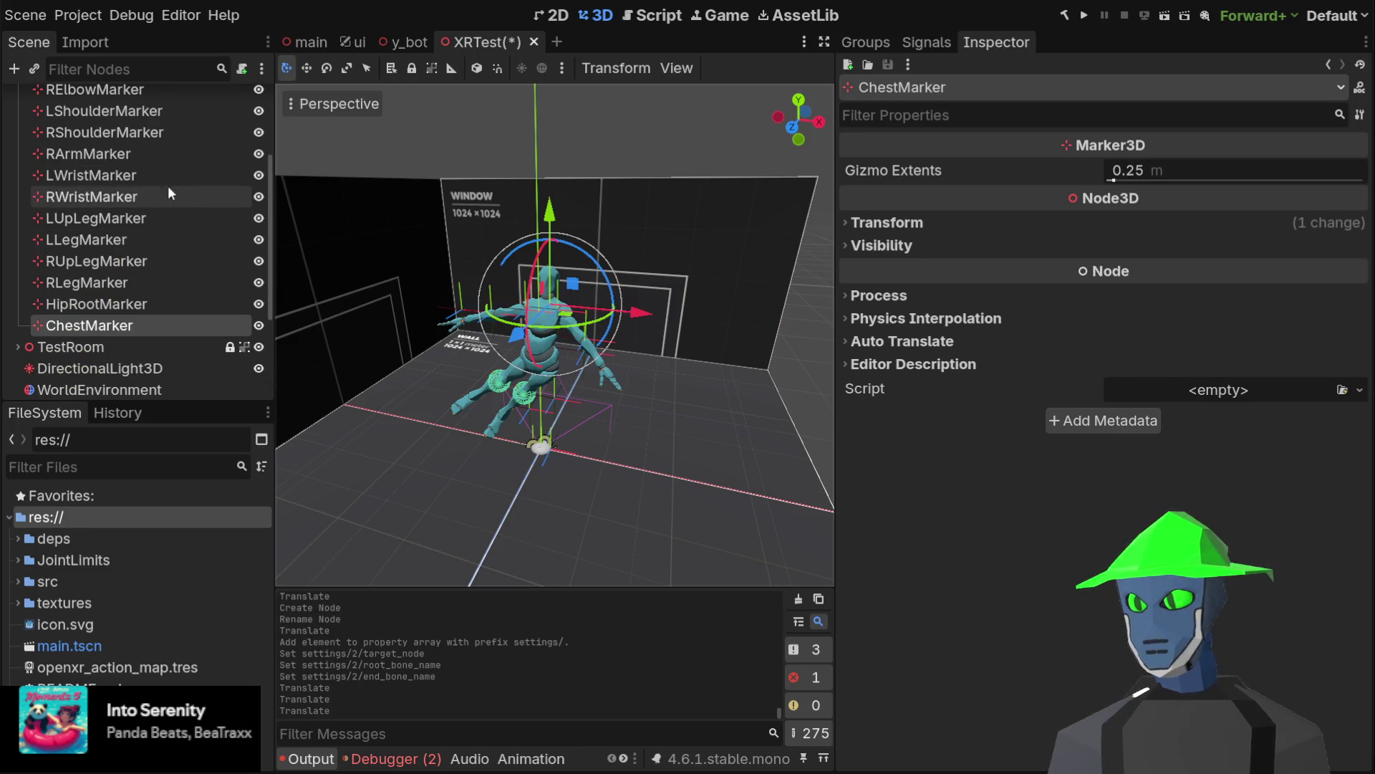
scroll(150, 179, "up", 4)
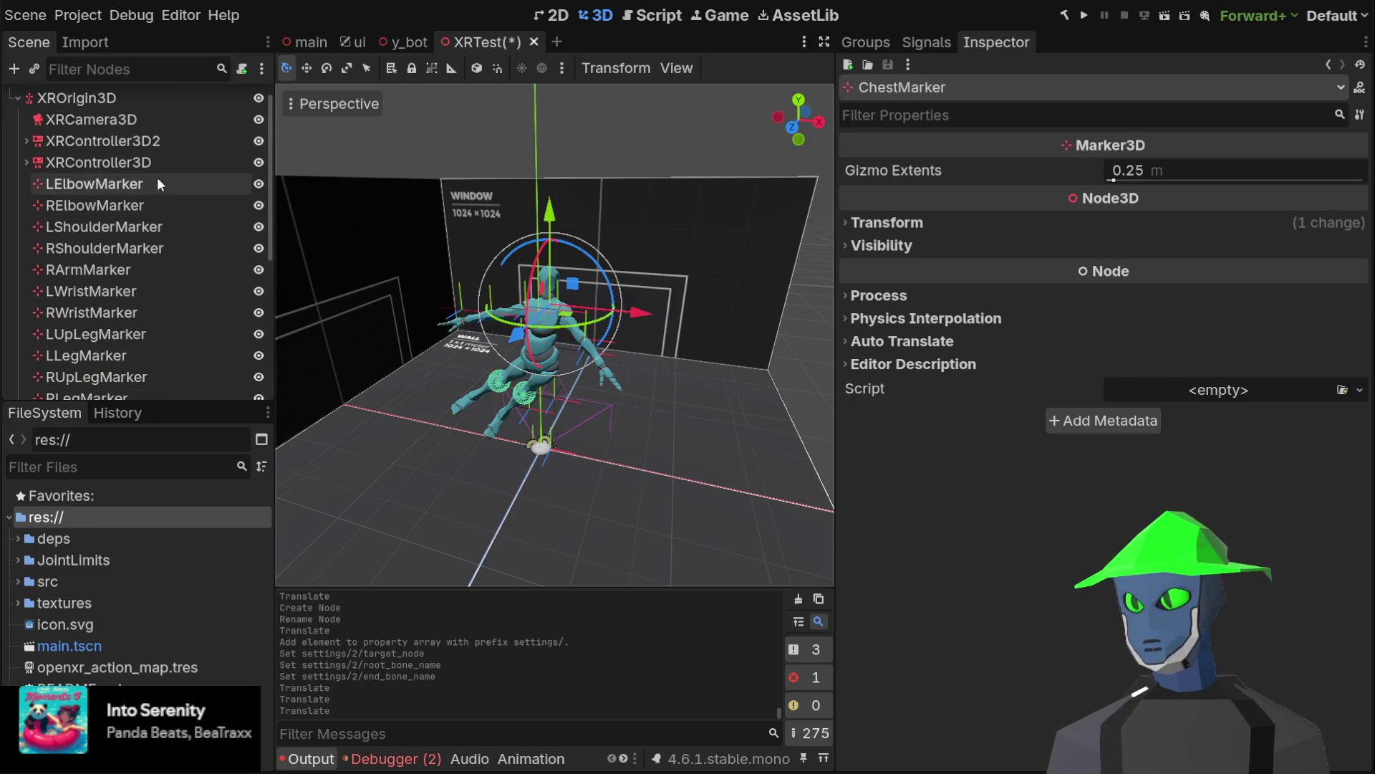
Move LShoulderMarker along its Z axis and lower it
left_click(137, 229)
mouse_move(525, 343)
left_mouse_down()
mouse_move(494, 358)
mouse_move(566, 312)
mouse_move(492, 347)
mouse_move(524, 309)
mouse_move(325, 355)
mouse_move(493, 319)
mouse_move(372, 332)
mouse_move(494, 317)
mouse_move(403, 334)
mouse_move(493, 318)
mouse_move(406, 317)
mouse_move(430, 315)
left_mouse_up()
scroll(516, 319, "up", 3)
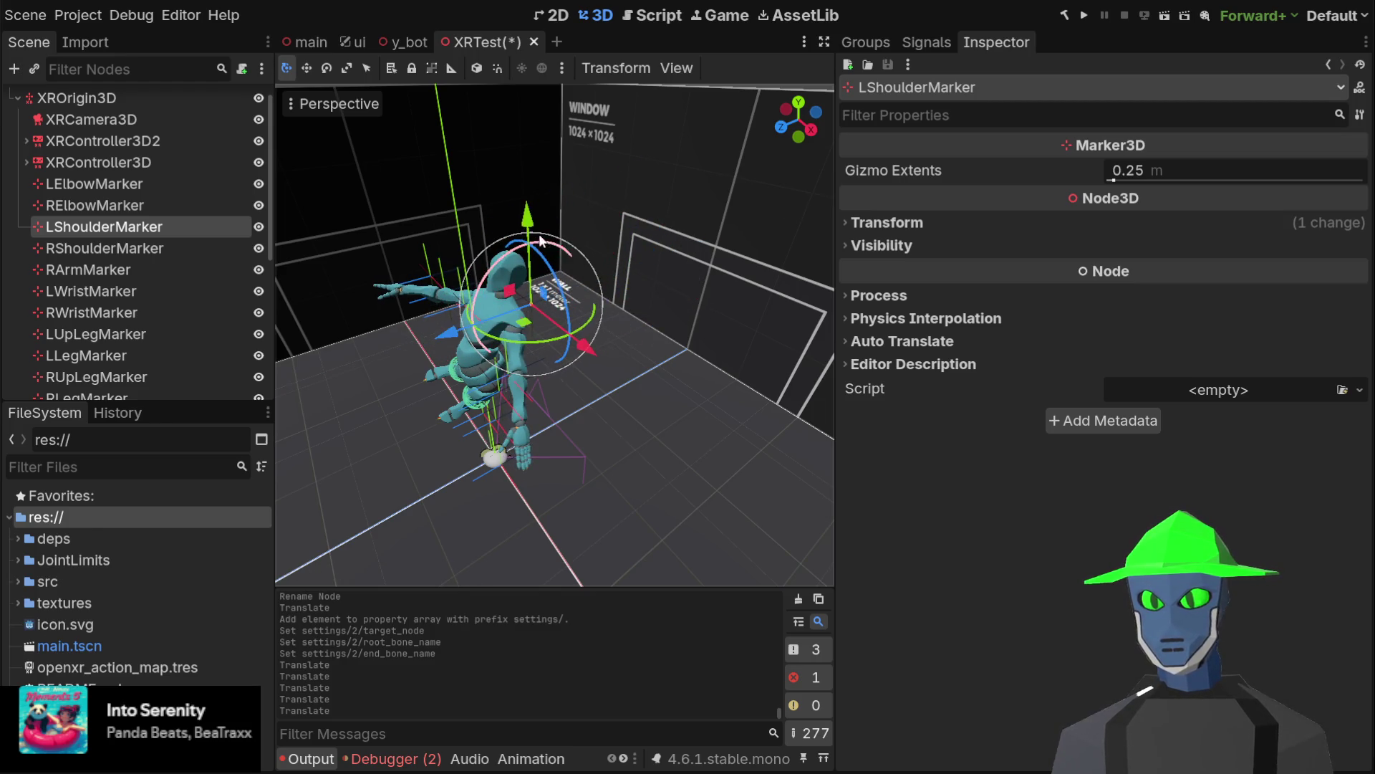
mouse_move(528, 218)
left_mouse_down()
mouse_move(519, 430)
mouse_move(480, 218)
mouse_move(501, 237)
left_mouse_up()
scroll(164, 258, "down", 5)
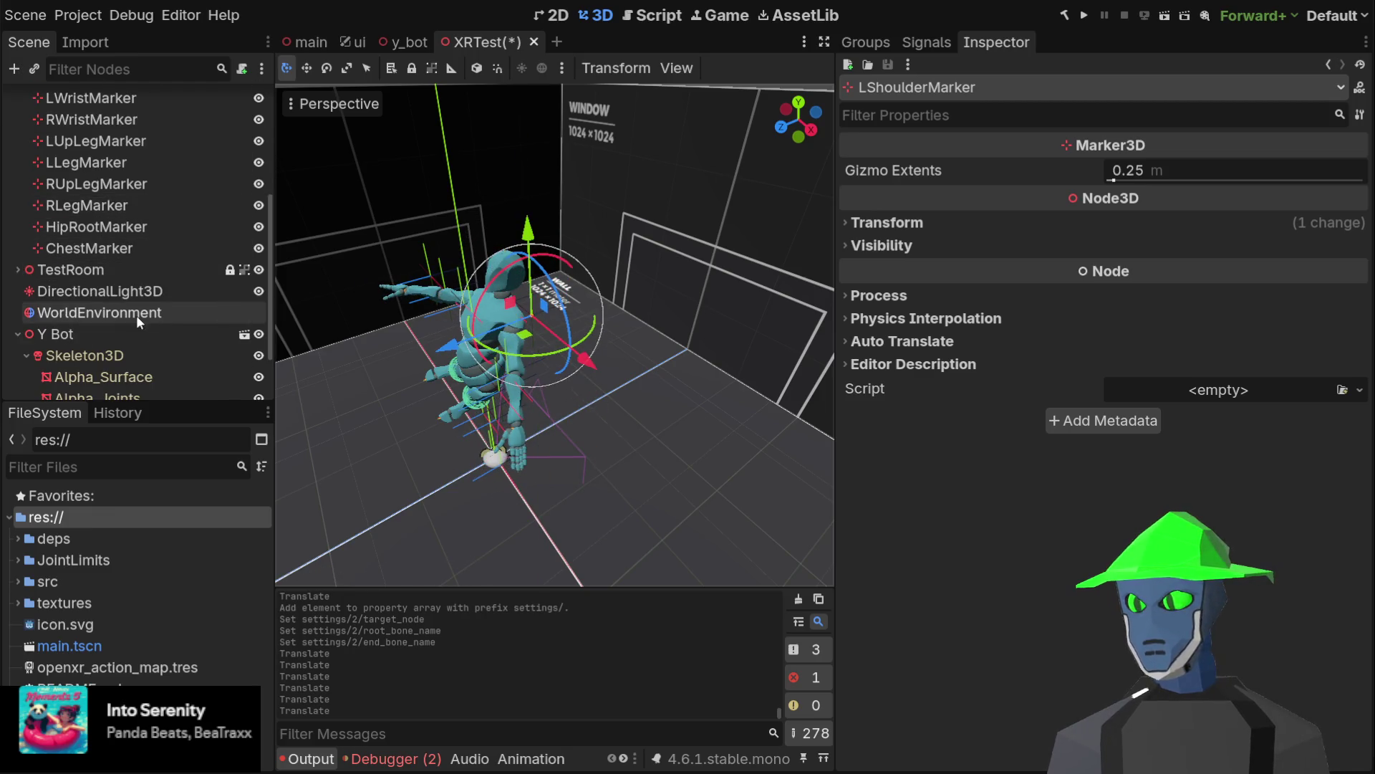
scroll(137, 316, "down", 2)
Check JacobianIK3D's settings, then show Skeleton3D's bone list
left_click(118, 365)
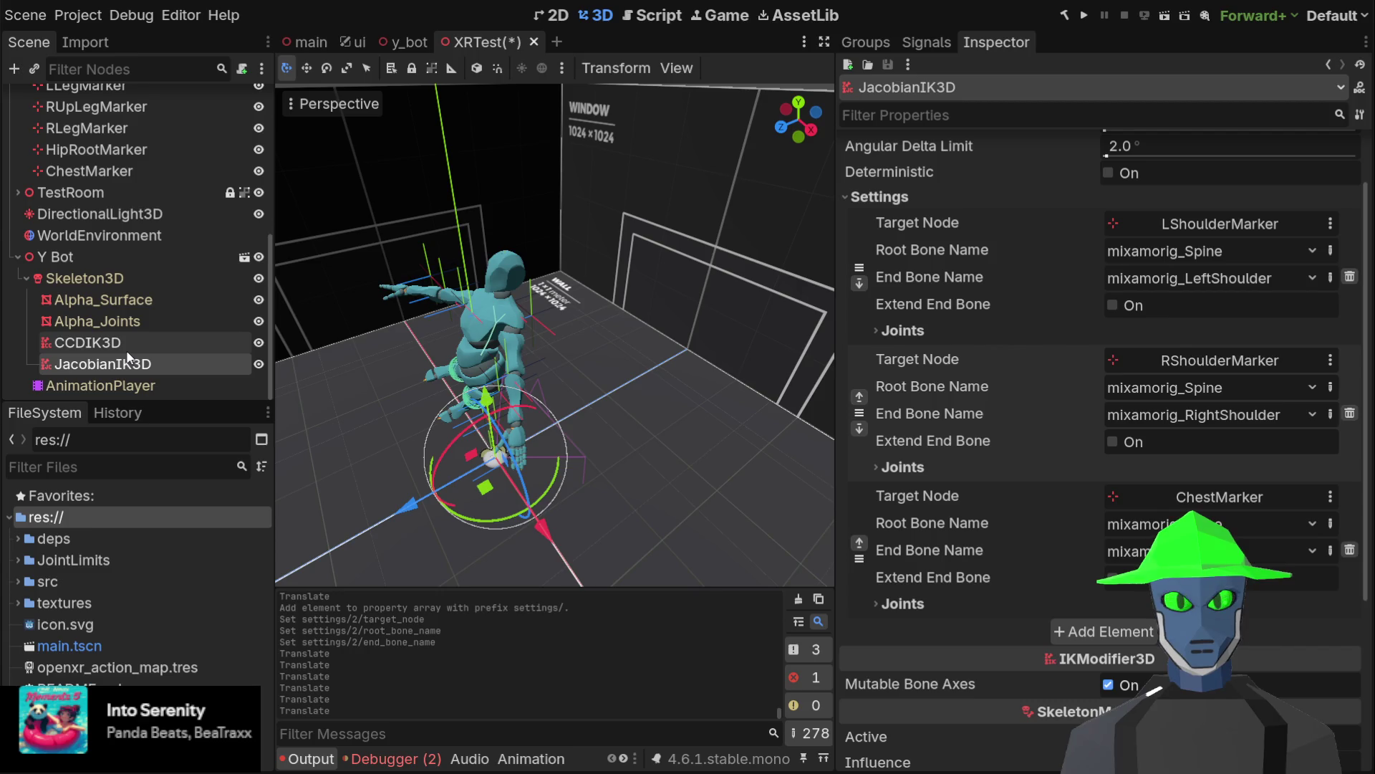
left_click(160, 293)
left_click(162, 276)
Inspect mixamorig_Spine1, then root the JacobianIK3D left shoulder chain at mixamorig_Spine1
left_click(1047, 209)
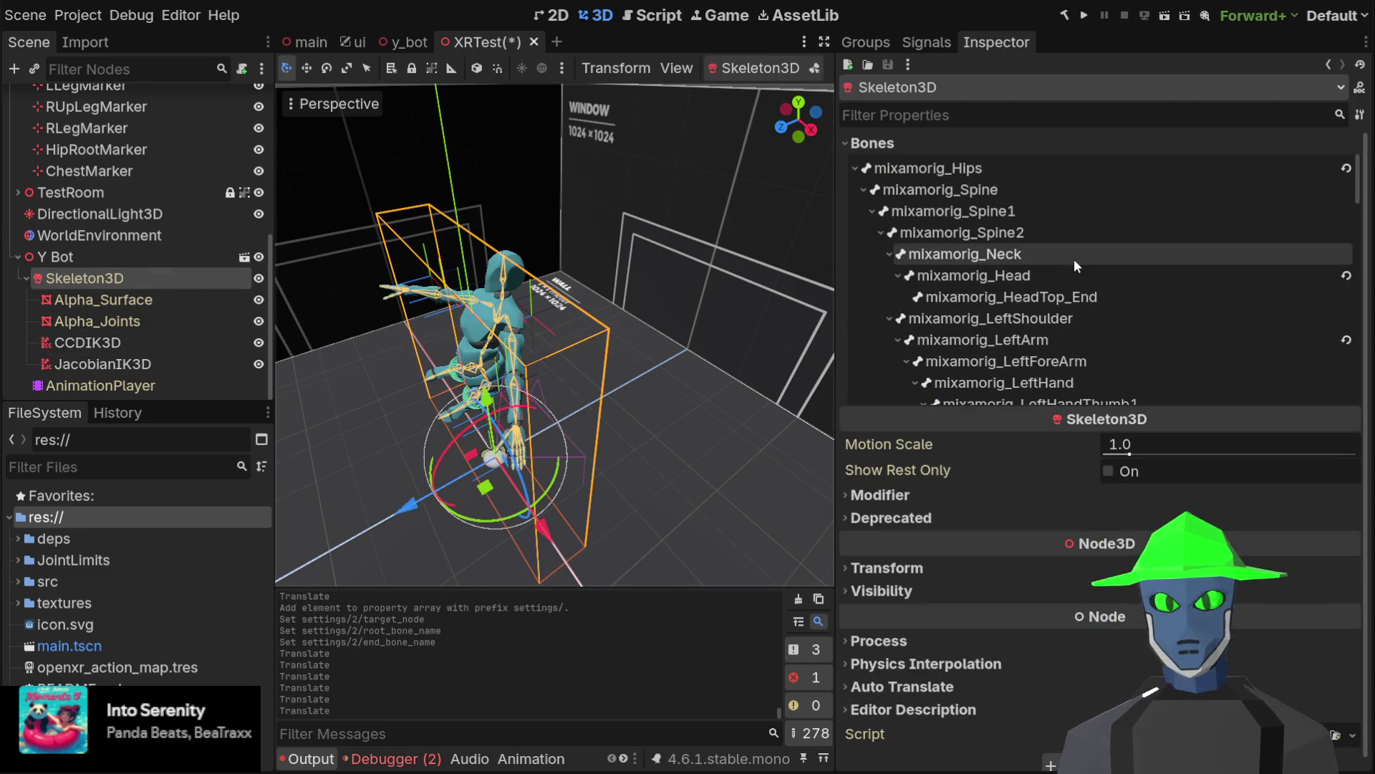
scroll(588, 282, "up", 3)
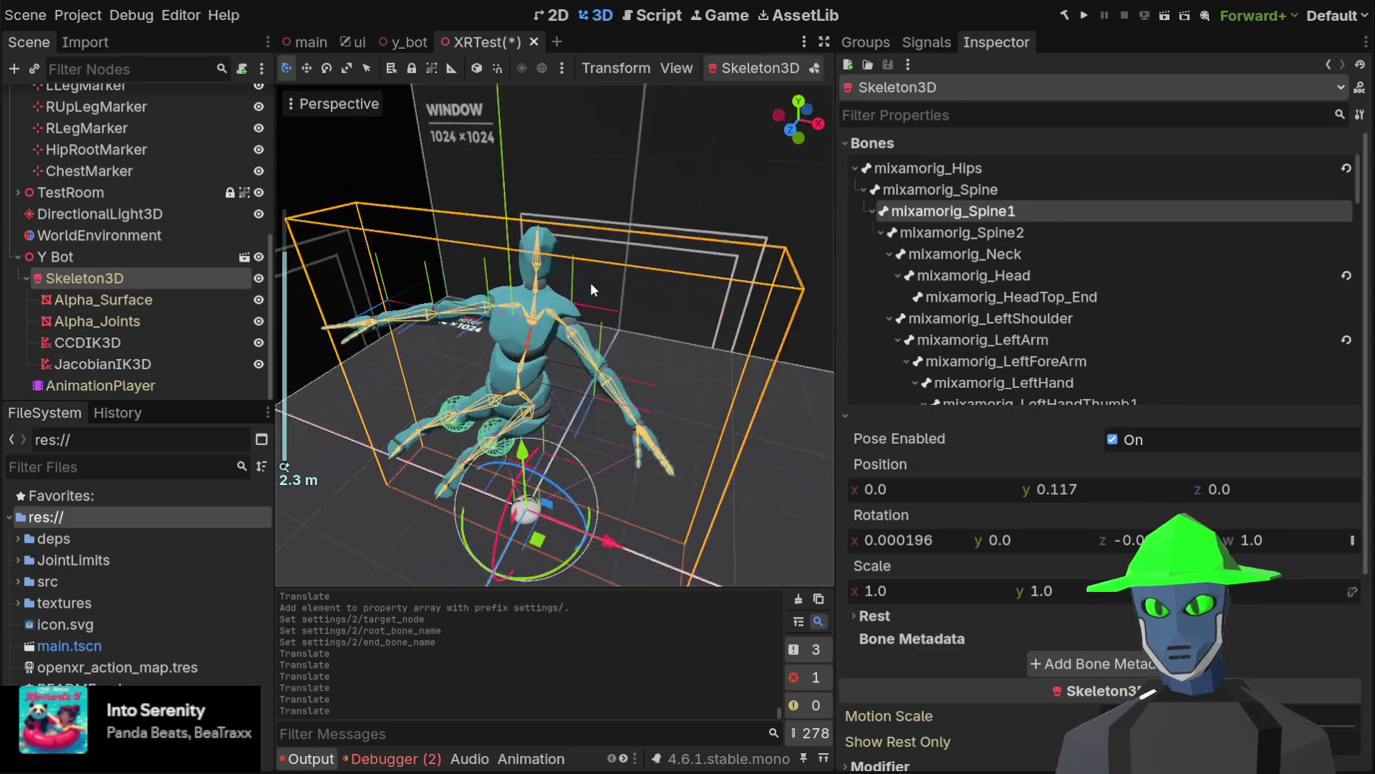
scroll(589, 286, "up", 4)
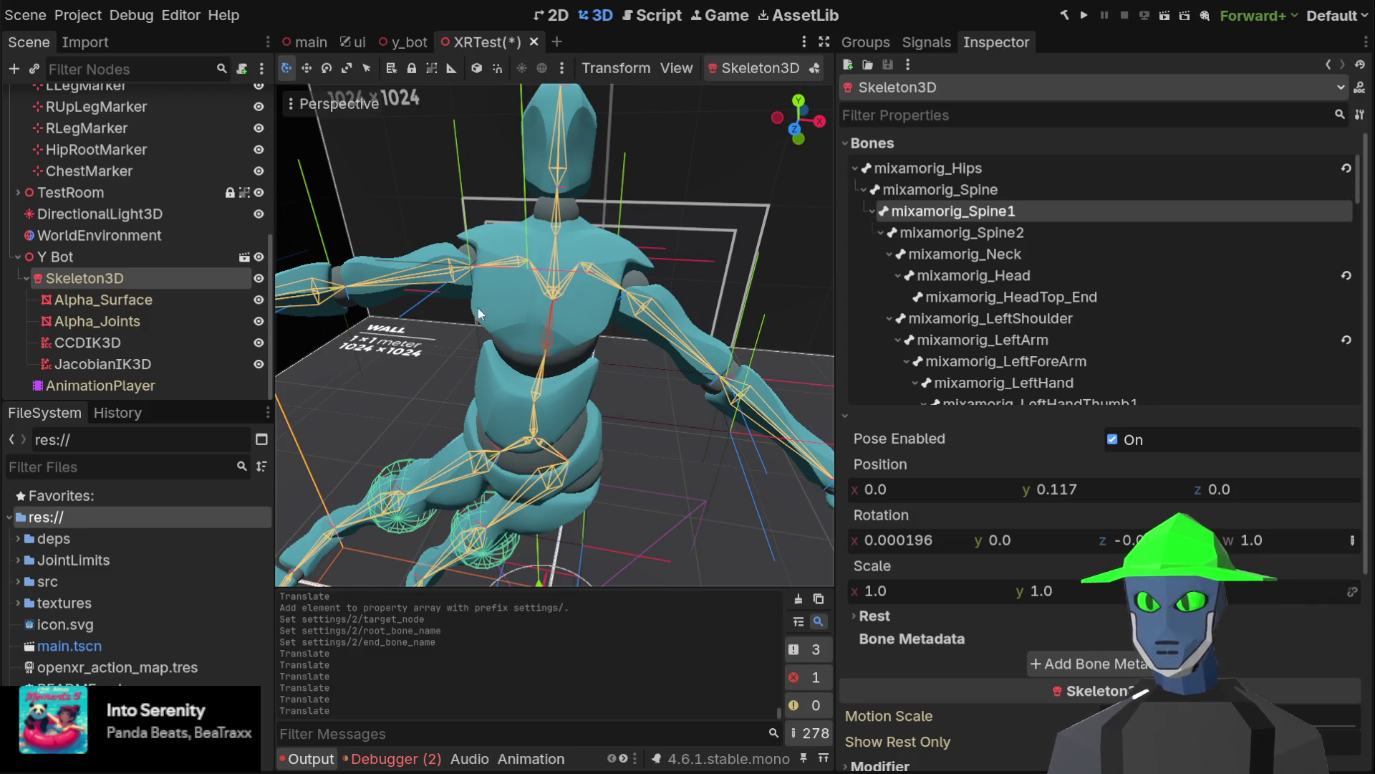
left_click(145, 364)
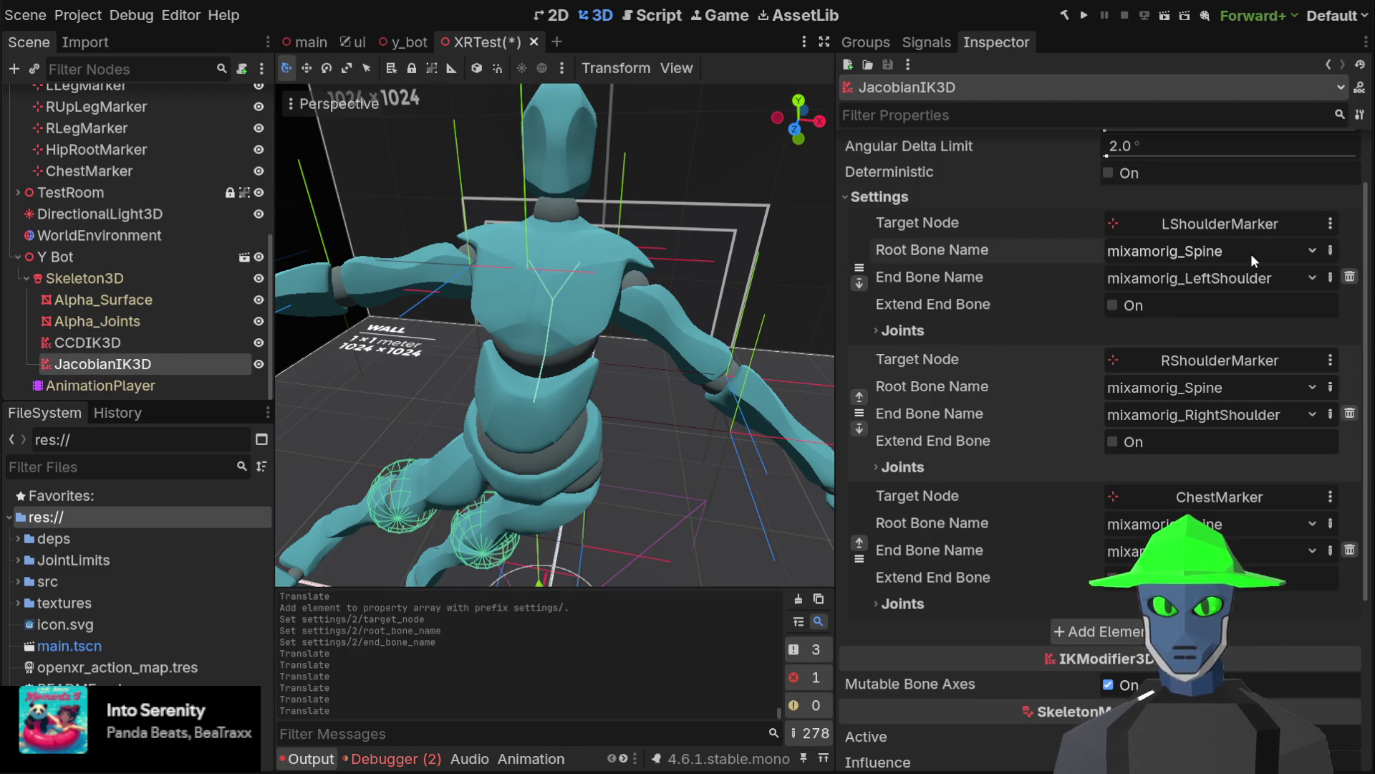
key("Down")
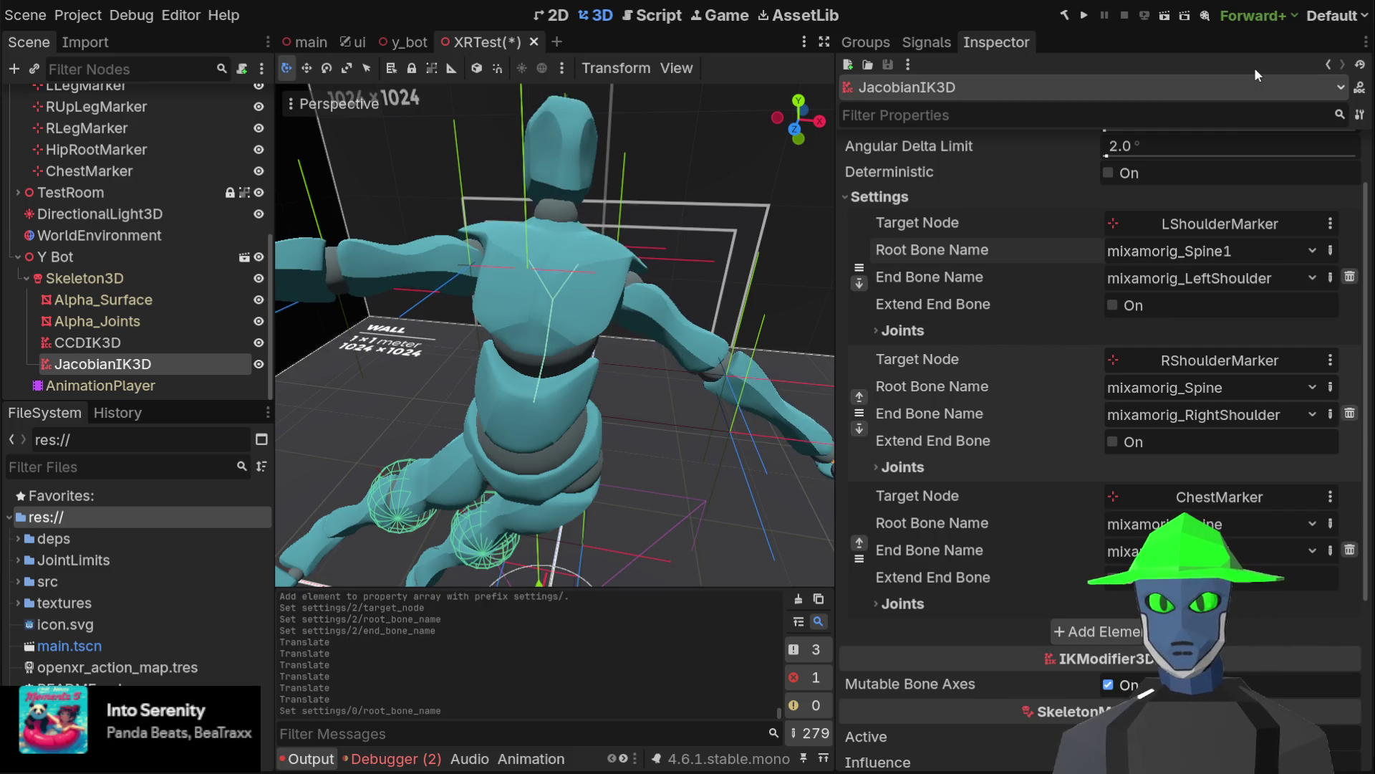
Focus on LShoulderMarker, move it along Z and Y, and view the model frontally
scroll(173, 221, "up", 8)
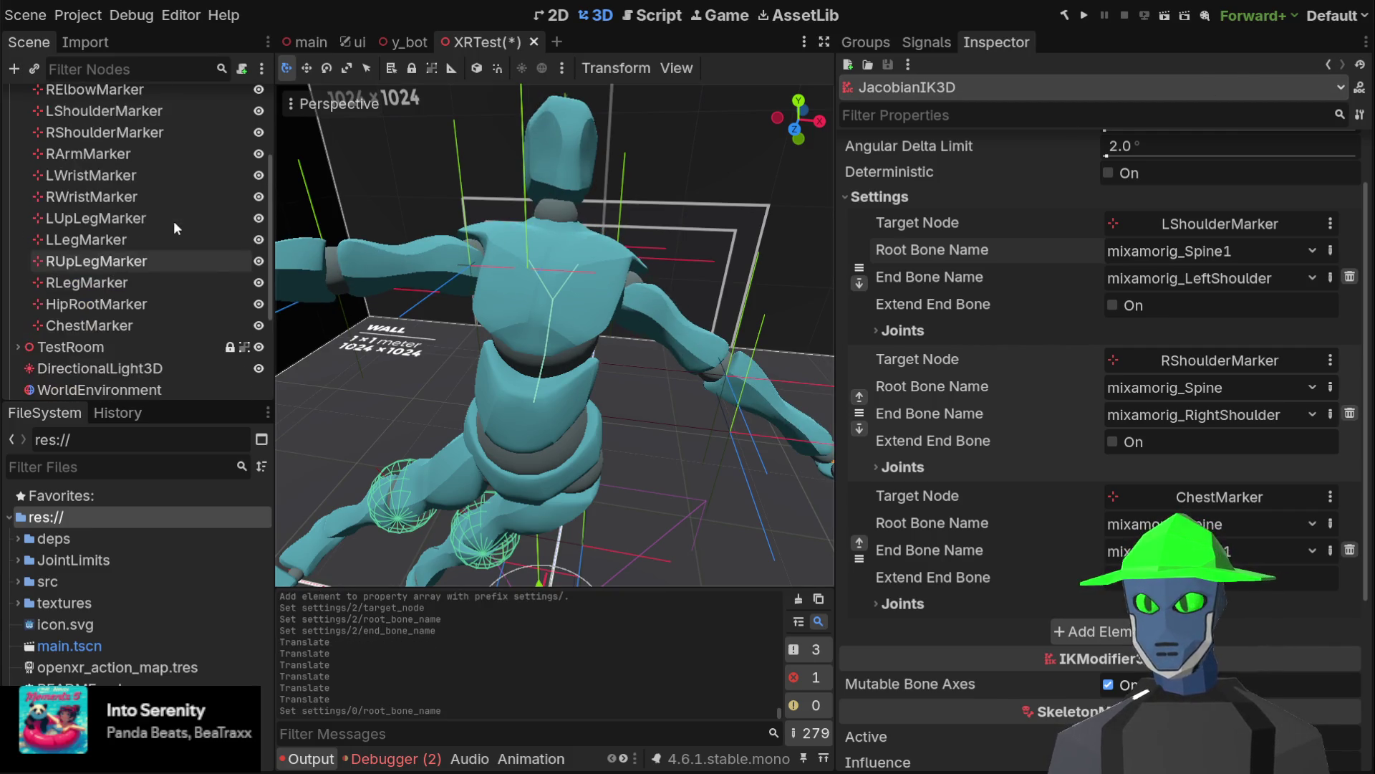
left_click(137, 251)
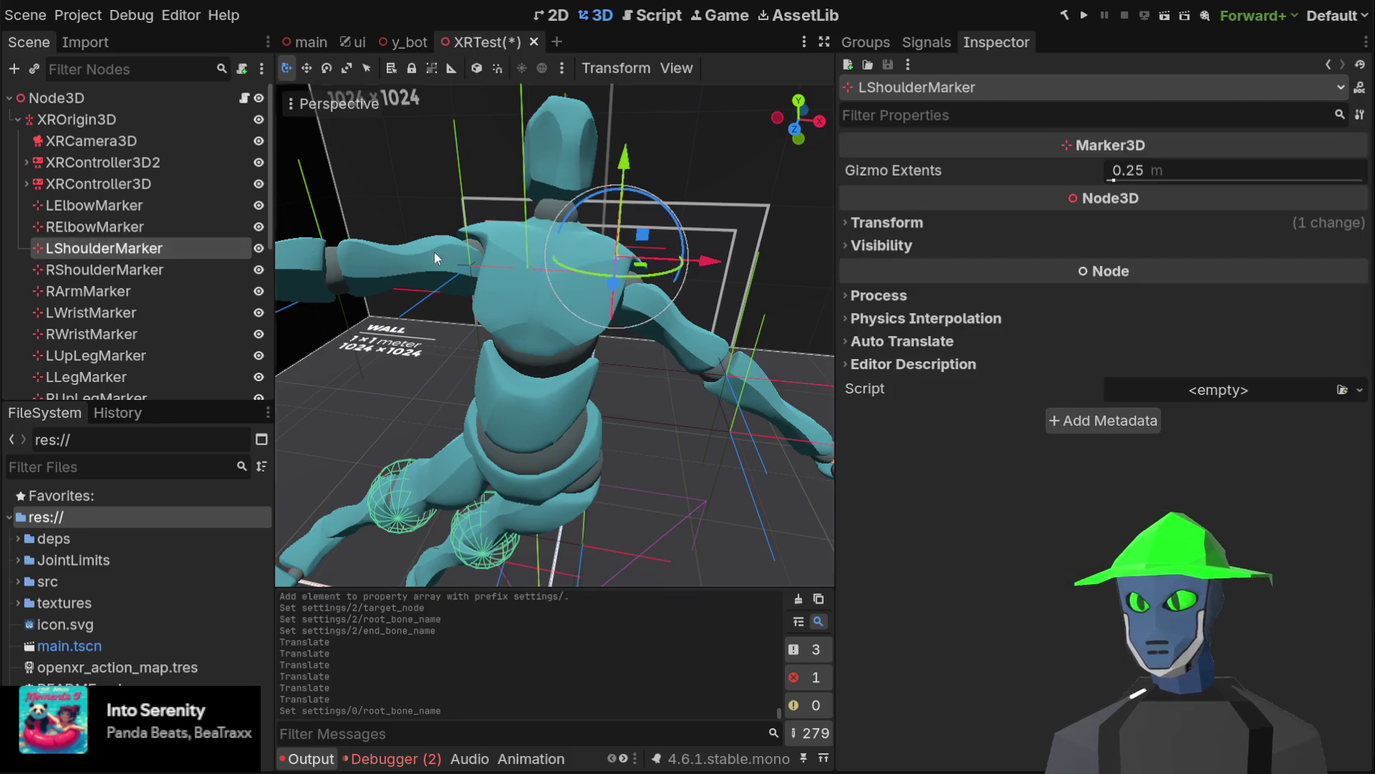
key("f")
left_click_drag(491, 316, 423, 330)
mouse_move(494, 219)
left_mouse_down()
mouse_move(455, 314)
mouse_move(462, 247)
mouse_move(477, 287)
mouse_move(496, 217)
mouse_move(476, 287)
mouse_move(410, 363)
mouse_move(457, 354)
mouse_move(487, 481)
mouse_move(474, 394)
mouse_move(590, 287)
mouse_move(642, 350)
mouse_move(598, 315)
mouse_move(617, 179)
left_mouse_up()
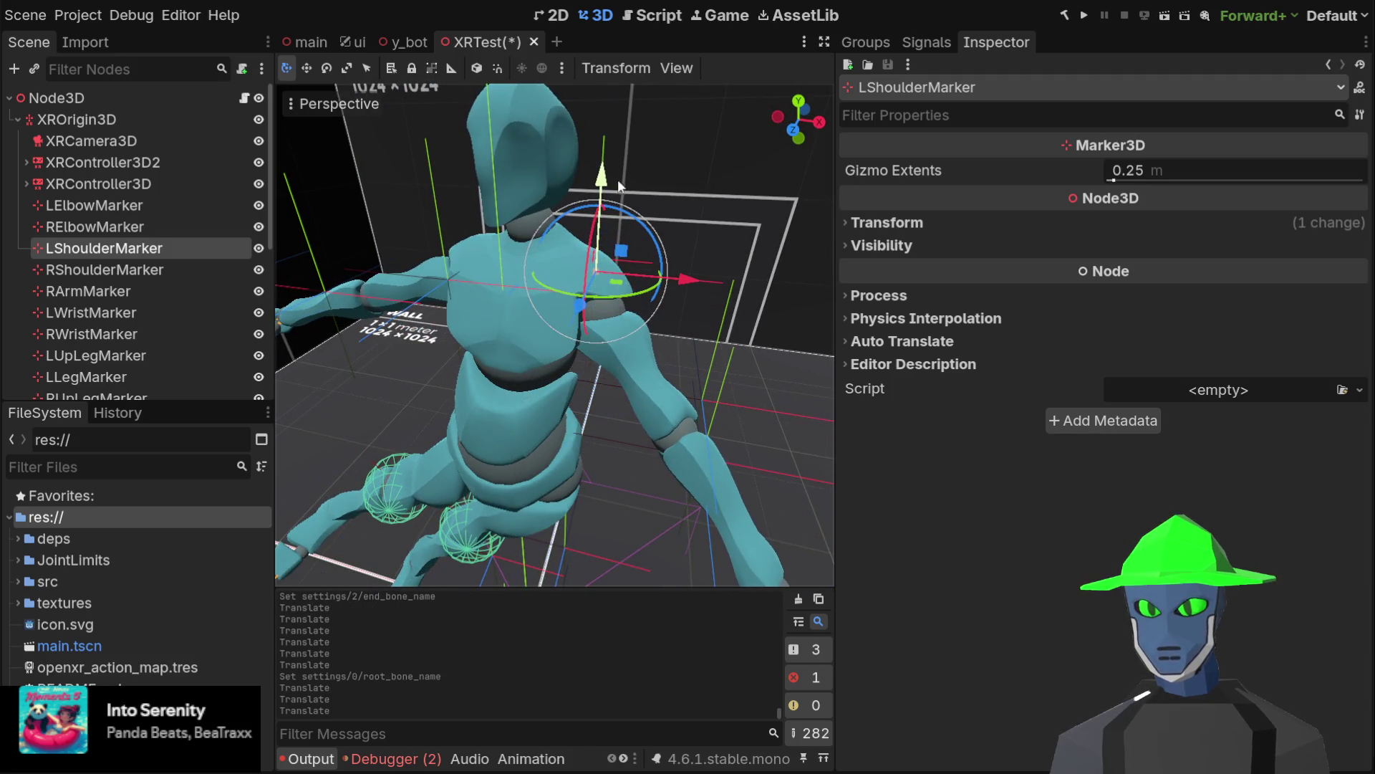
scroll(706, 116, "up", 2)
mouse_move(706, 120)
left_mouse_down()
mouse_move(697, 224)
mouse_move(831, 225)
mouse_move(649, 257)
mouse_move(759, 249)
left_mouse_up()
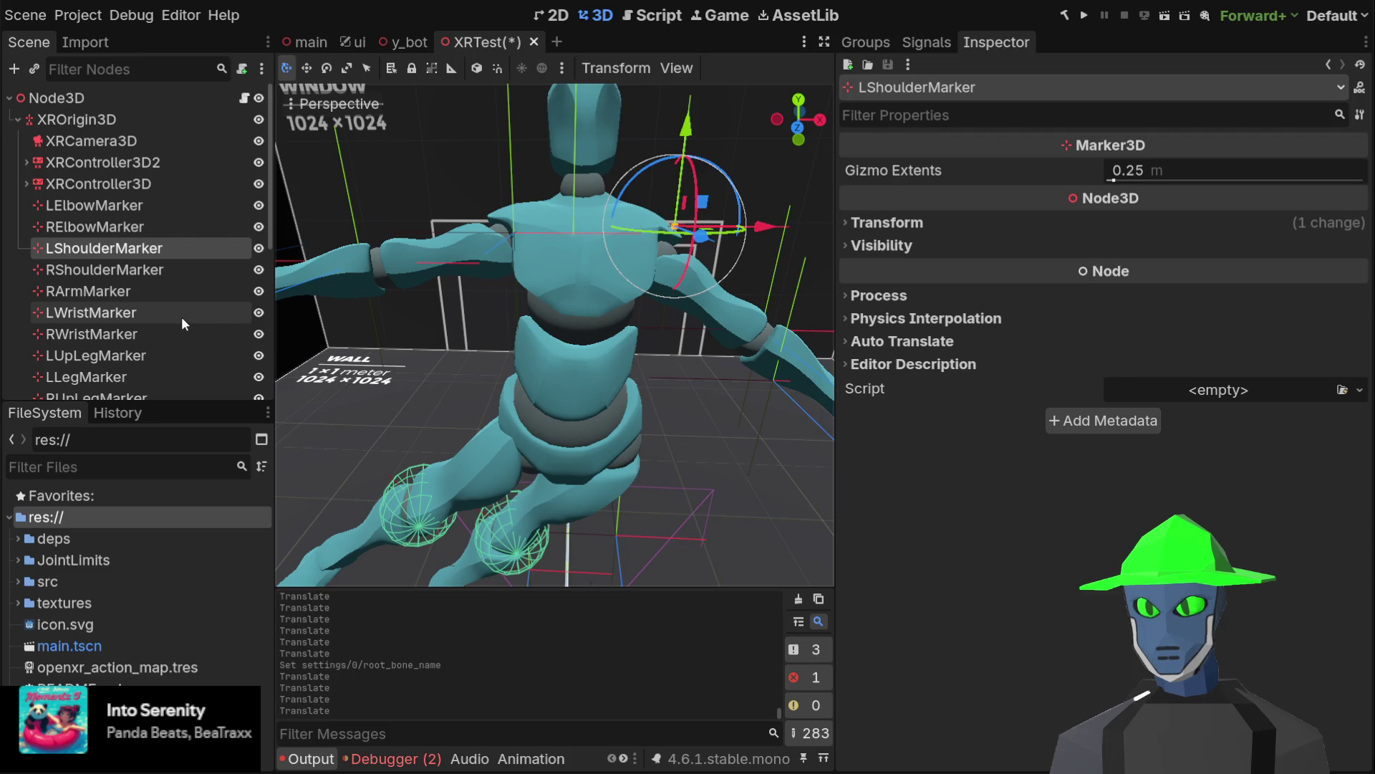
scroll(182, 317, "down", 5)
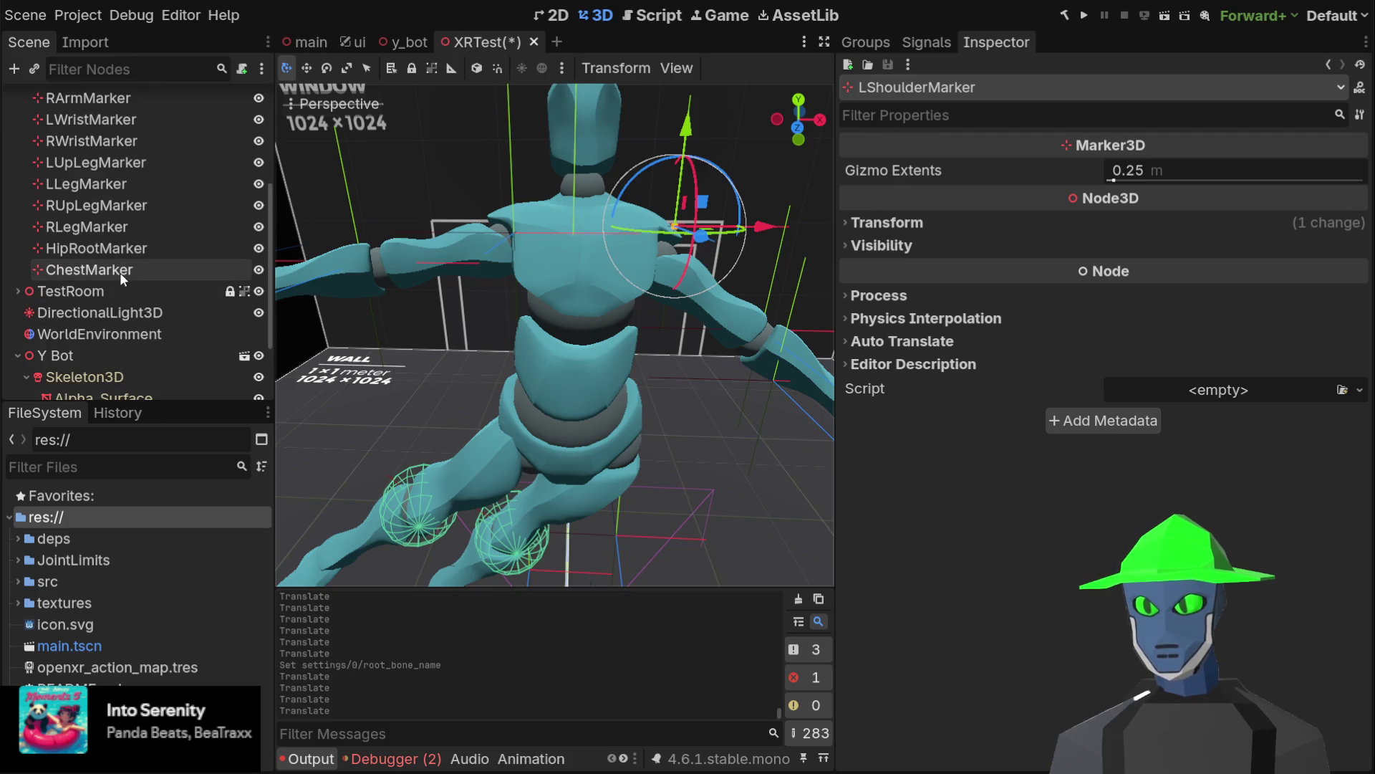
scroll(118, 272, "down", 3)
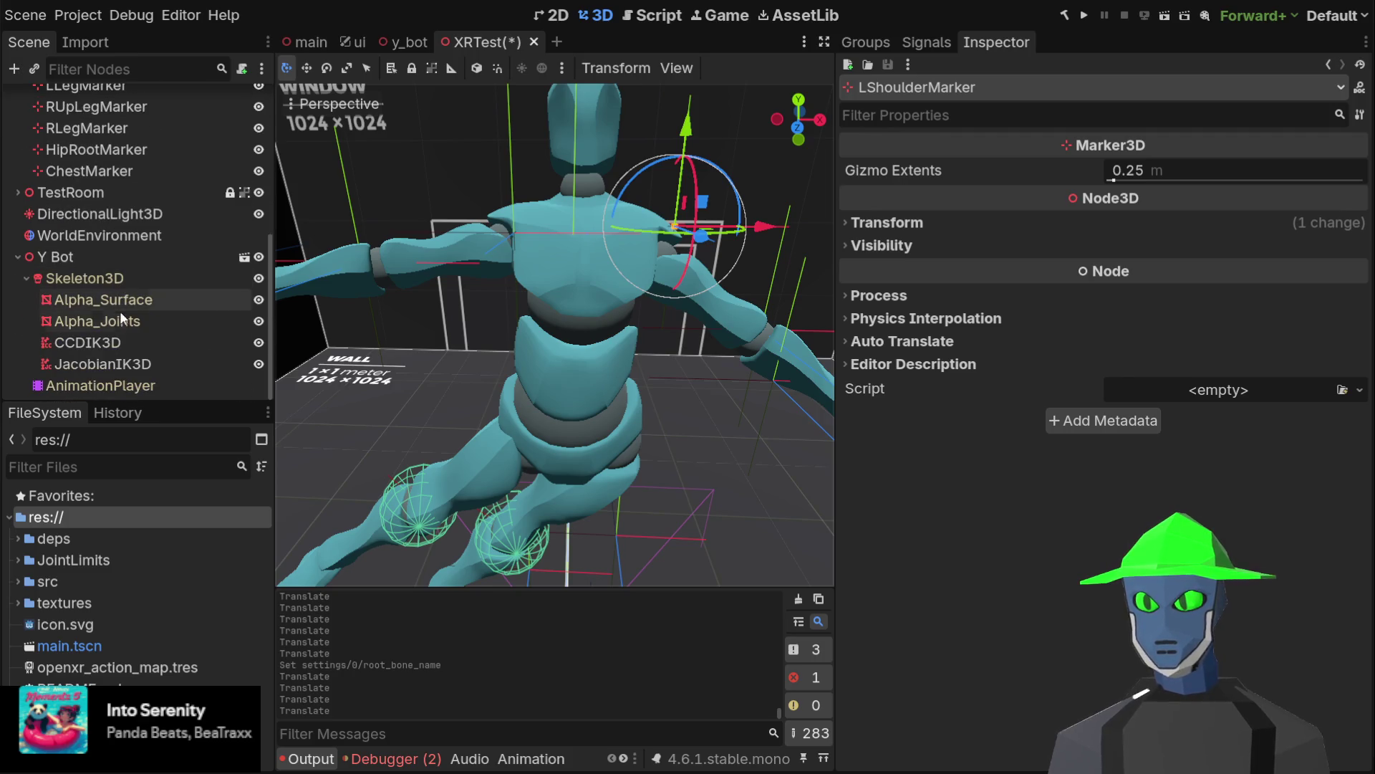
Enable Extend End Bone on both JacobianIK3D shoulder chains, then show Skeleton3D's bones
left_click(117, 368)
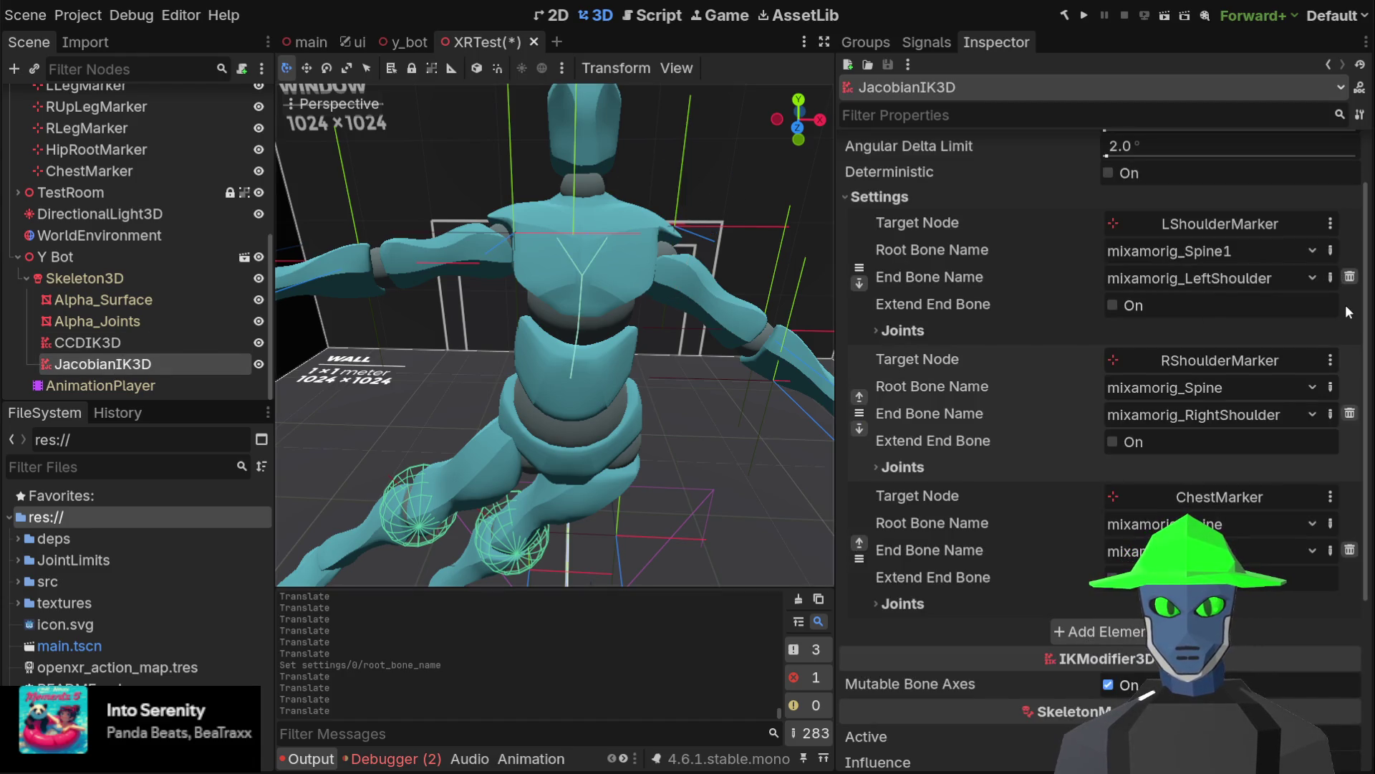
left_click(1129, 304)
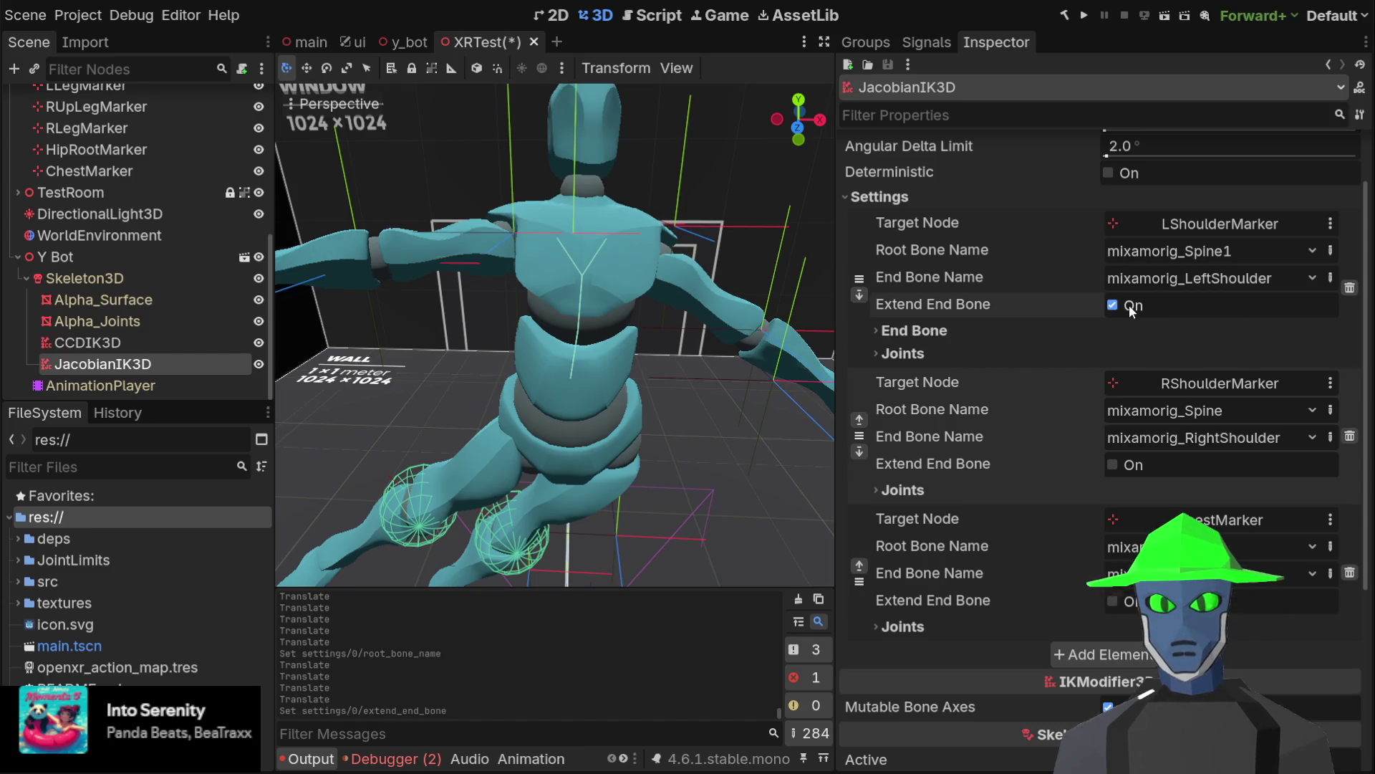
left_click(1113, 465)
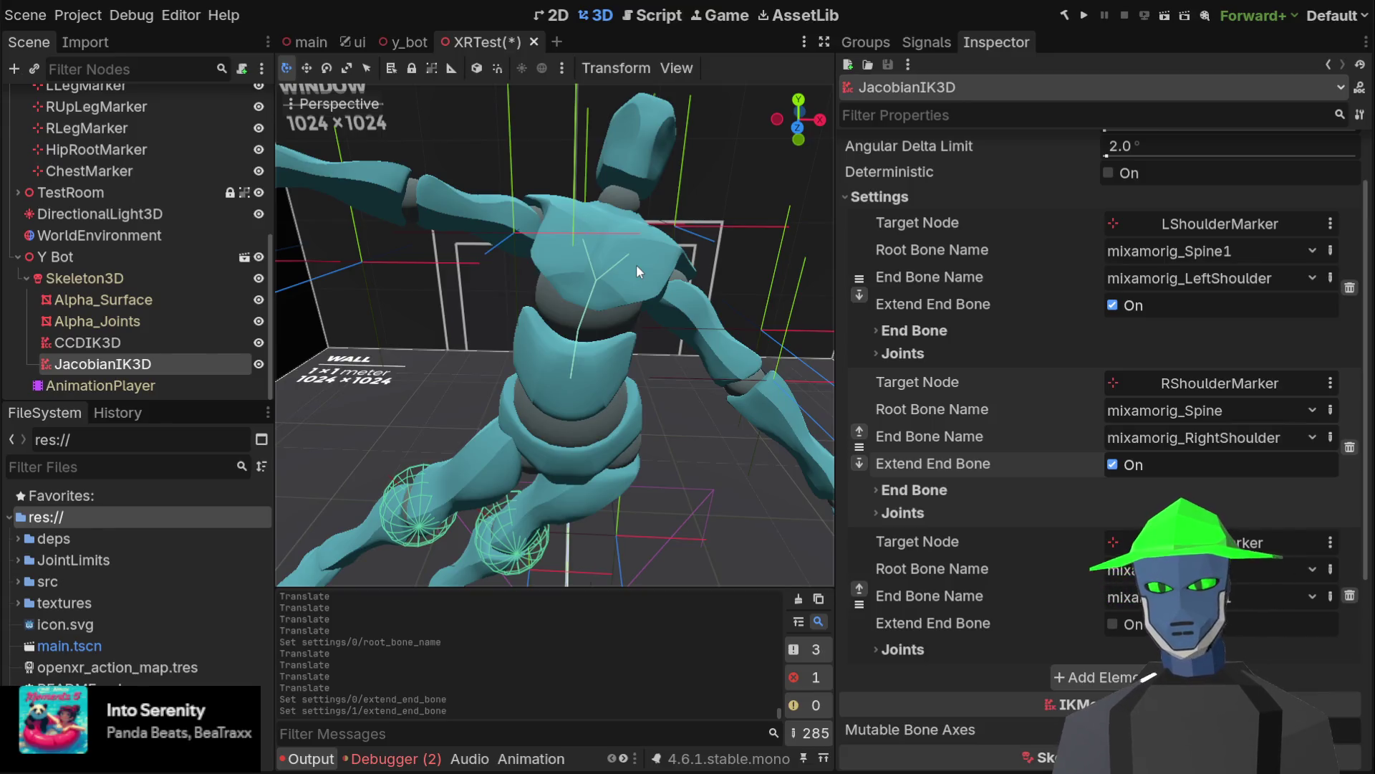
left_click(188, 285)
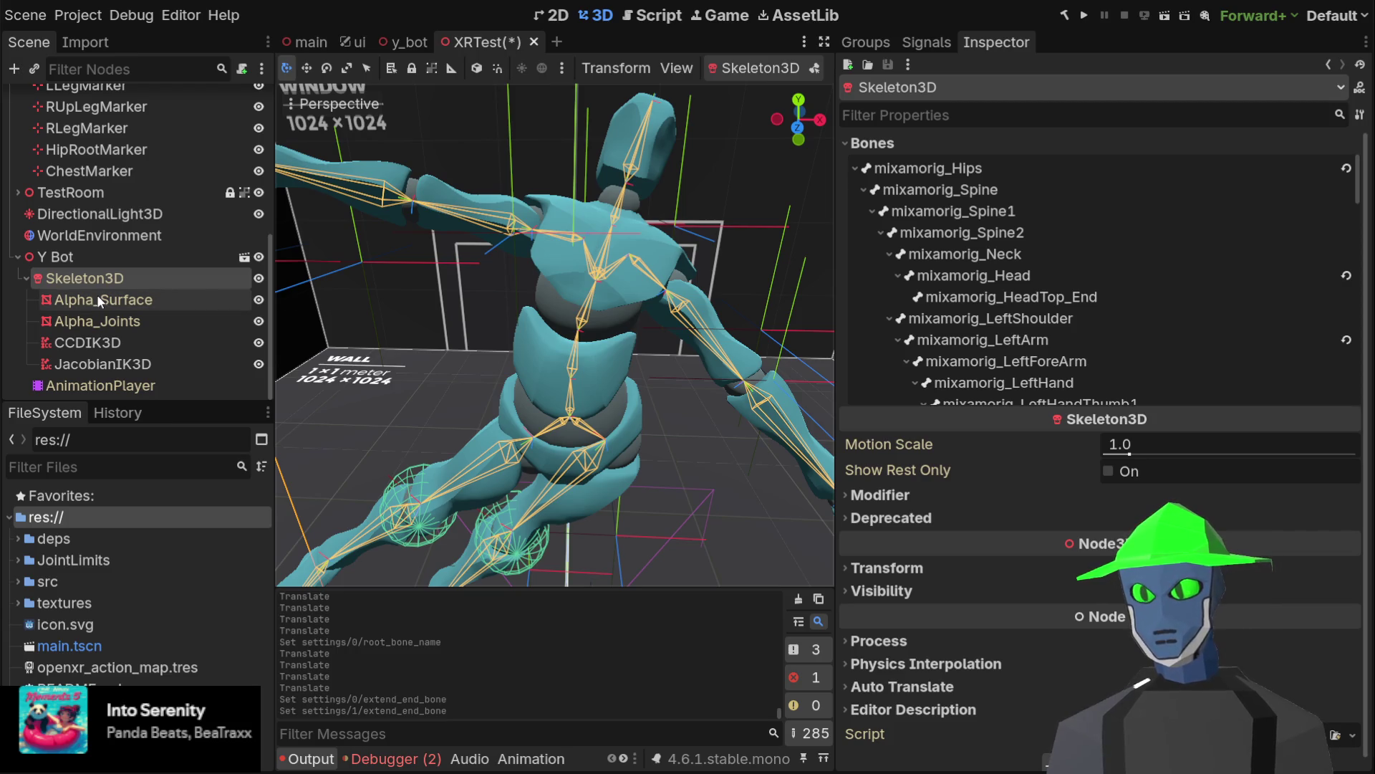
Nudge LShoulderMarker back along Z, about -0.036 on X and -0.129 down, so the torso leans toward it
scroll(143, 215, "up", 3)
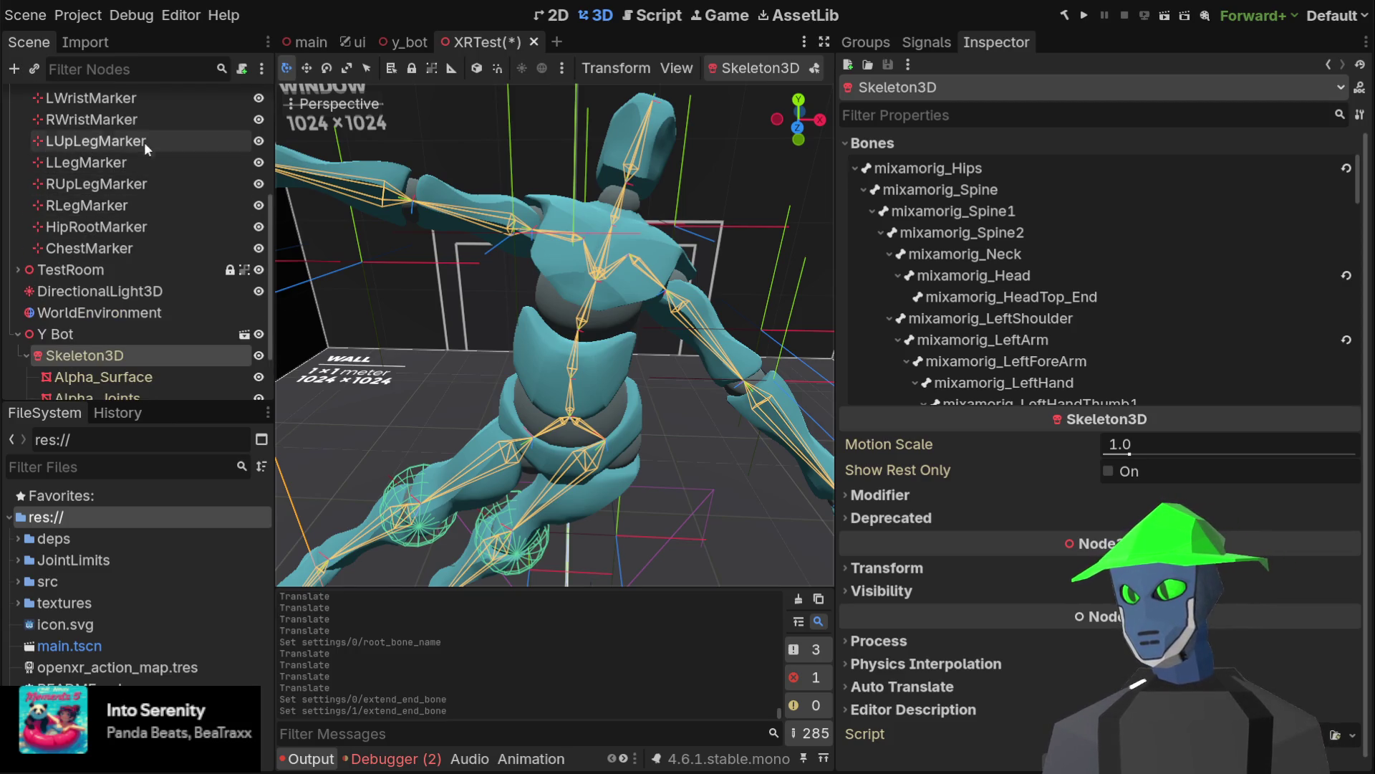
scroll(142, 122, "up", 4)
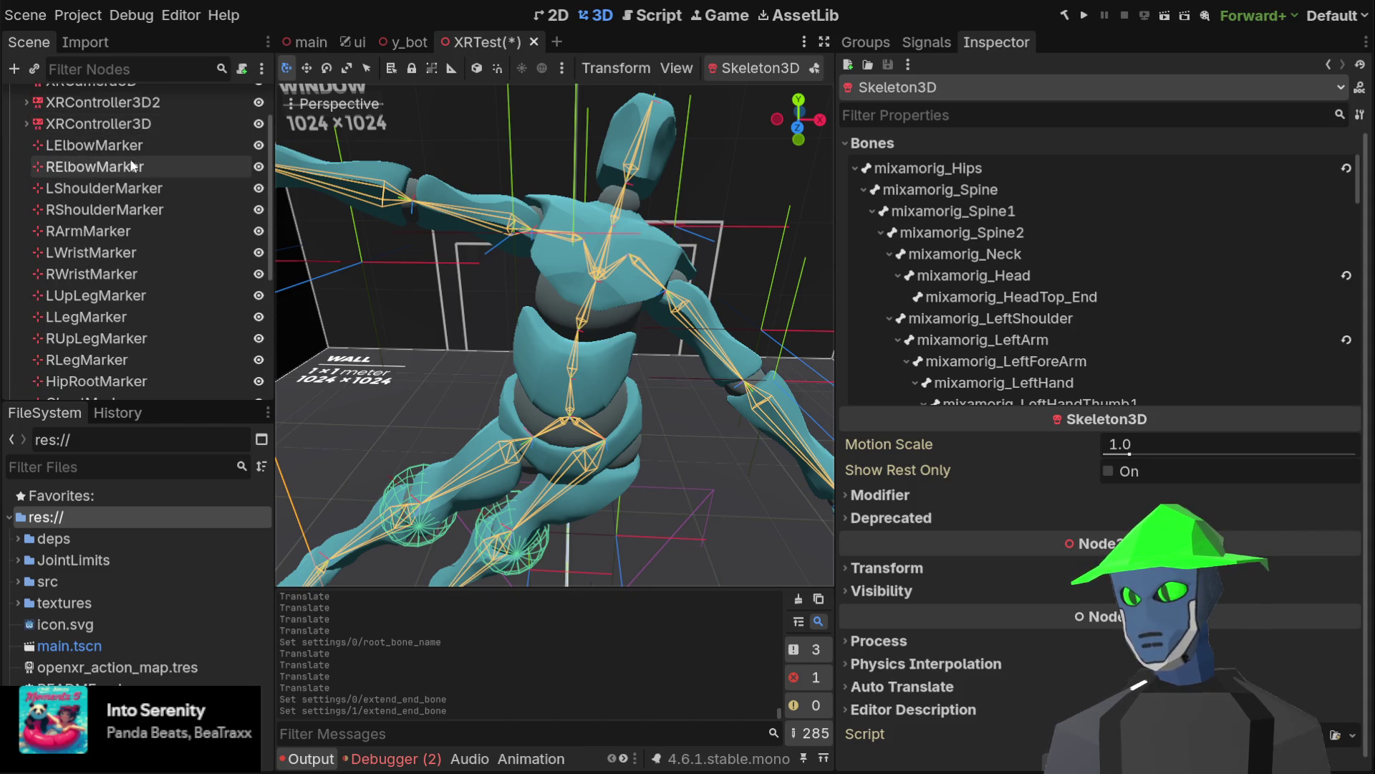
double_click(119, 191)
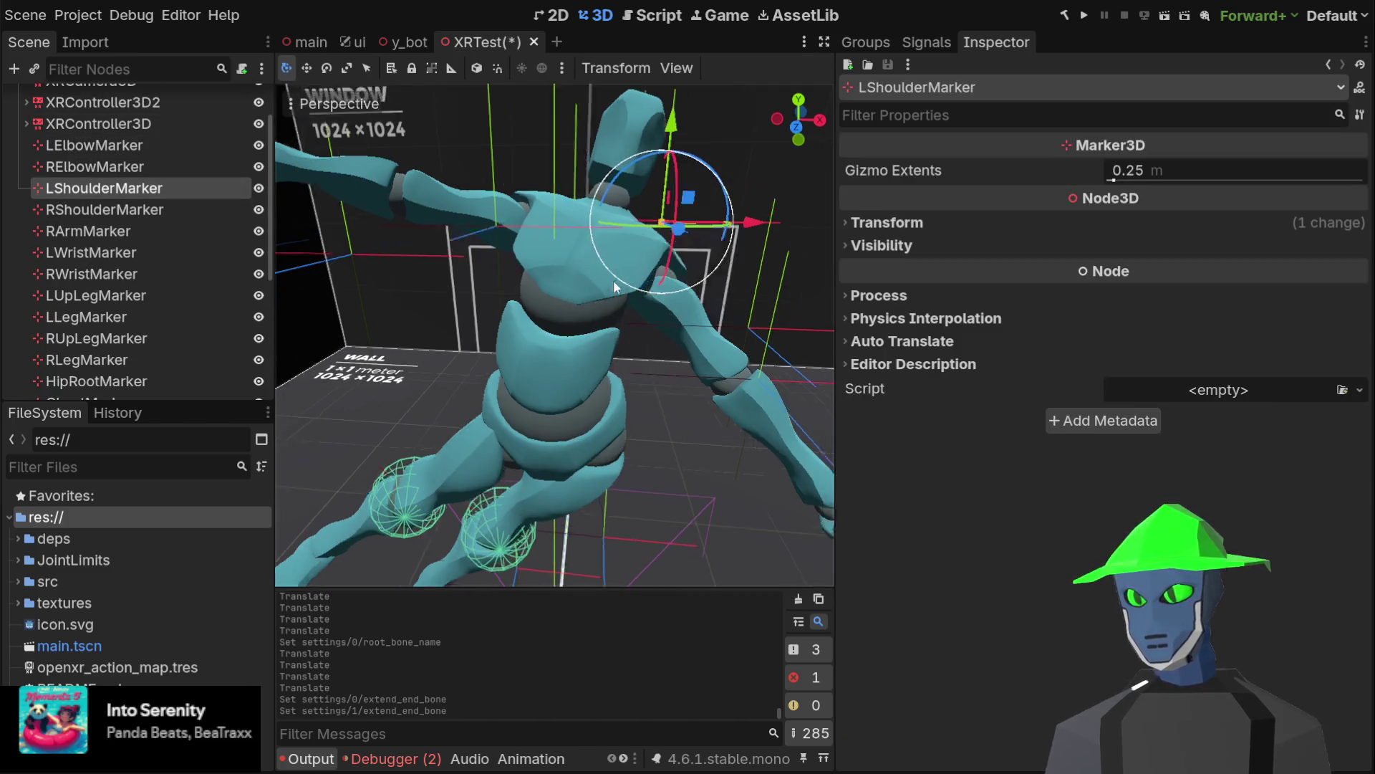
mouse_move(358, 308)
left_mouse_down()
mouse_move(269, 330)
mouse_move(645, 235)
mouse_move(293, 325)
mouse_move(516, 272)
mouse_move(401, 304)
left_mouse_up()
mouse_move(633, 248)
left_mouse_down()
mouse_move(638, 270)
mouse_move(621, 101)
mouse_move(677, 195)
left_mouse_up()
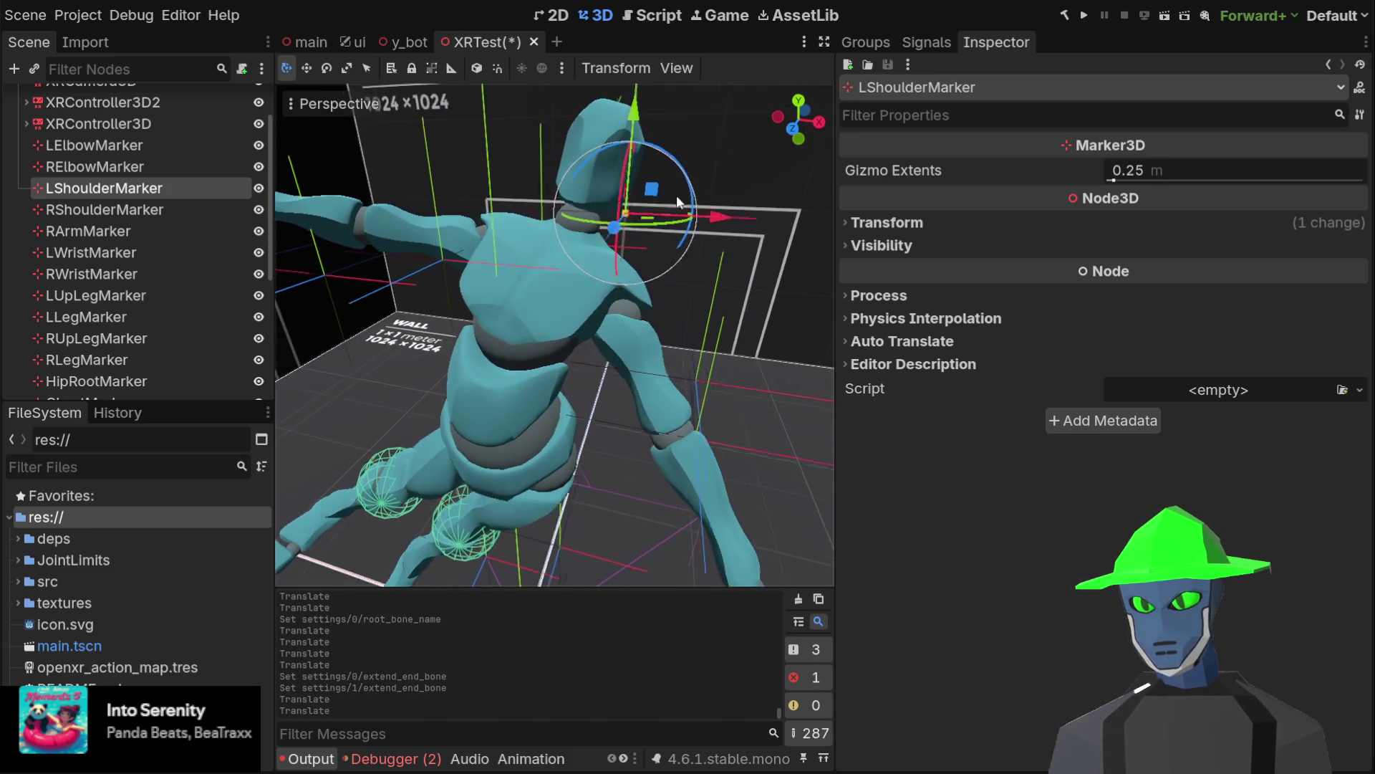
mouse_move(569, 274)
left_mouse_down()
mouse_move(516, 290)
mouse_move(573, 287)
mouse_move(509, 293)
mouse_move(559, 295)
mouse_move(508, 329)
mouse_move(623, 287)
left_mouse_up()
left_click(792, 128)
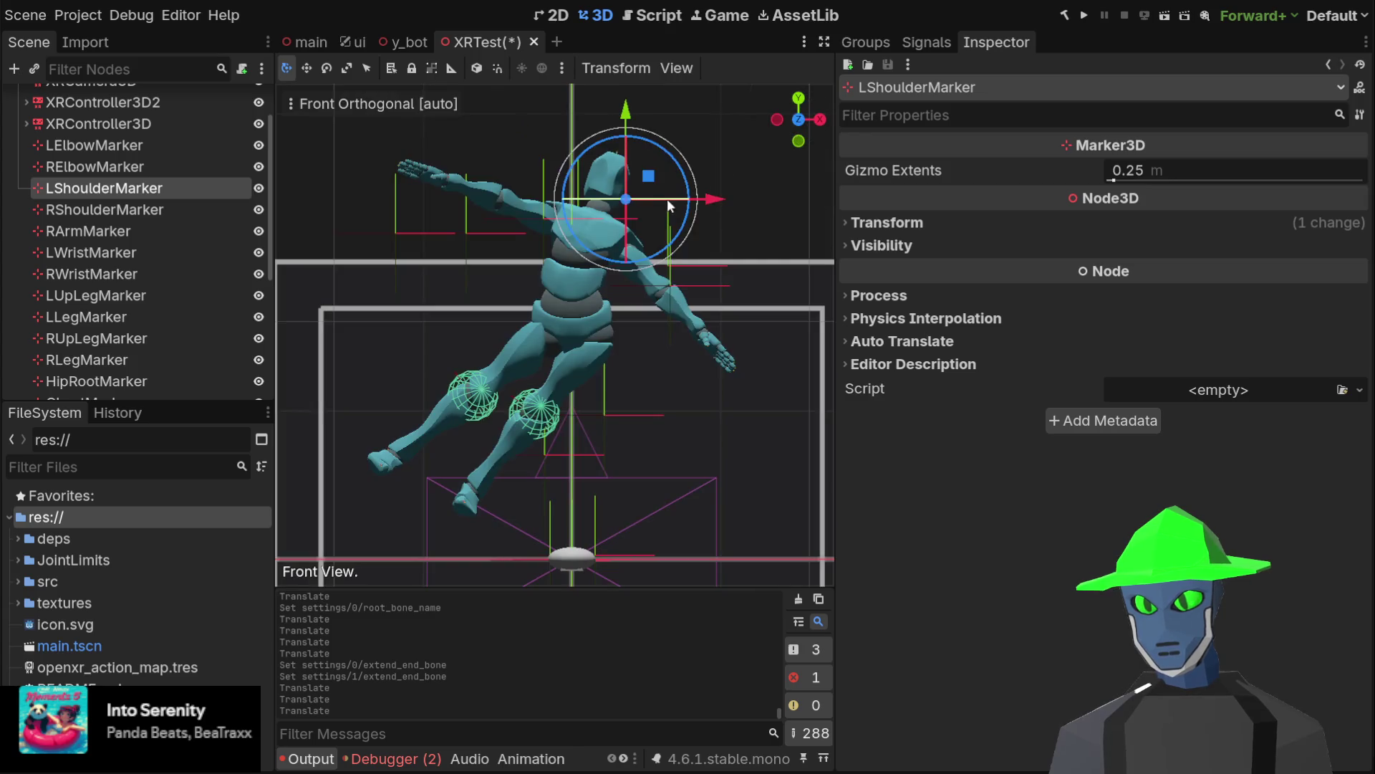
mouse_move(624, 200)
left_mouse_down()
mouse_move(594, 197)
mouse_move(645, 210)
left_mouse_up()
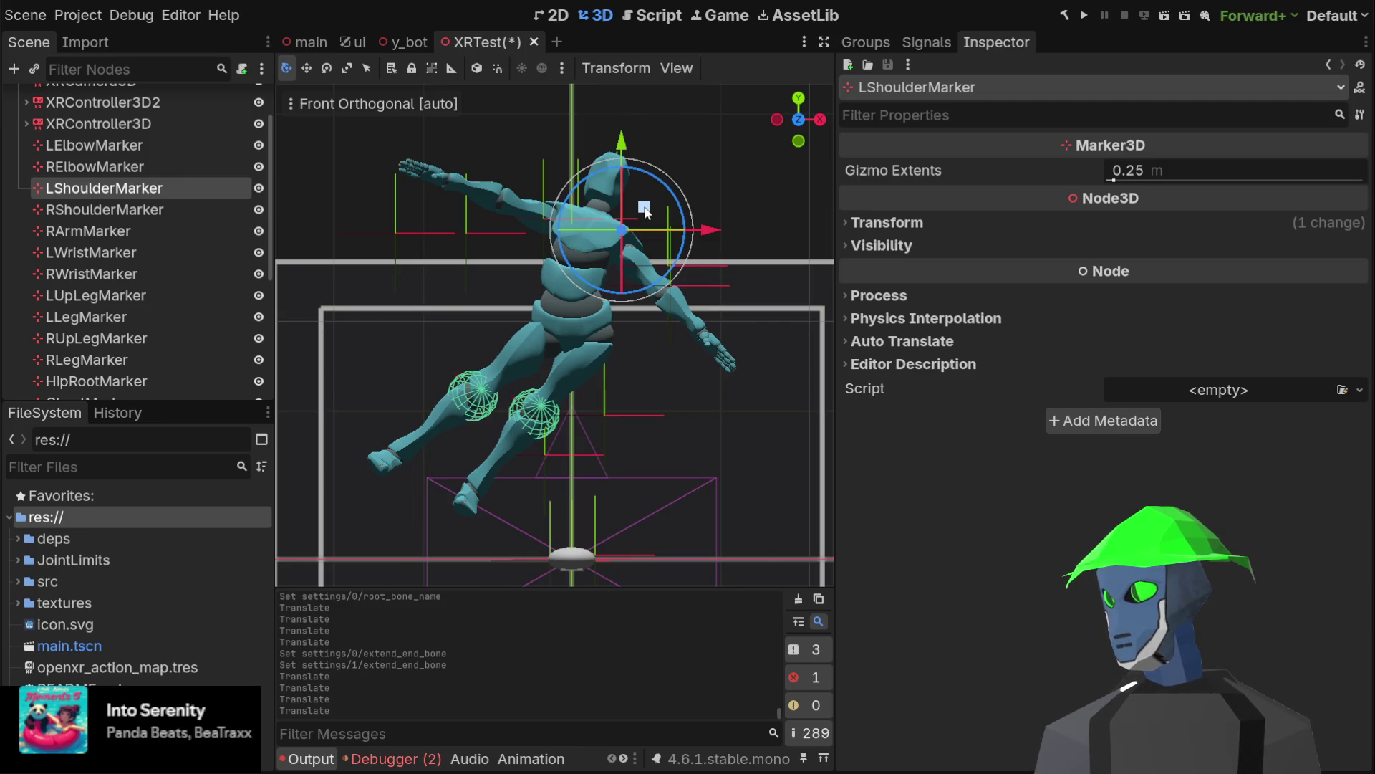
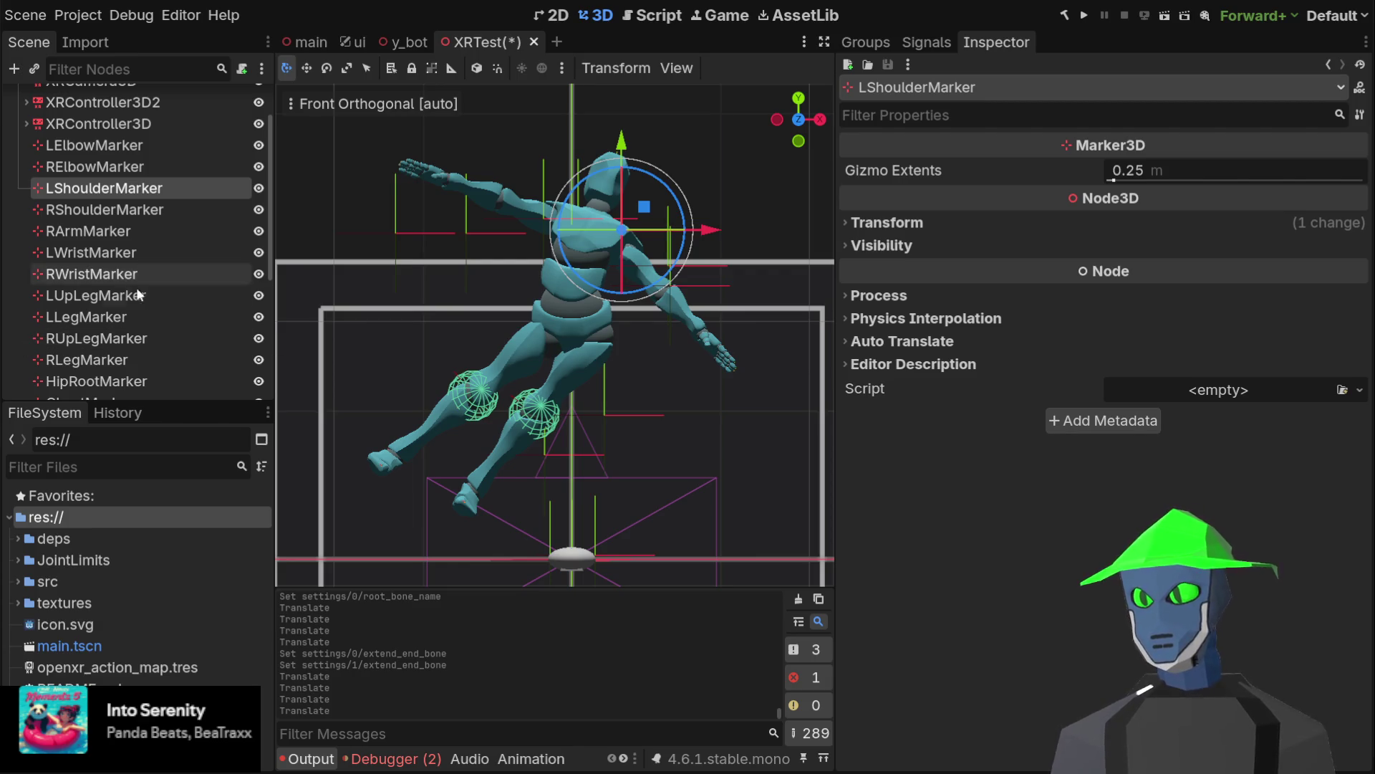
Compare the JacobianIK3D shoulder-chain settings with the CCDIK3D leg-chain settings
scroll(165, 301, "down", 5)
left_click(115, 364)
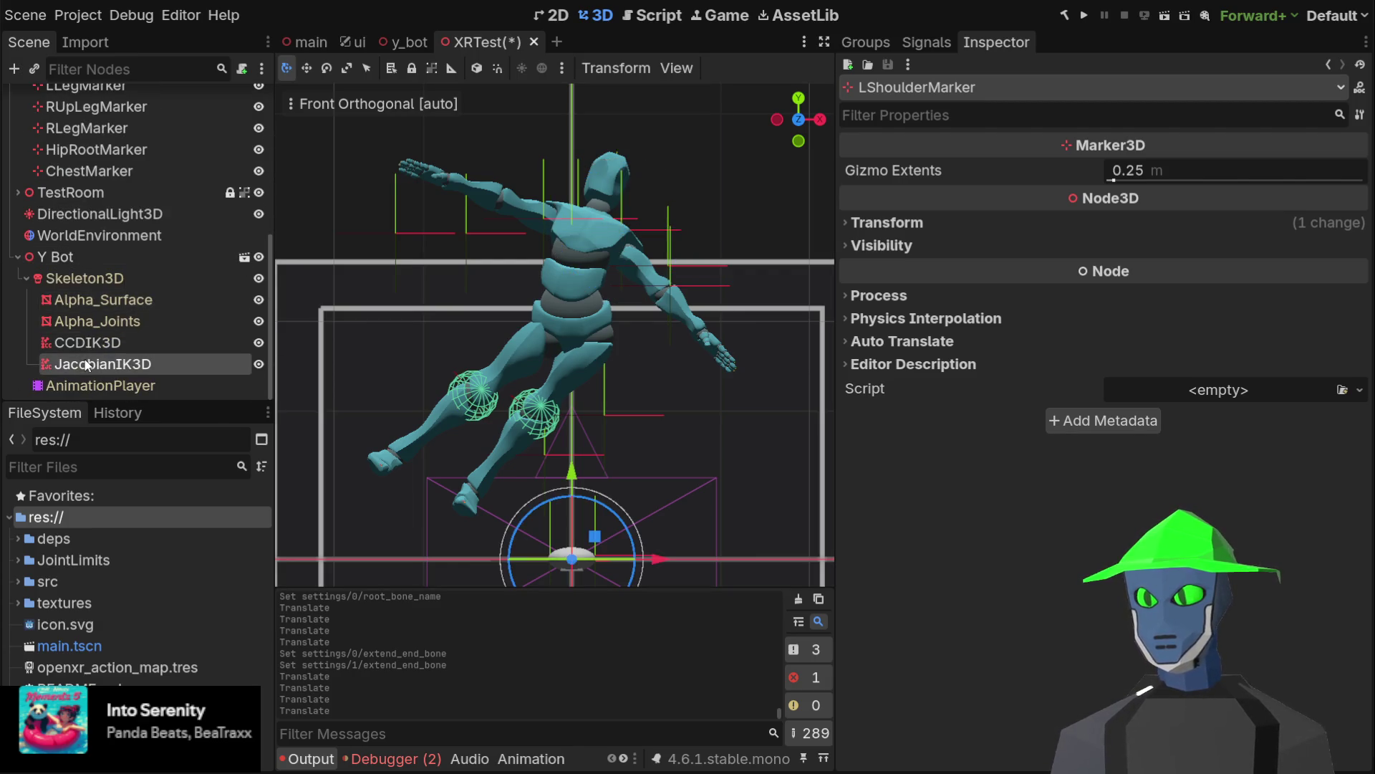
left_click(115, 343)
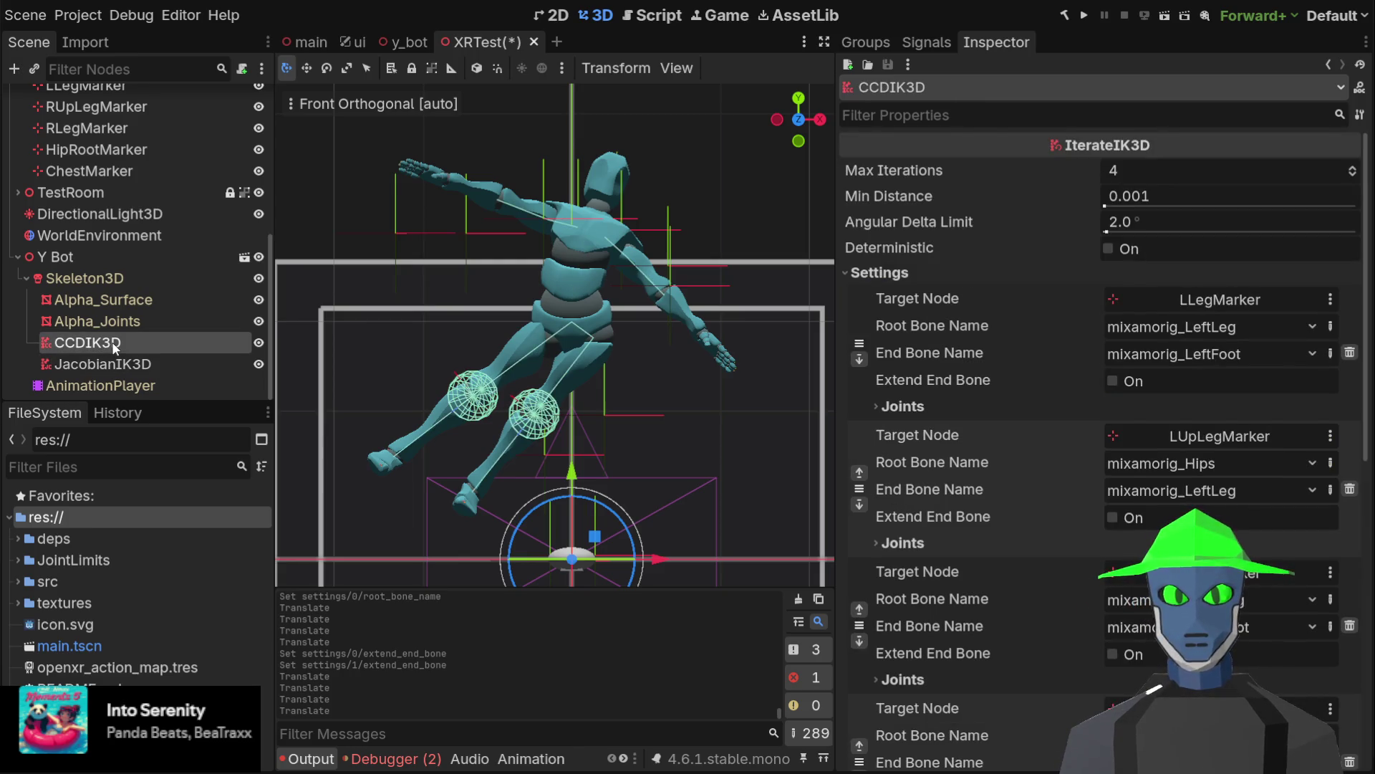
left_click(93, 365)
Show the Y Bot Skeleton3D node's bone list
scroll(581, 272, "down", 2)
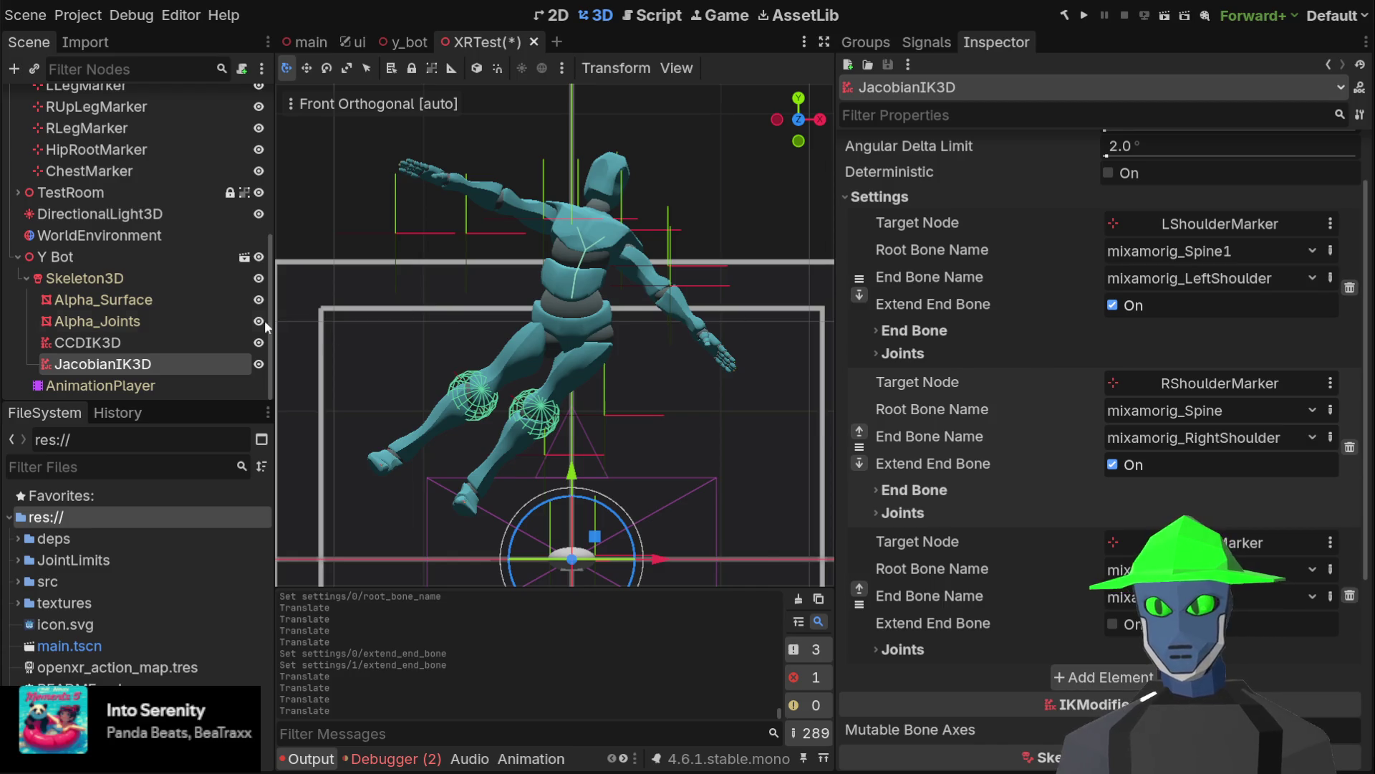
left_click(158, 276)
scroll(676, 222, "up", 5)
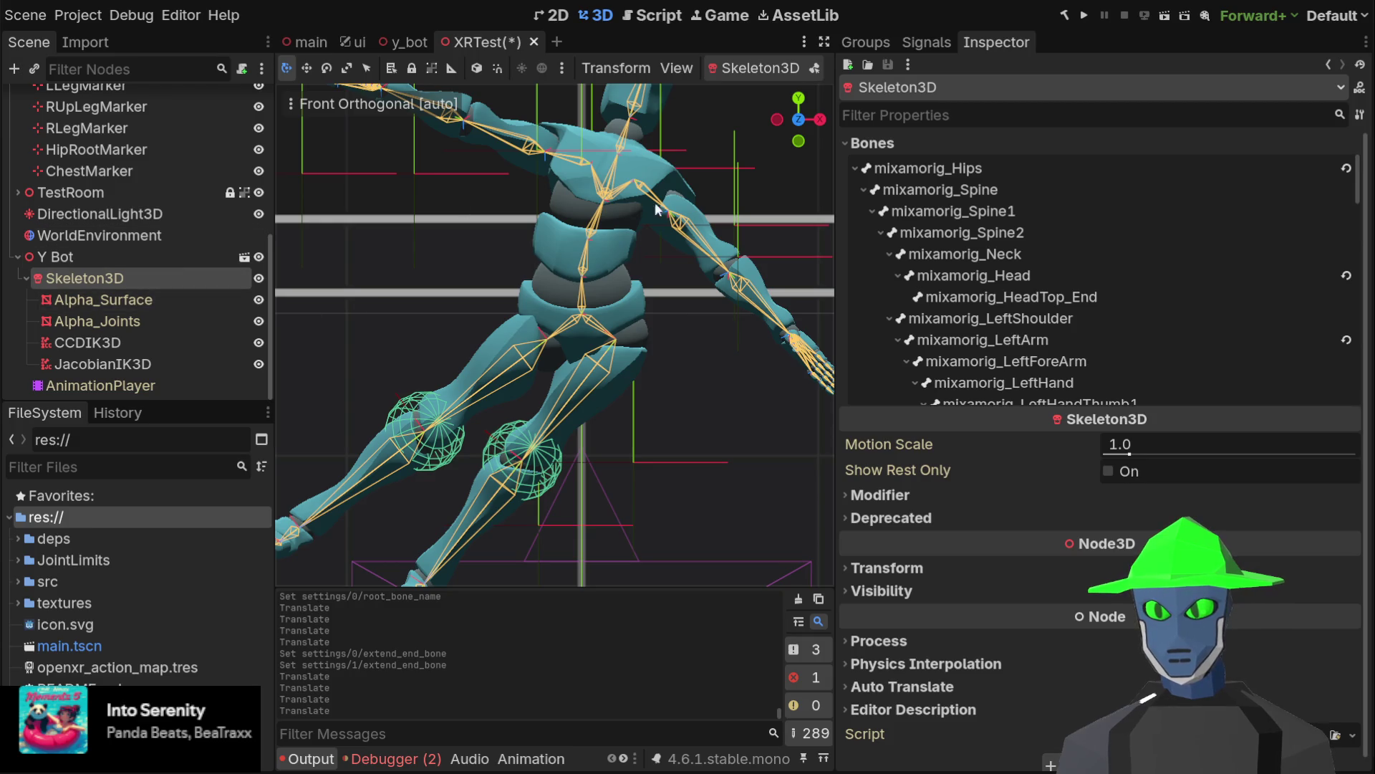
Nudge the LShoulderMarker's position slightly
scroll(179, 185, "up", 5)
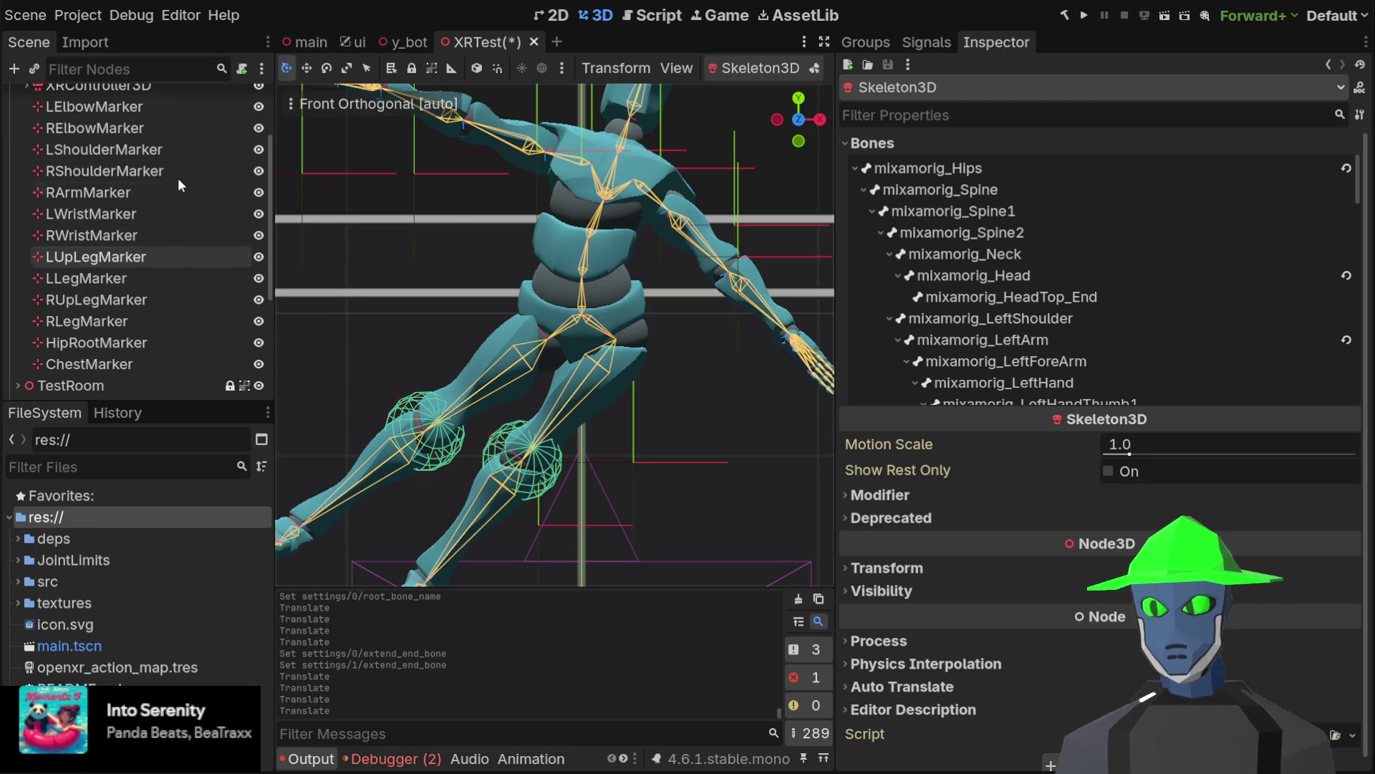
left_click(183, 149)
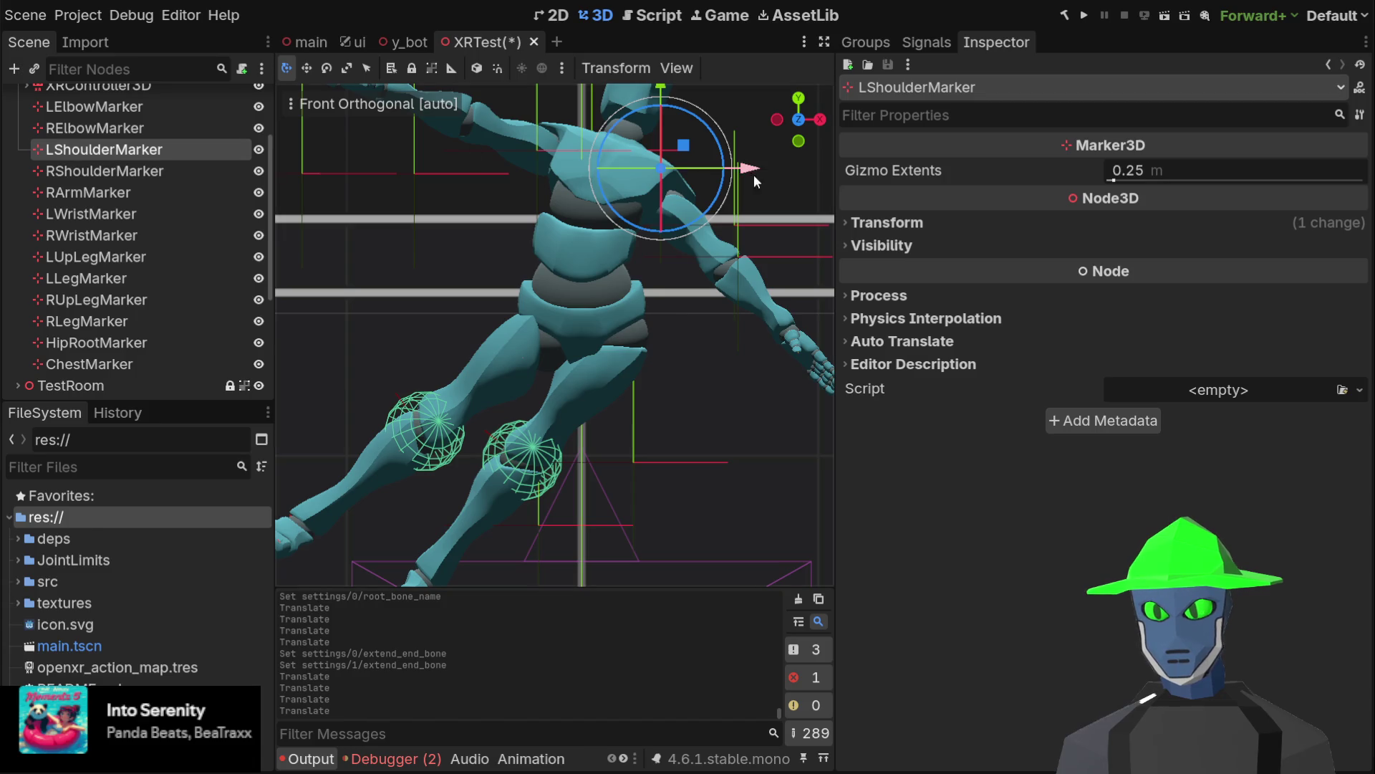
mouse_move(671, 149)
left_mouse_down()
mouse_move(633, 138)
mouse_move(655, 154)
left_mouse_up()
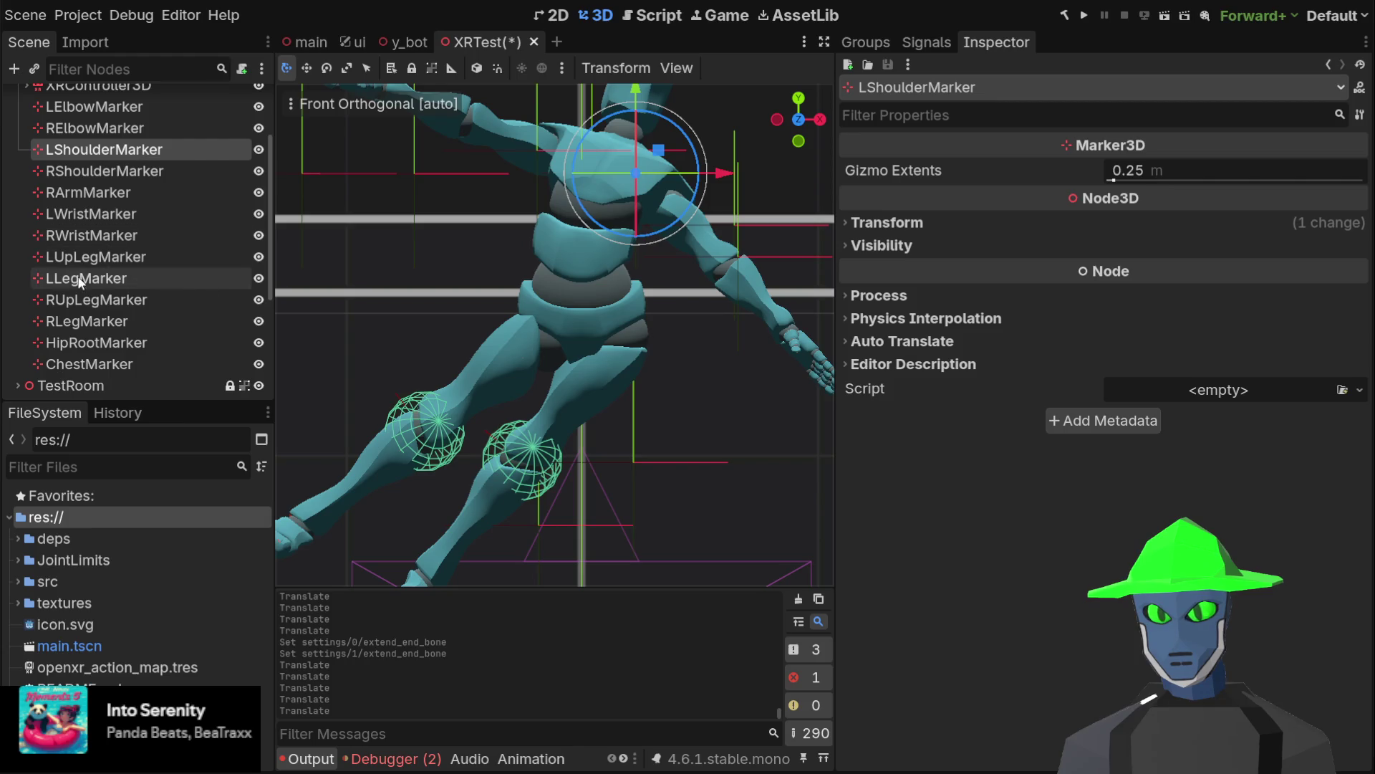
Inspect the mixamorig_Spine1, mixamorig_Spine2 and mixamorig_Neck bone poses, ending on Spine2
scroll(193, 262, "down", 3)
left_click(128, 297)
left_click(135, 279)
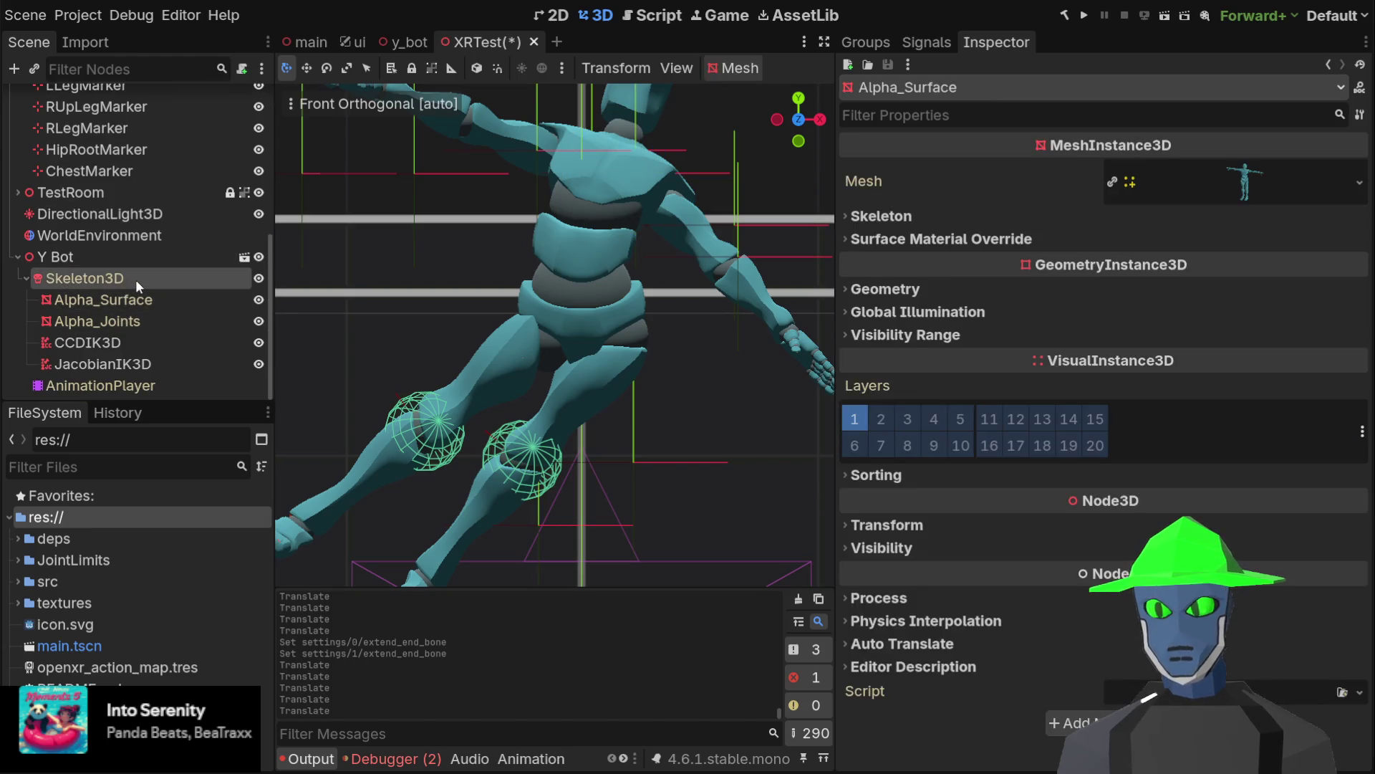
left_click(1000, 209)
left_click(988, 234)
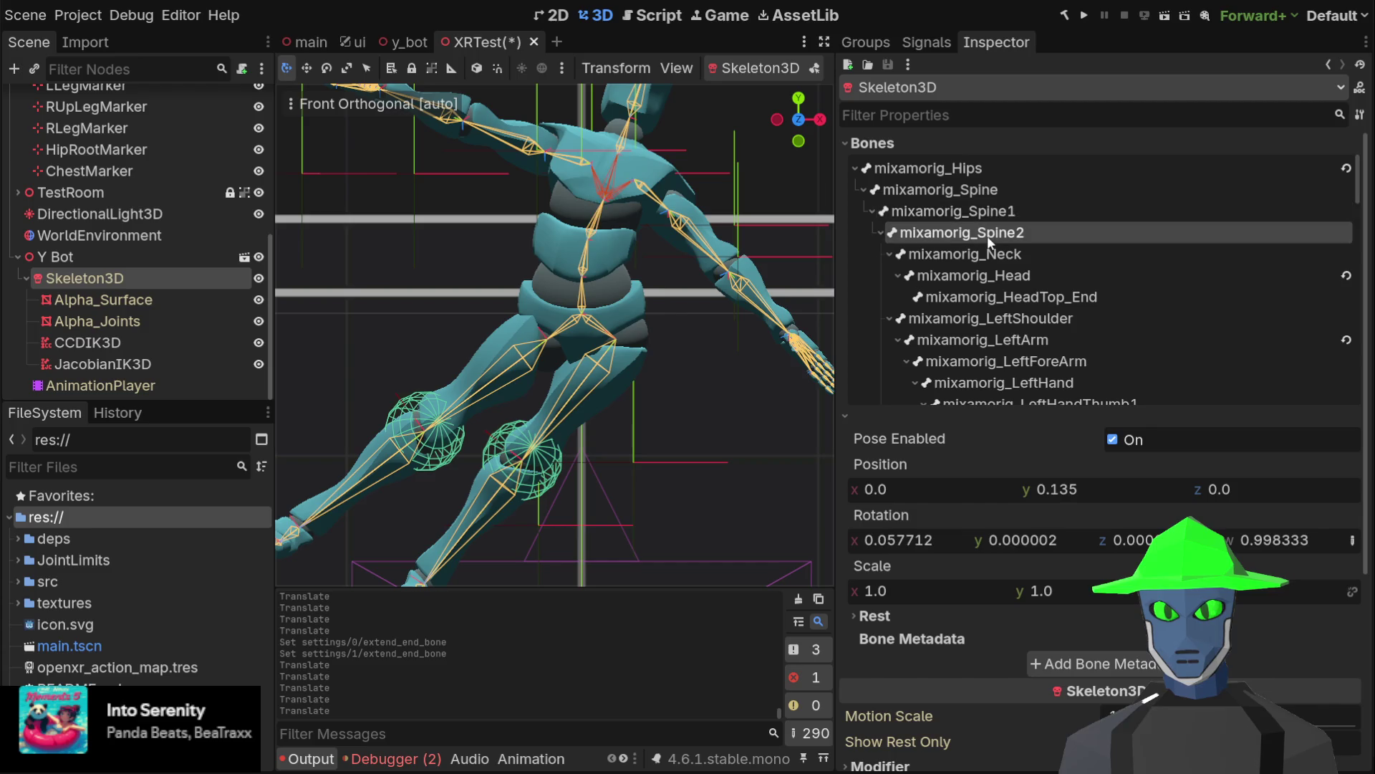
left_click(999, 213)
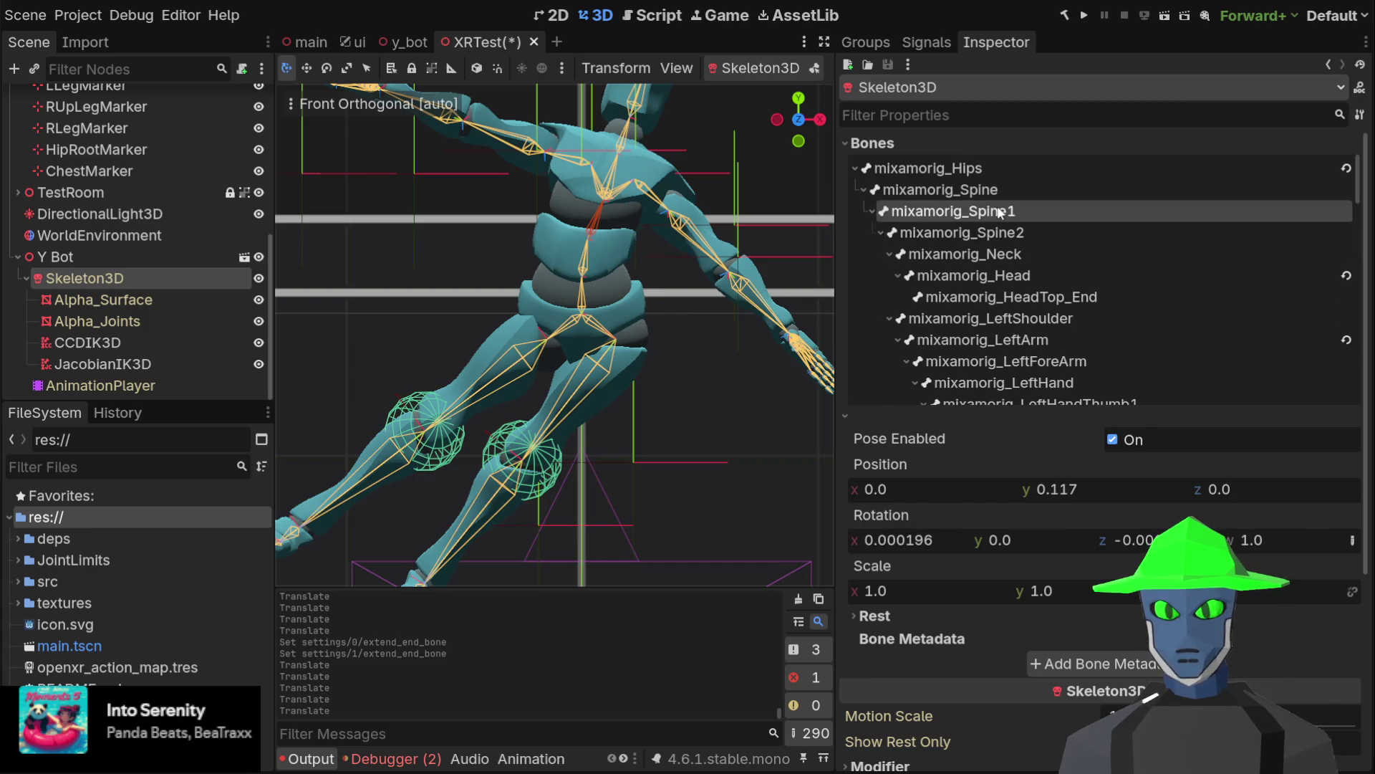
left_click(989, 230)
left_click(967, 255)
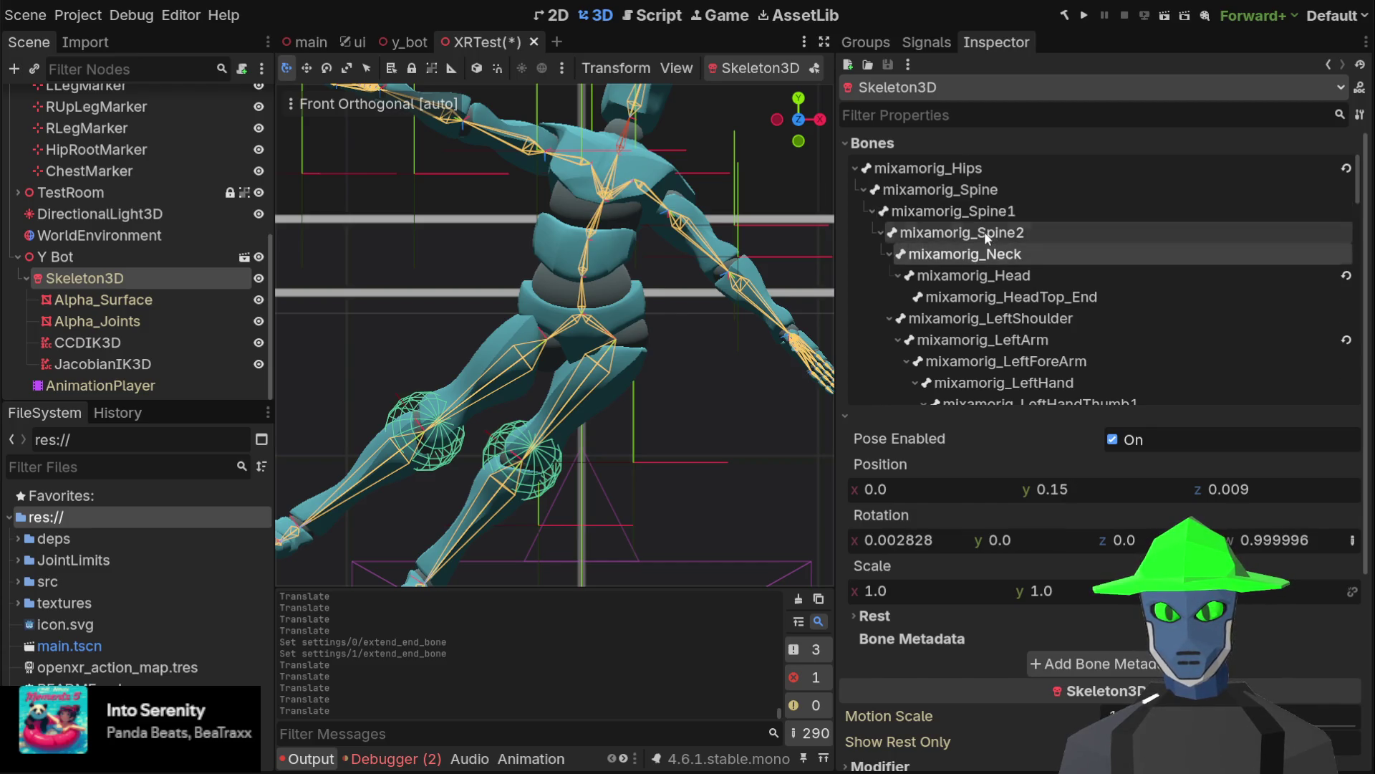
left_click(984, 231)
Expand Spine2's Rest transform and briefly check the Modifier and Deprecated skeleton sections
scroll(573, 204, "up", 8)
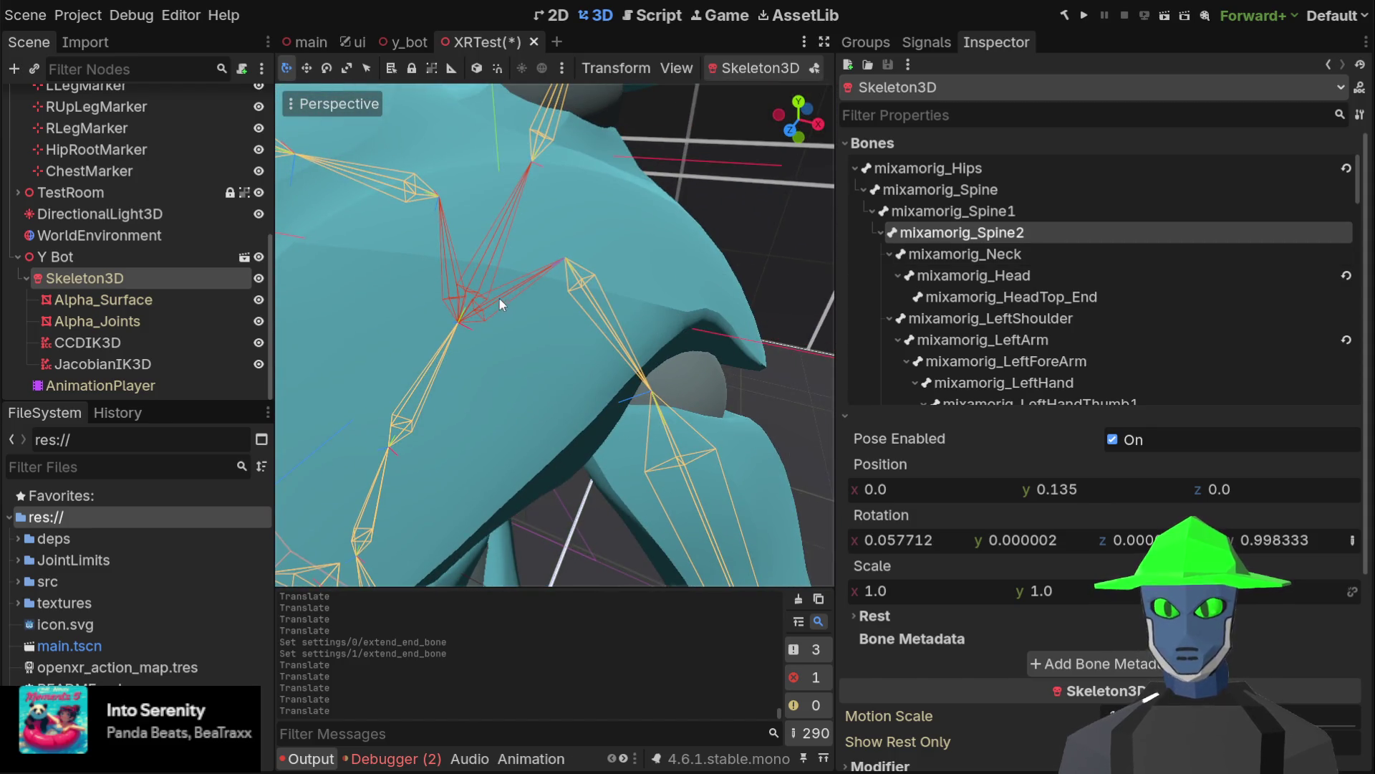
scroll(512, 308, "down", 4)
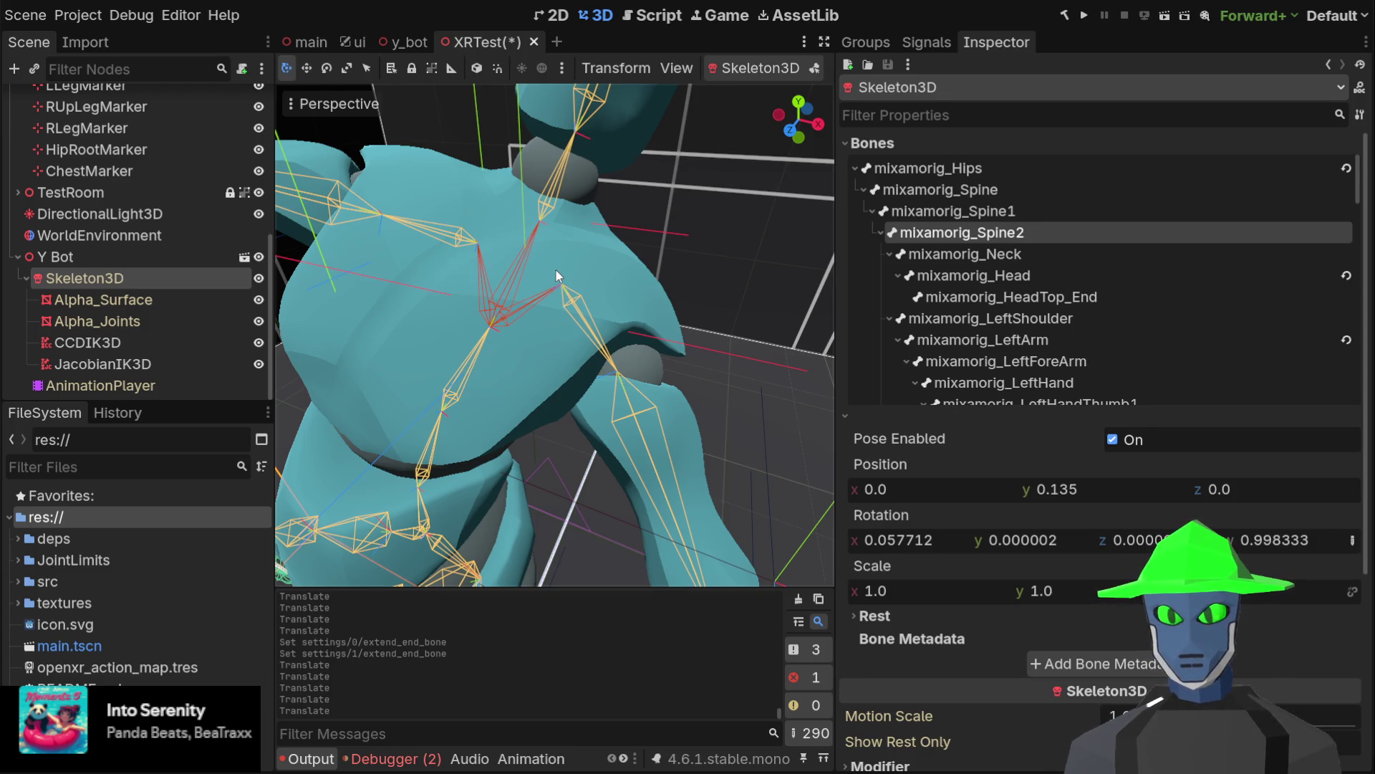
scroll(1017, 459, "down", 3)
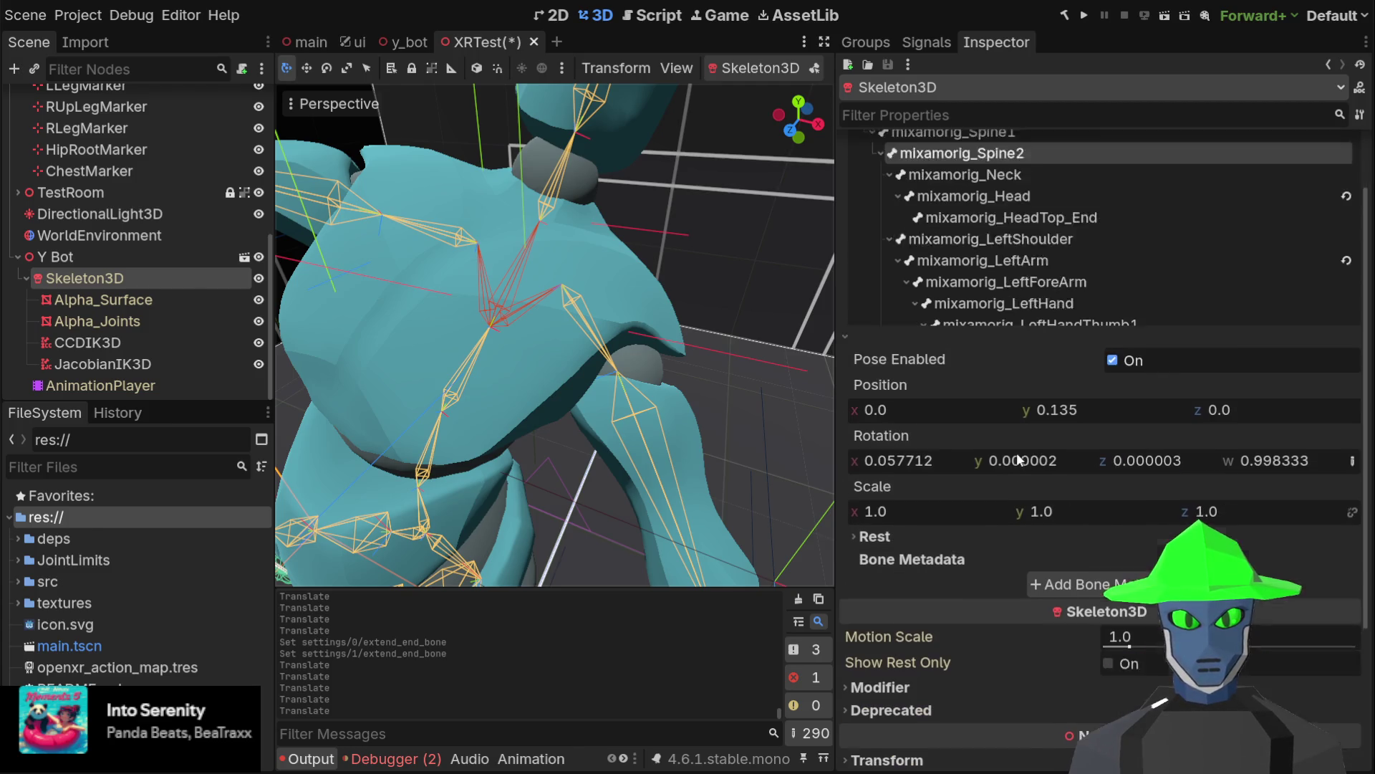
left_click(894, 466)
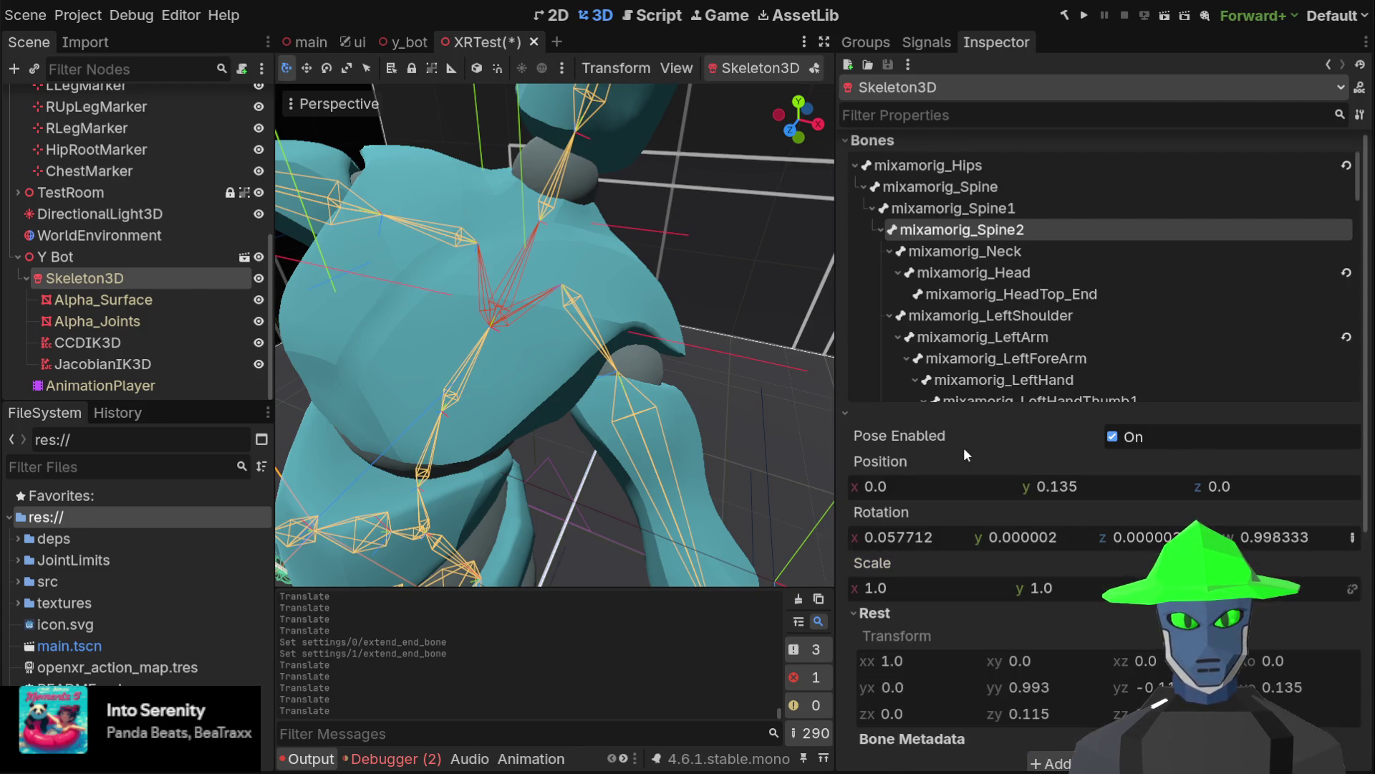
scroll(964, 447, "down", 5)
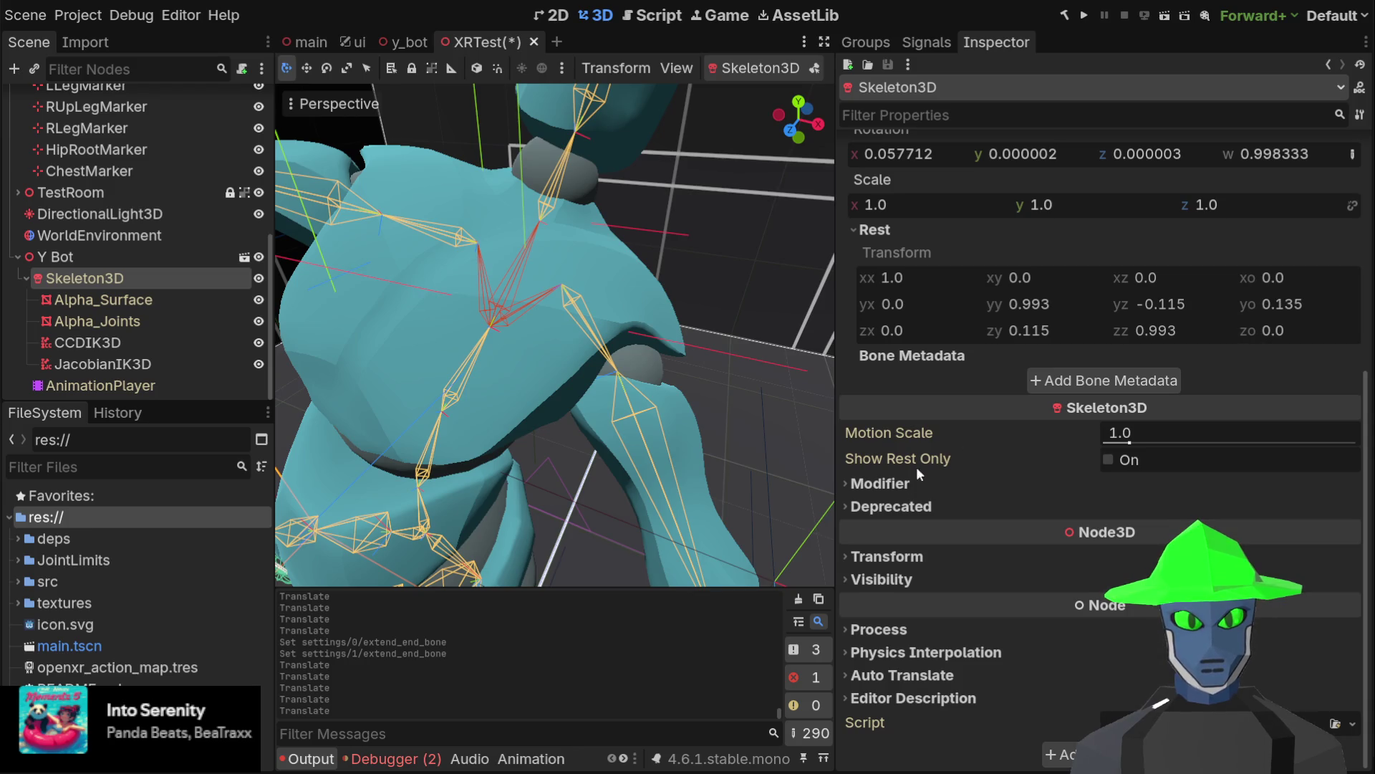
left_click(891, 507)
left_click(897, 485)
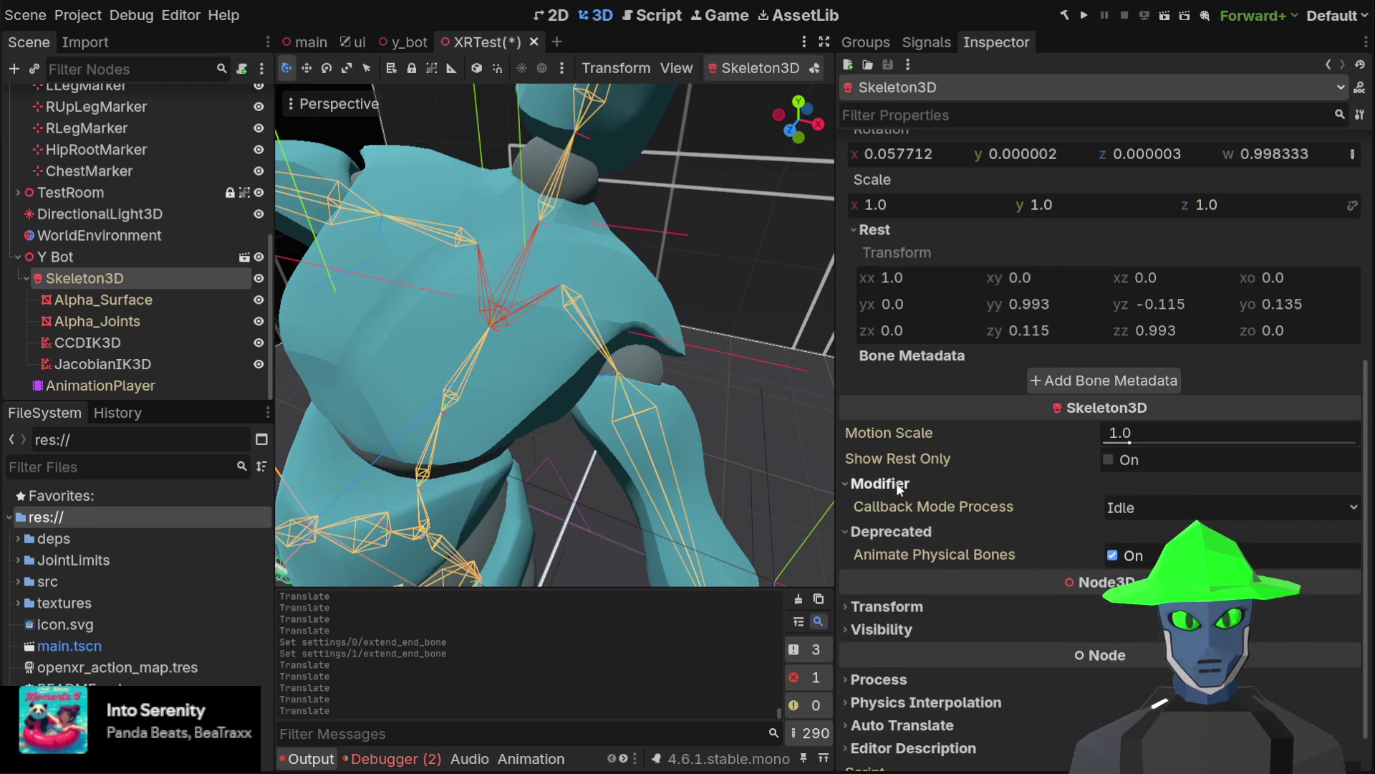
left_click(898, 485)
left_click(892, 507)
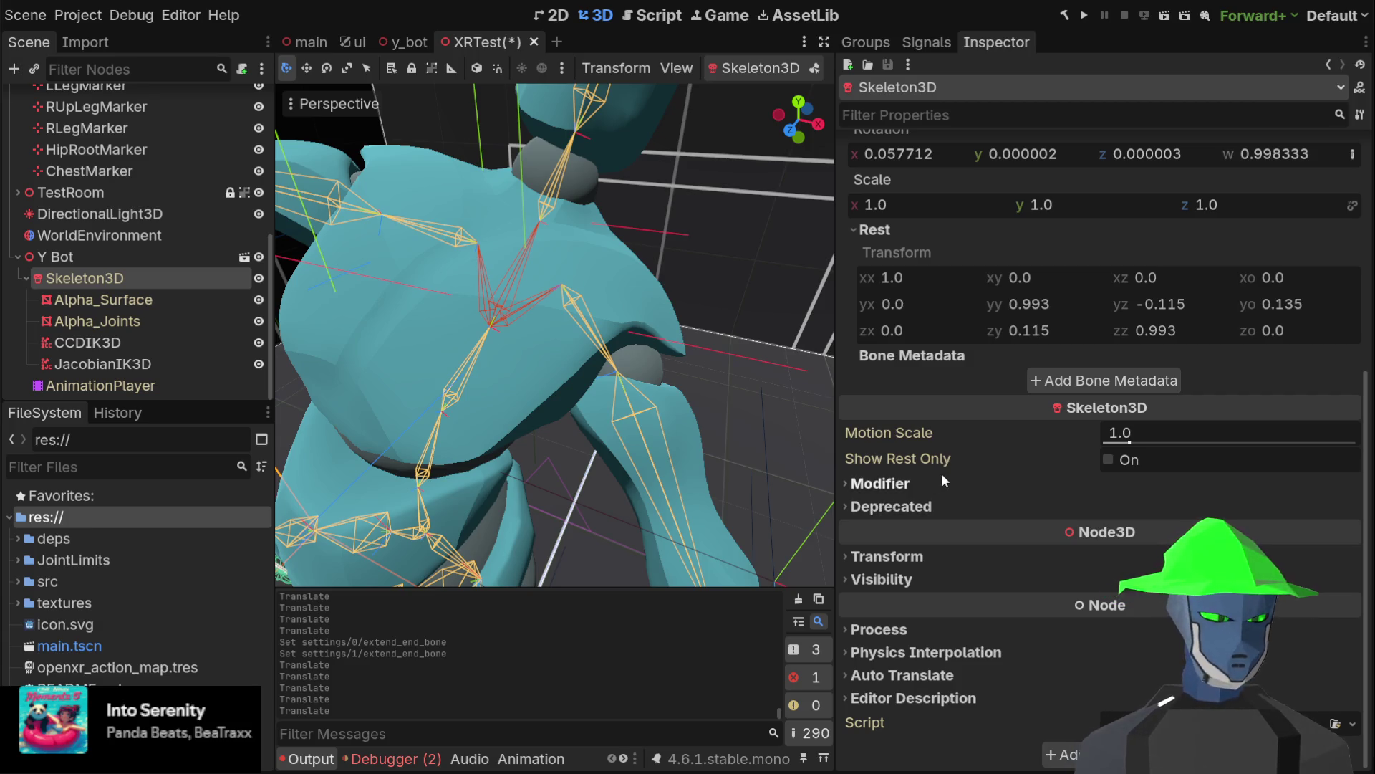
scroll(941, 473, "up", 3)
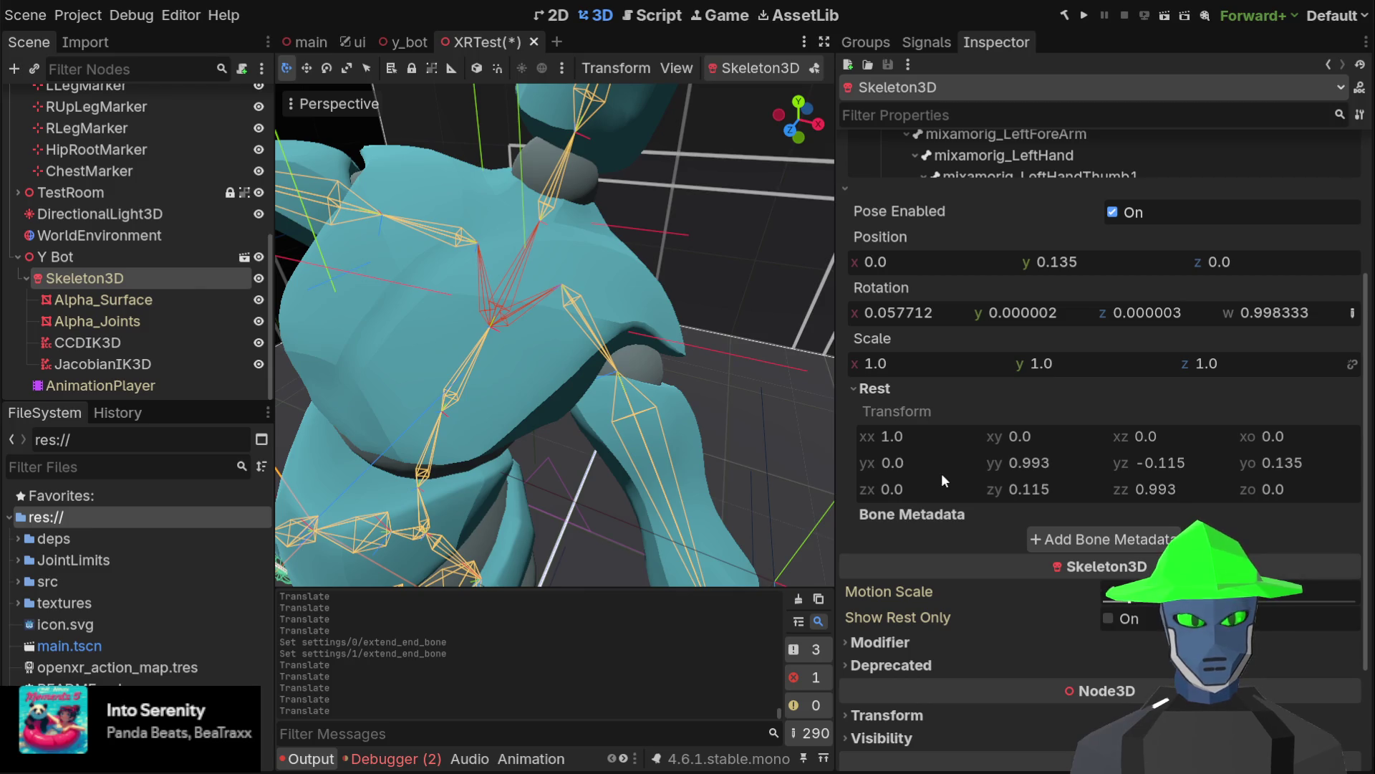
scroll(941, 473, "up", 4)
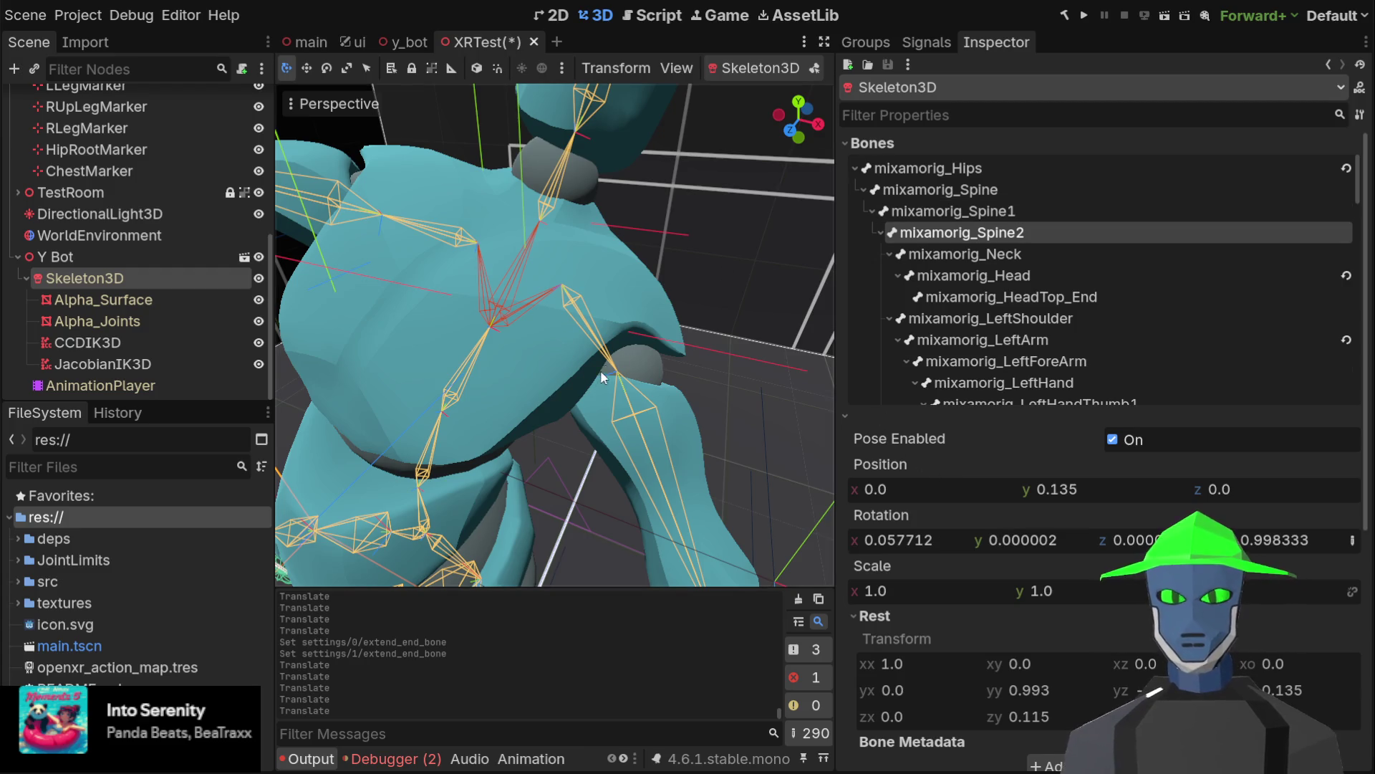
scroll(659, 328, "down", 5)
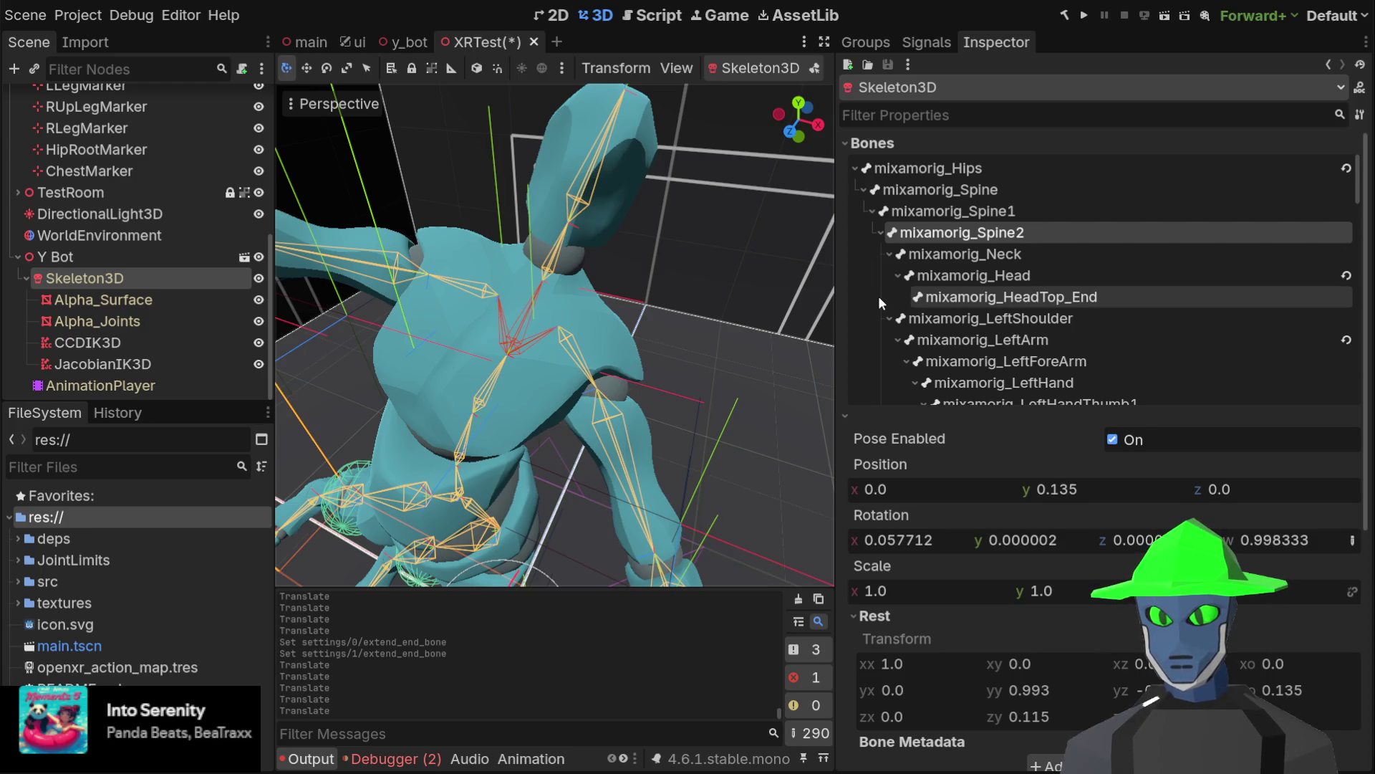
Set JacobianIK3D's second shoulder chain Root Bone Name to mixamorig_Spine1
left_click(149, 366)
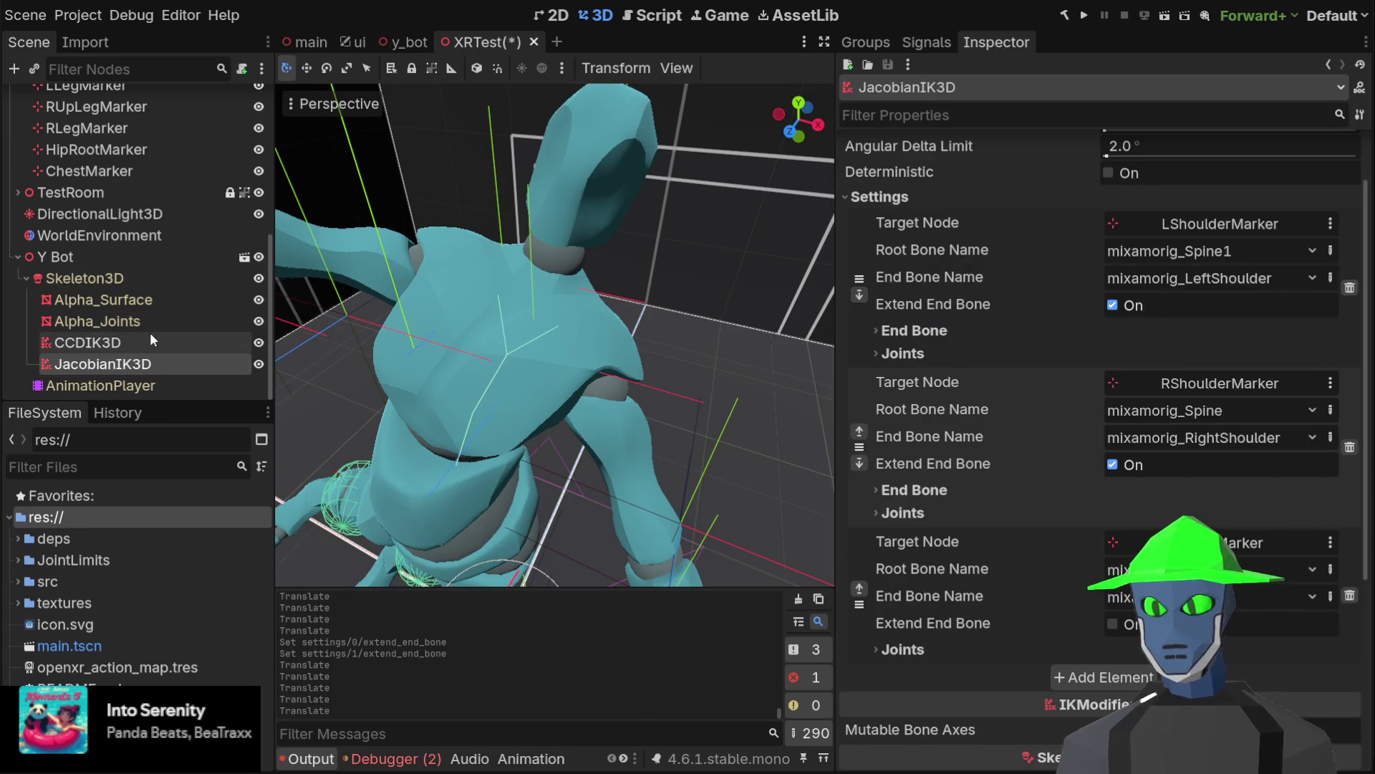
left_click(101, 345)
left_click(96, 366)
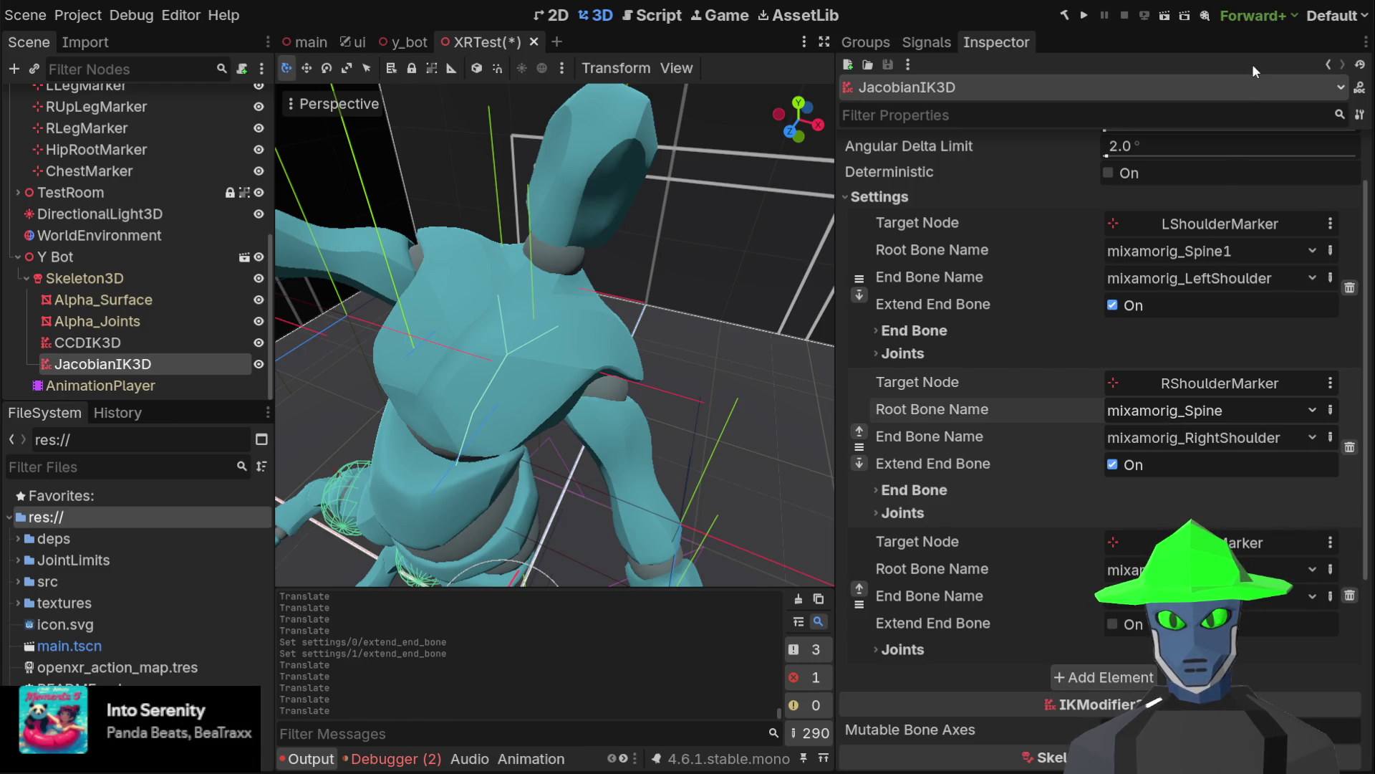
scroll(595, 297, "down", 3)
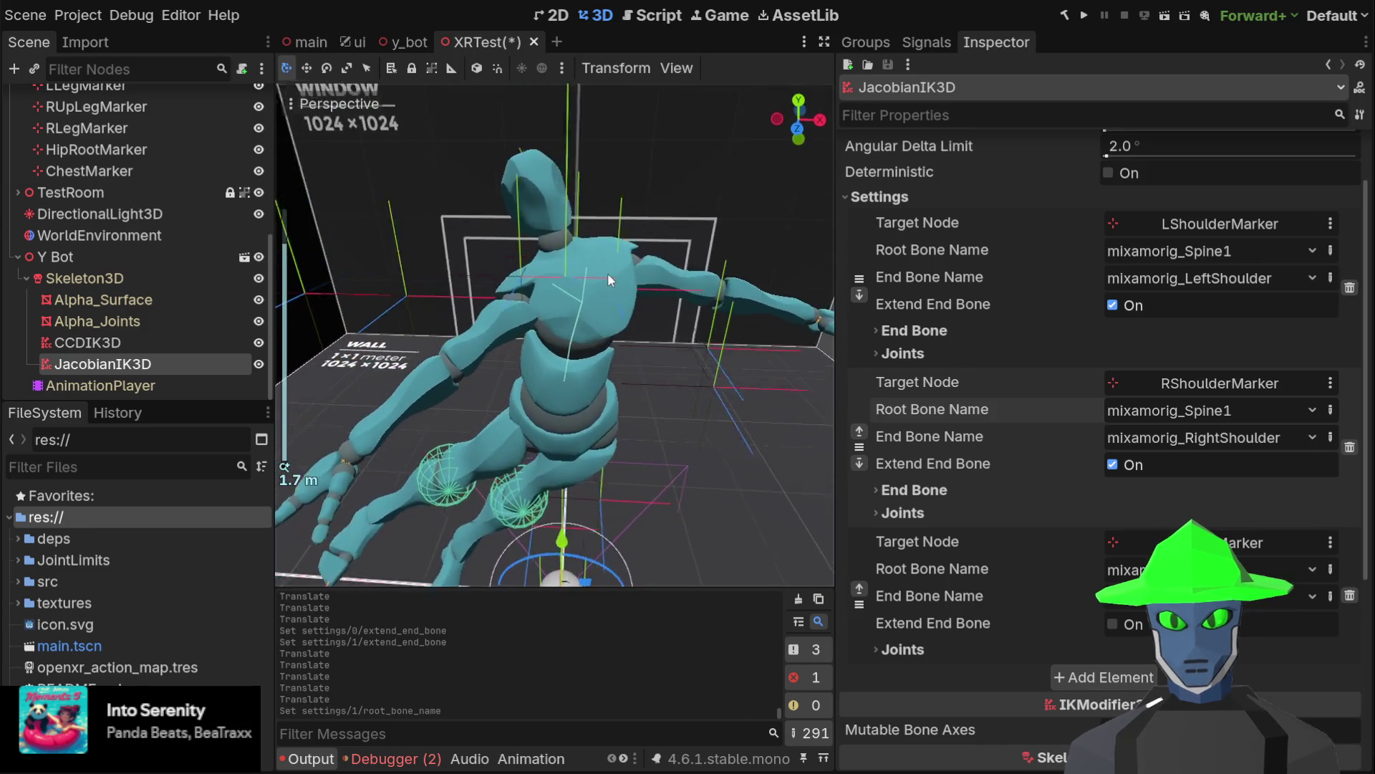
scroll(179, 247, "up", 5)
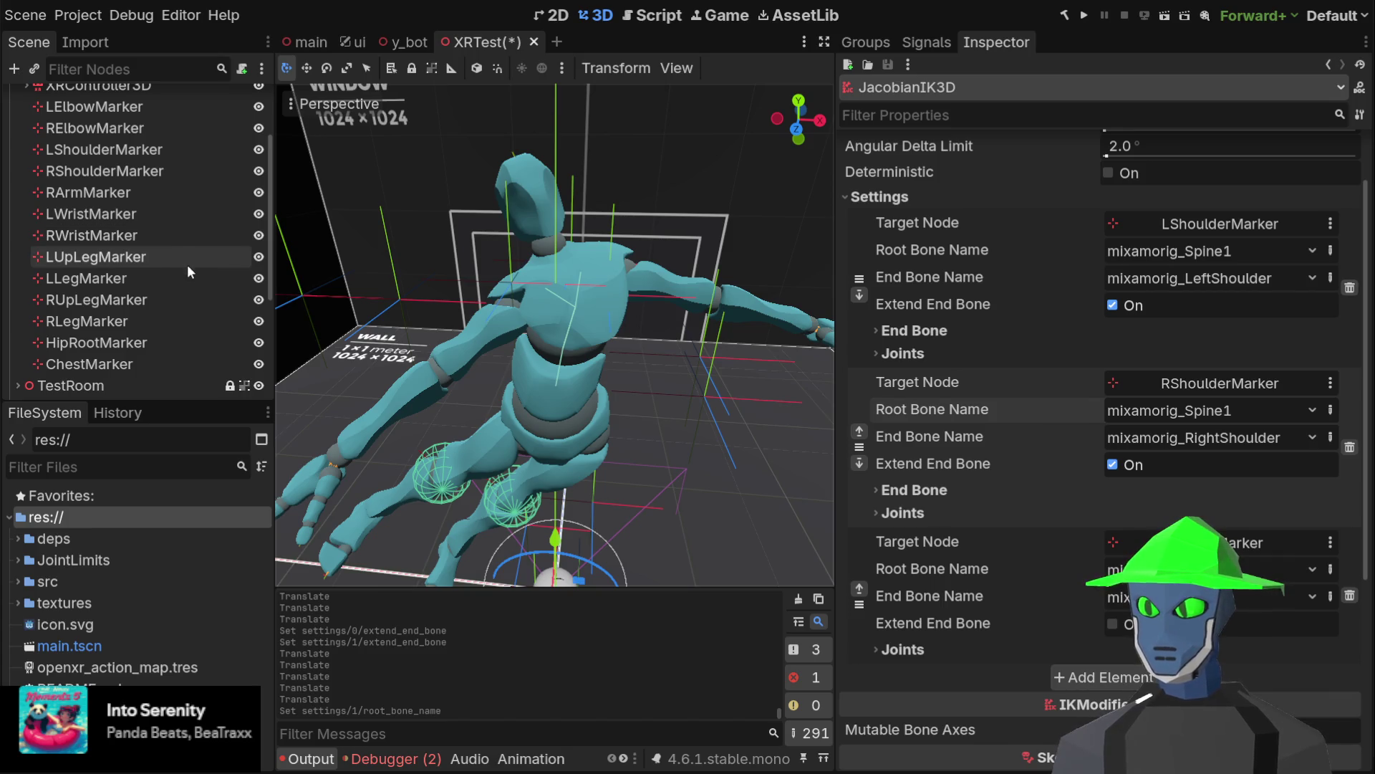
scroll(146, 291, "up", 2)
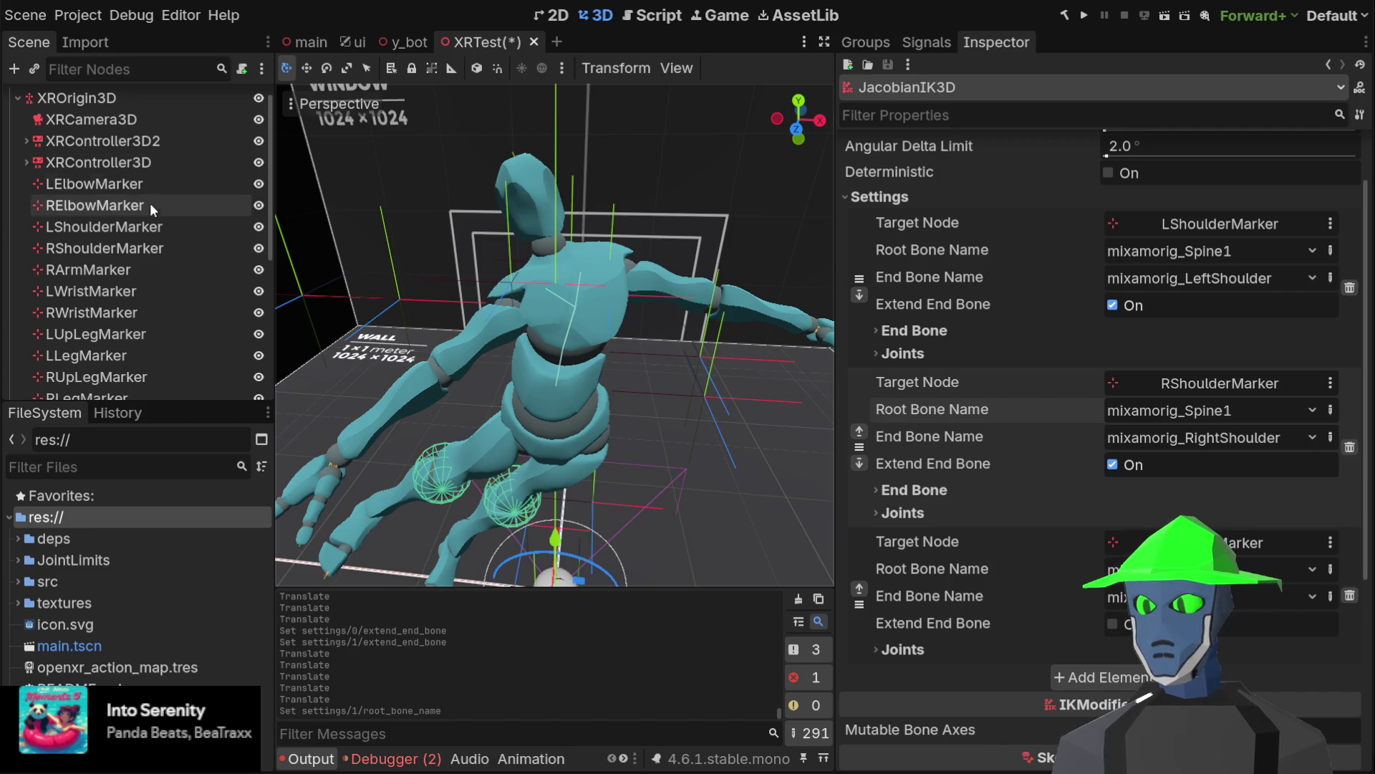
Raise the LShoulderMarker slightly, then select RShoulderMarker in front orthogonal view
left_click(144, 225)
mouse_move(637, 276)
left_mouse_down()
mouse_move(633, 315)
mouse_move(640, 252)
left_mouse_up()
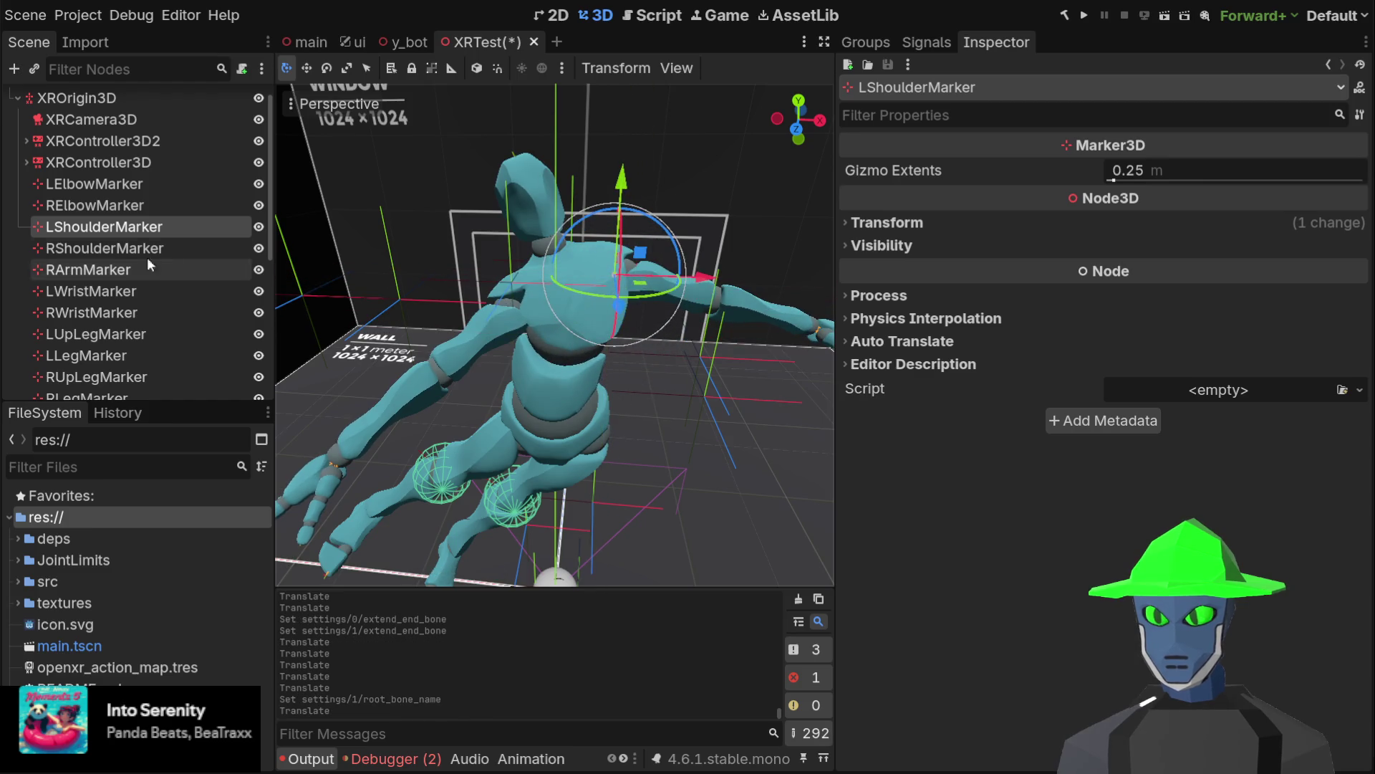
left_click(147, 248)
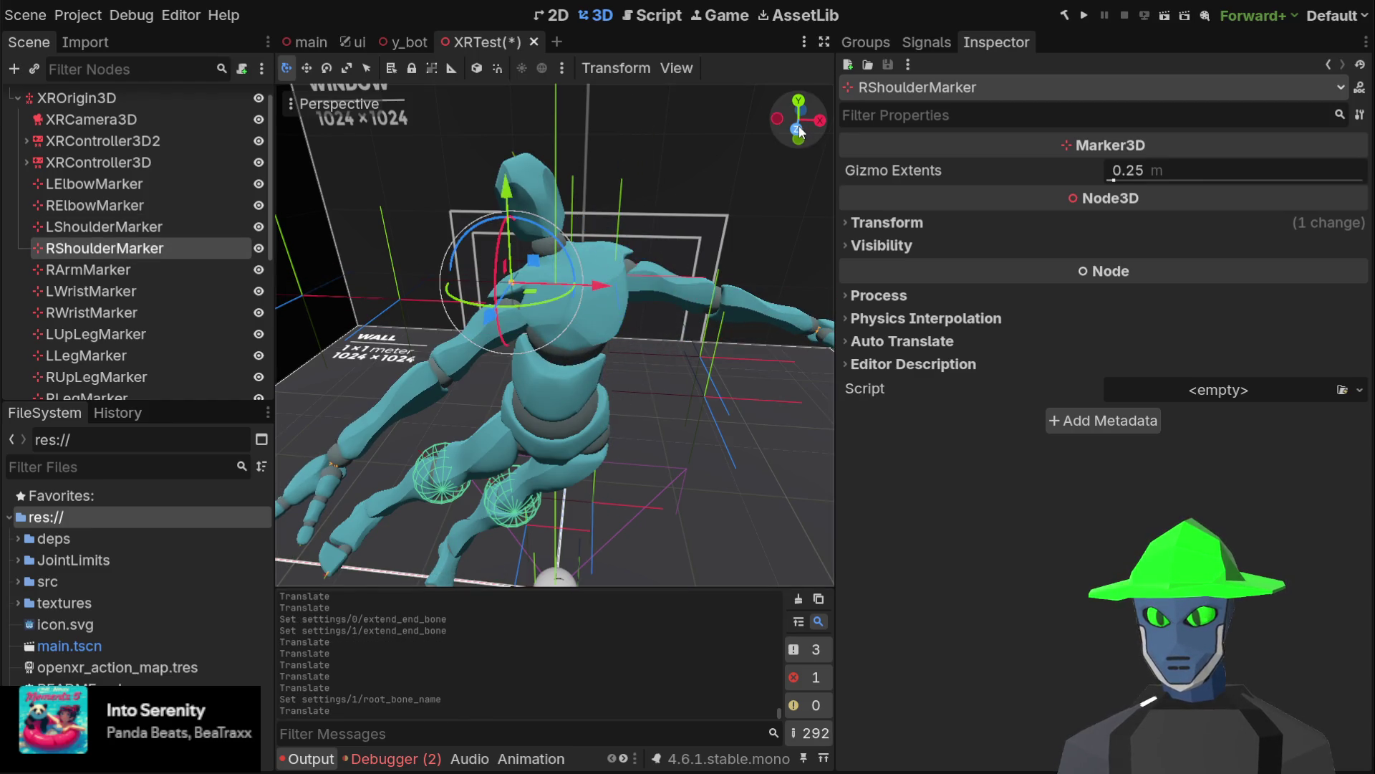
left_click(798, 129)
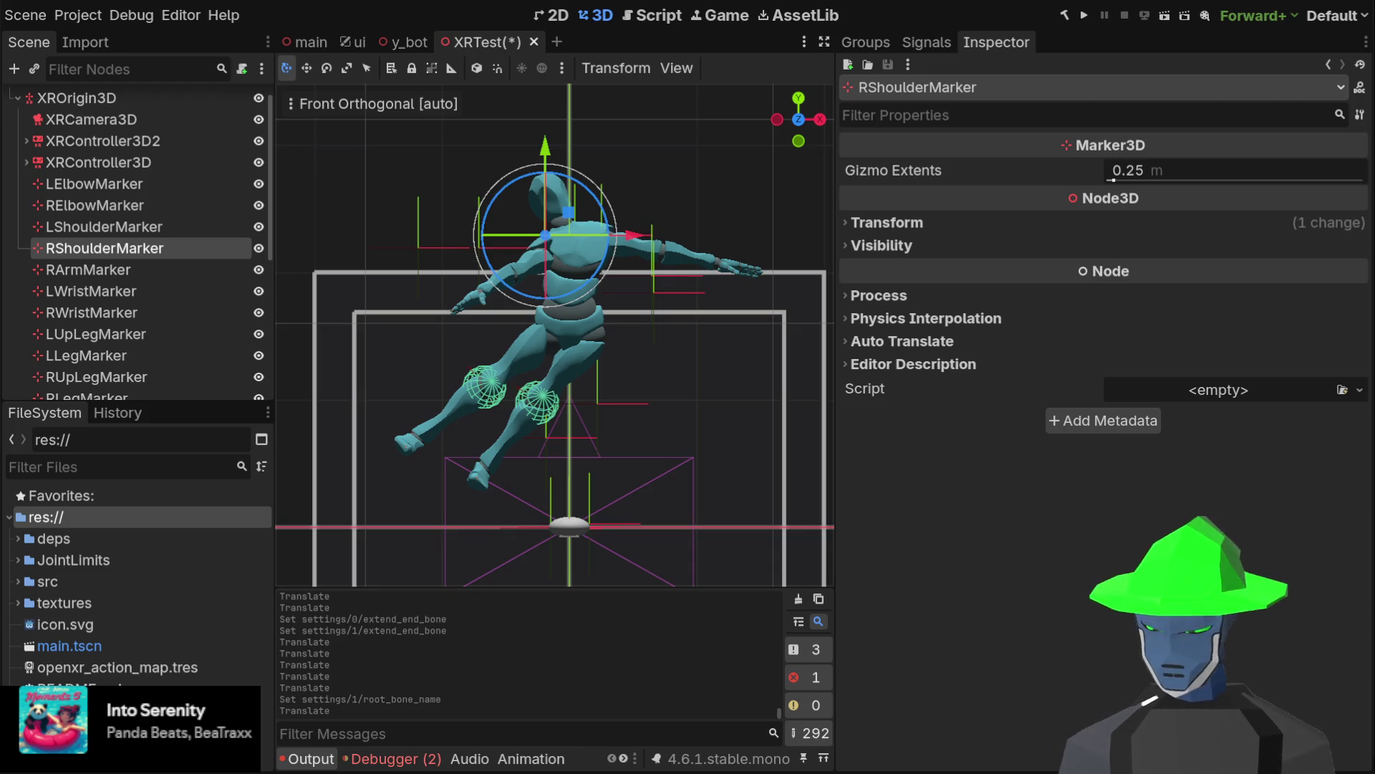
Reposition the RShoulderMarker along X and Z, using front and top views
mouse_move(568, 212)
left_mouse_down()
mouse_move(562, 201)
mouse_move(567, 239)
mouse_move(586, 211)
mouse_move(442, 324)
mouse_move(432, 261)
mouse_move(518, 246)
mouse_move(523, 310)
mouse_move(428, 354)
mouse_move(544, 286)
mouse_move(466, 310)
mouse_move(495, 285)
mouse_move(448, 318)
mouse_move(548, 294)
mouse_move(473, 328)
mouse_move(516, 334)
left_mouse_up()
mouse_move(658, 307)
left_mouse_down()
mouse_move(584, 286)
mouse_move(634, 301)
mouse_move(602, 297)
mouse_move(639, 321)
mouse_move(544, 295)
mouse_move(493, 334)
mouse_move(521, 310)
left_mouse_up()
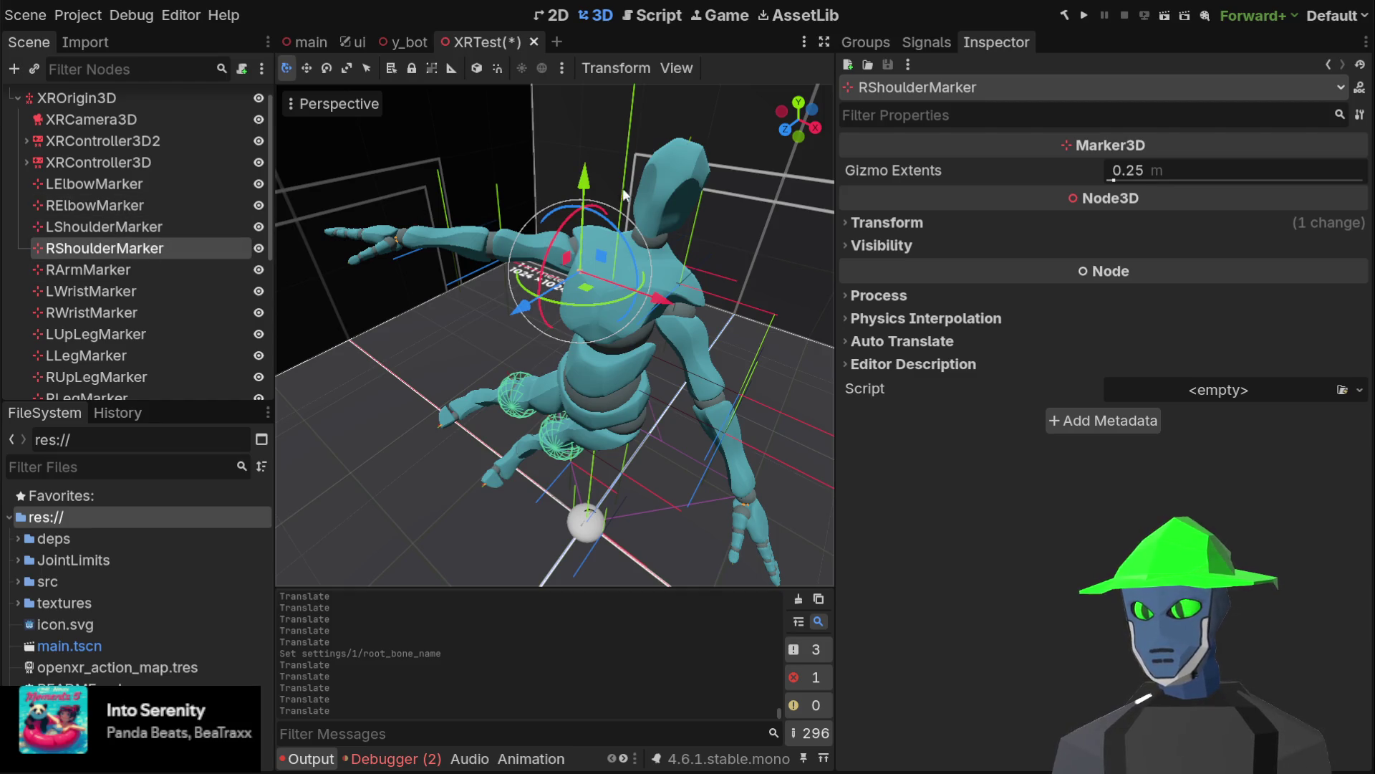
left_click(793, 111)
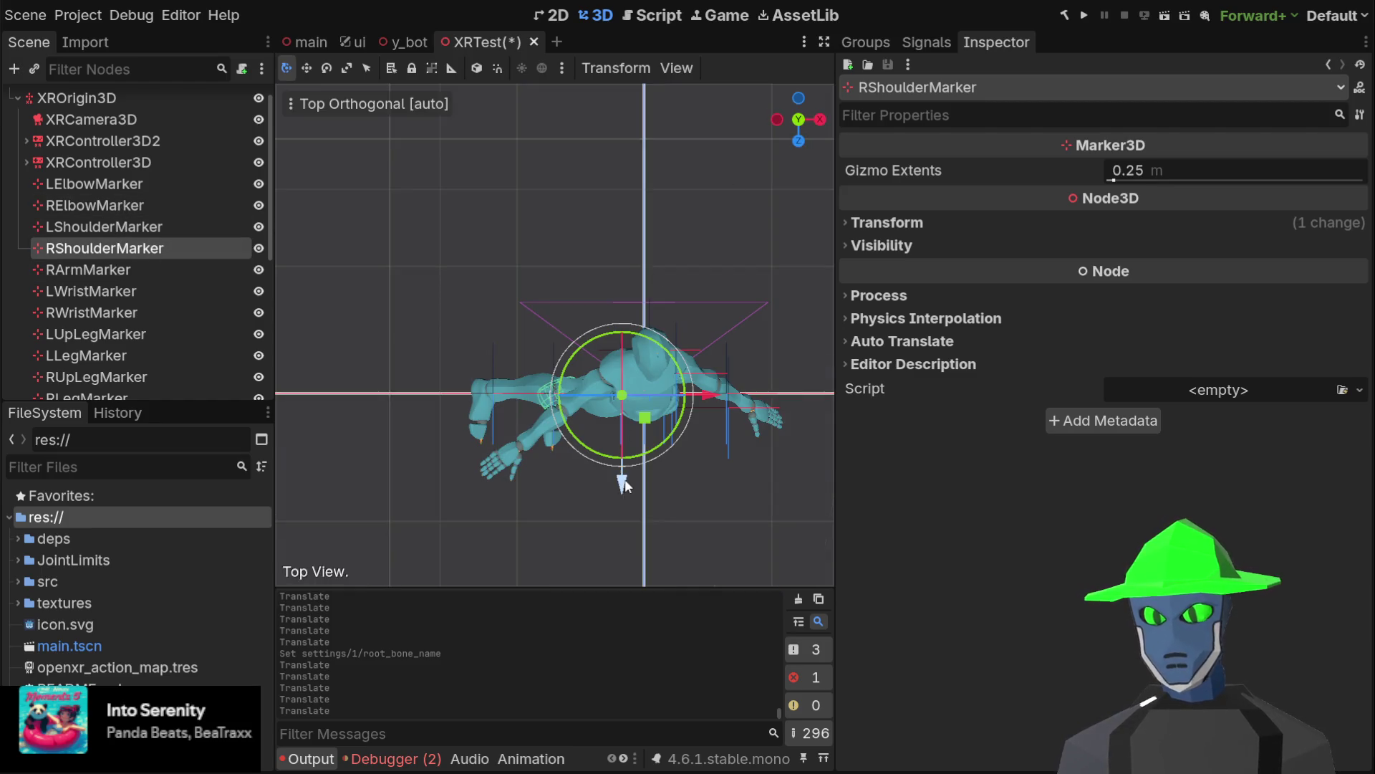
mouse_move(621, 486)
left_mouse_down()
mouse_move(608, 476)
mouse_move(591, 546)
mouse_move(592, 479)
left_mouse_up()
mouse_move(712, 397)
left_mouse_down()
mouse_move(693, 398)
mouse_move(782, 376)
left_mouse_up()
Nudge the LShoulderMarker, then fine-tune the ChestMarker along its X and Z axes
left_click(102, 226)
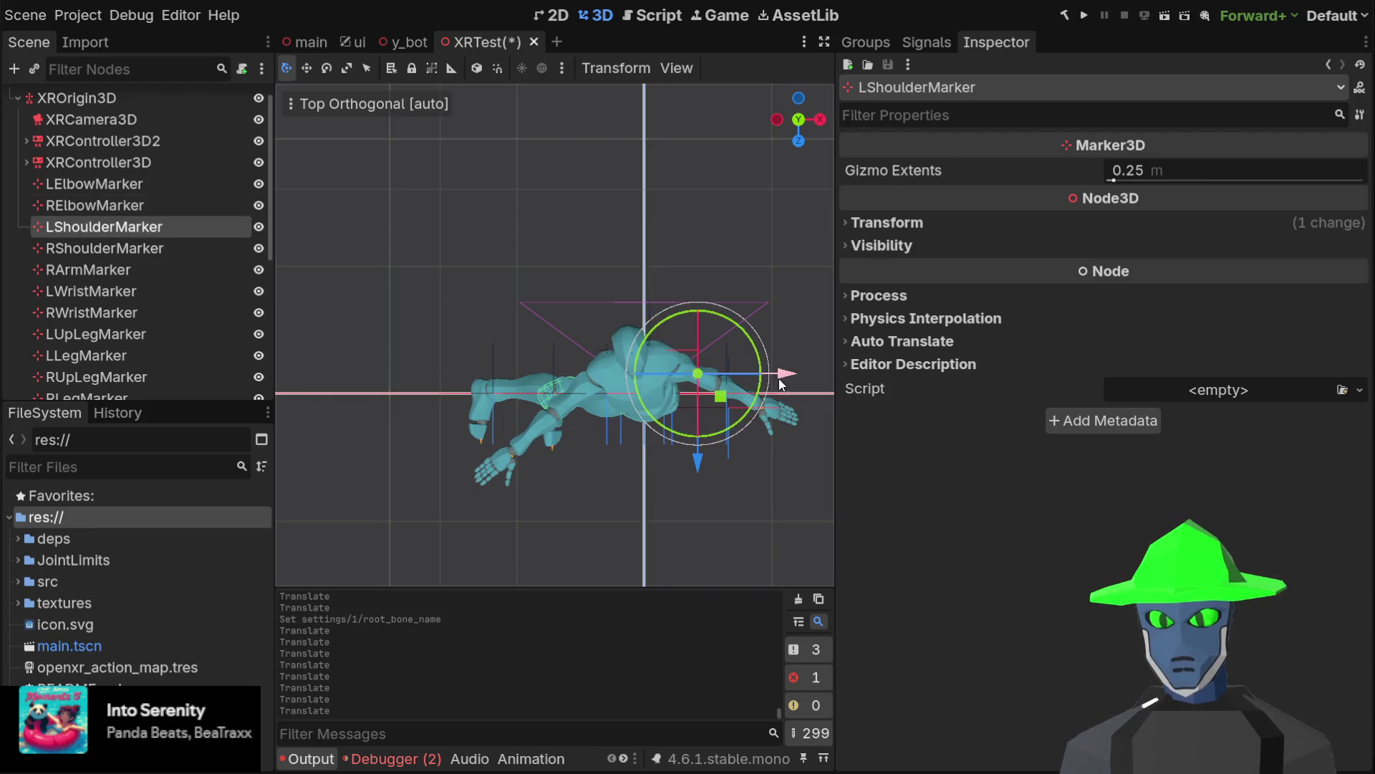
left_click_drag(702, 473, 688, 487)
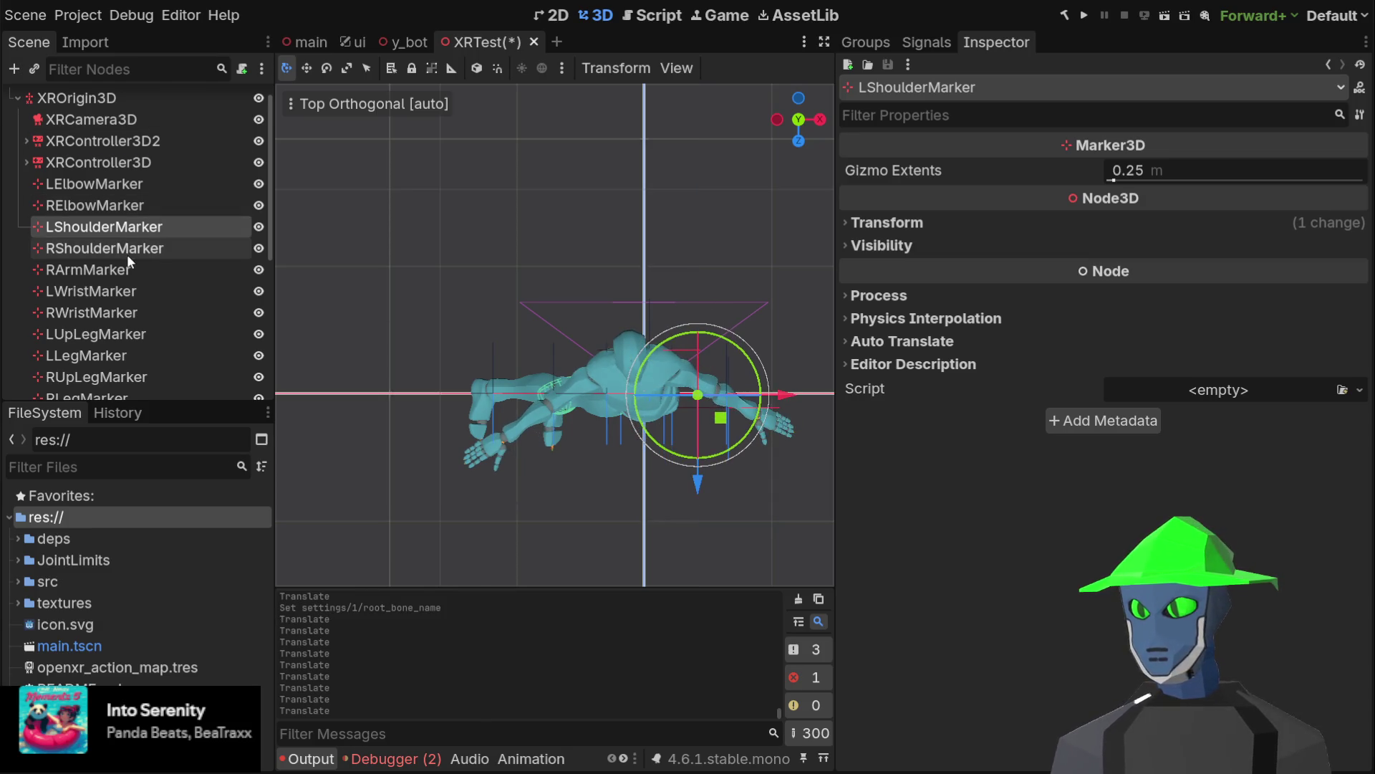
scroll(150, 344, "down", 3)
left_click(93, 364)
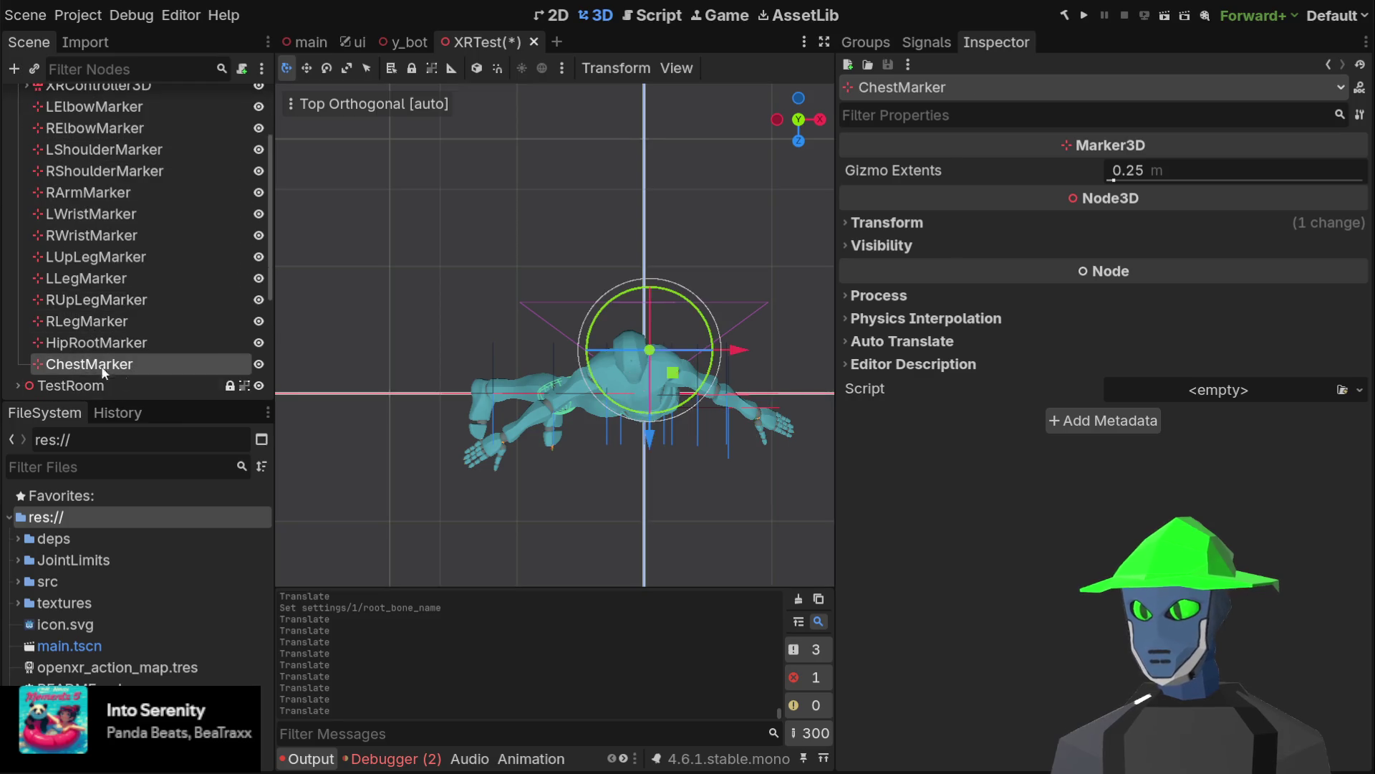
left_click_drag(648, 440, 633, 480)
left_click_drag(742, 397, 720, 394)
mouse_move(640, 493)
left_mouse_down()
mouse_move(636, 531)
mouse_move(633, 433)
mouse_move(636, 548)
mouse_move(639, 484)
left_mouse_up()
mouse_move(725, 395)
left_mouse_down()
mouse_move(799, 386)
mouse_move(666, 398)
mouse_move(831, 395)
mouse_move(706, 390)
mouse_move(780, 389)
mouse_move(753, 393)
left_mouse_up()
Move the LShoulderMarker much further along its Z axis
left_click(114, 169)
left_click(104, 149)
mouse_move(670, 481)
left_mouse_down()
mouse_move(652, 522)
mouse_move(677, 330)
mouse_move(634, 205)
mouse_move(660, 230)
mouse_move(428, 268)
mouse_move(670, 286)
left_mouse_up()
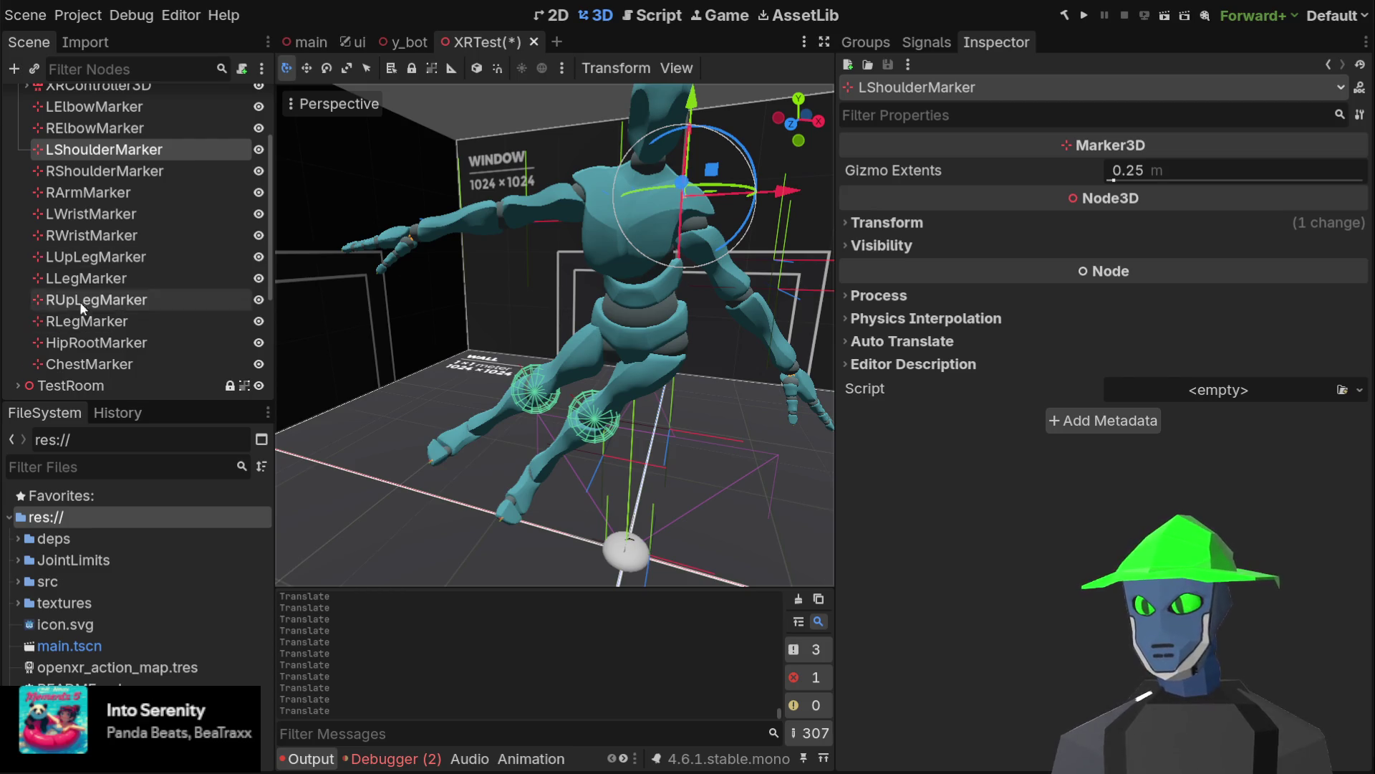
scroll(109, 297, "down", 3)
left_click(156, 280)
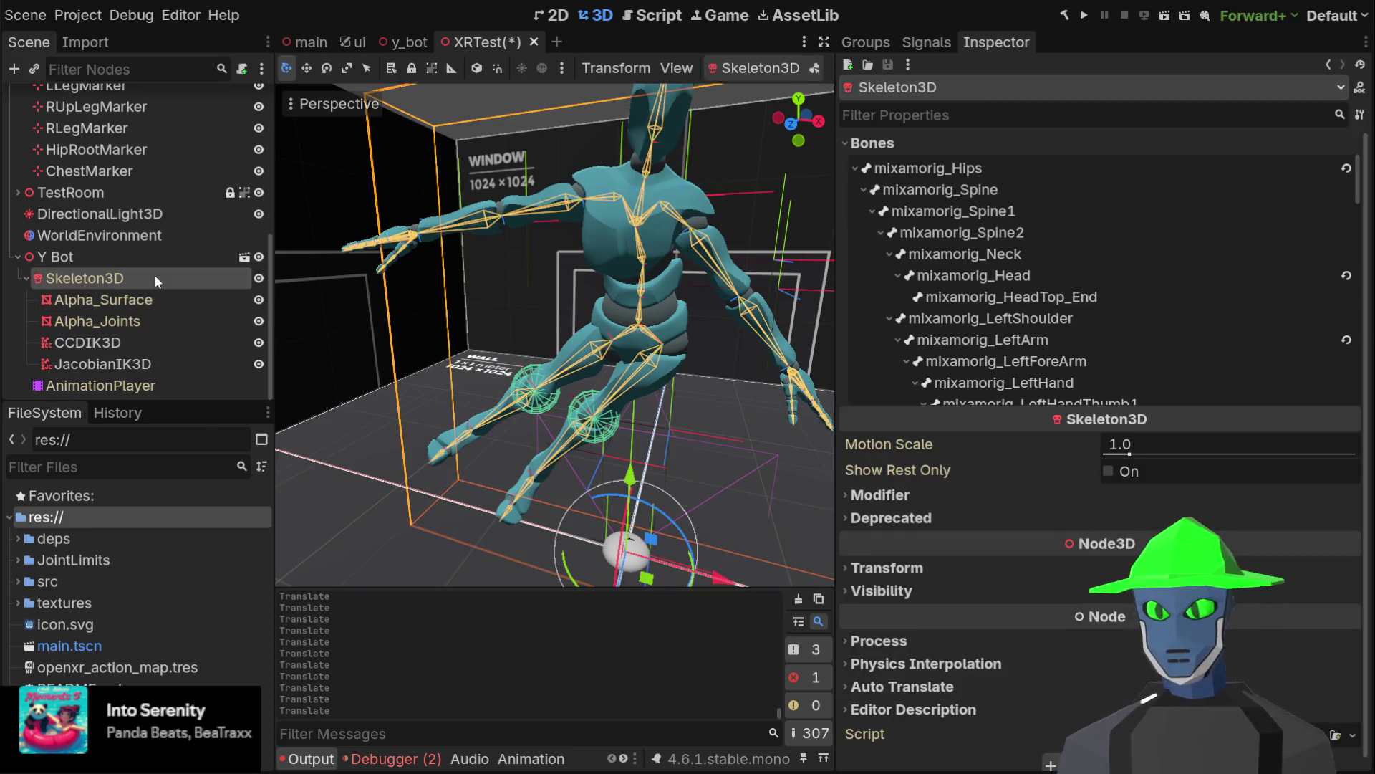
left_click(958, 166)
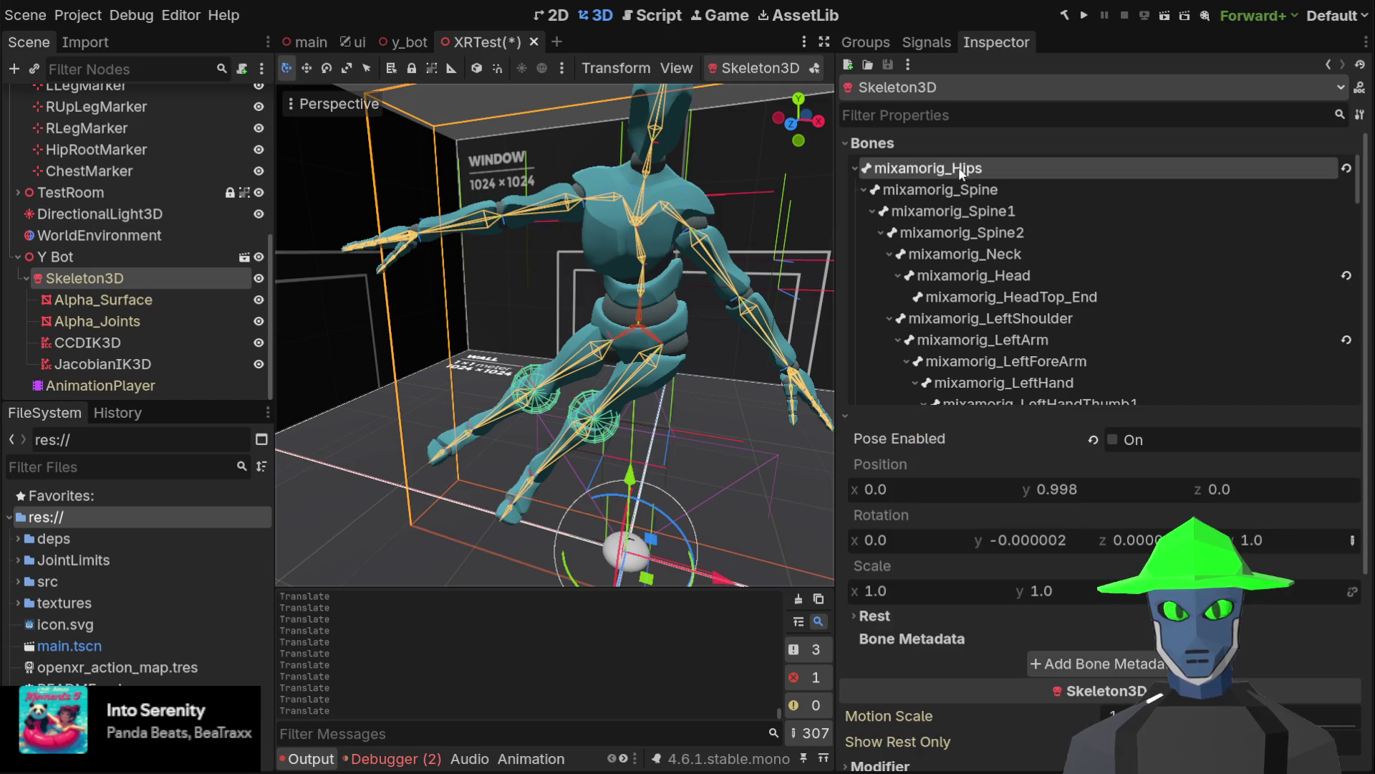
left_click(951, 277)
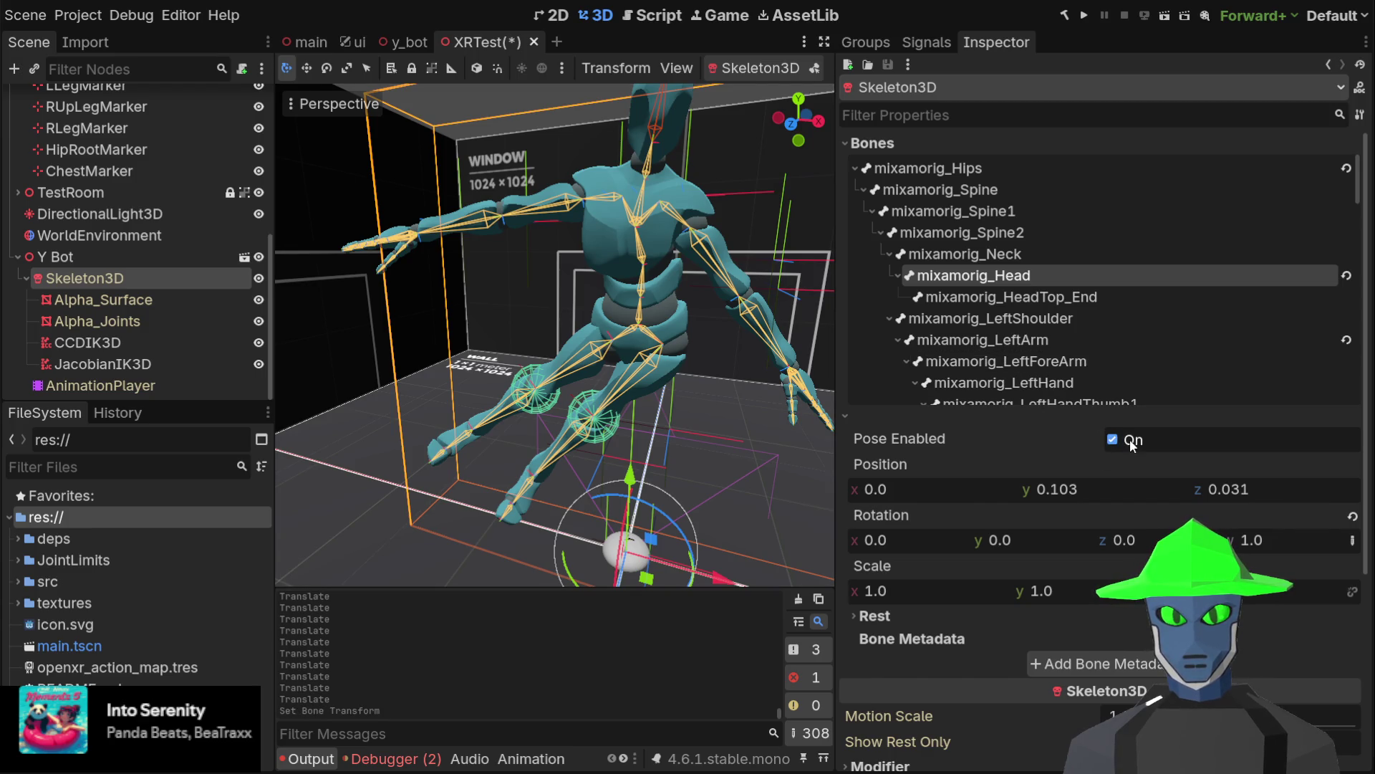
scroll(713, 198, "down", 3)
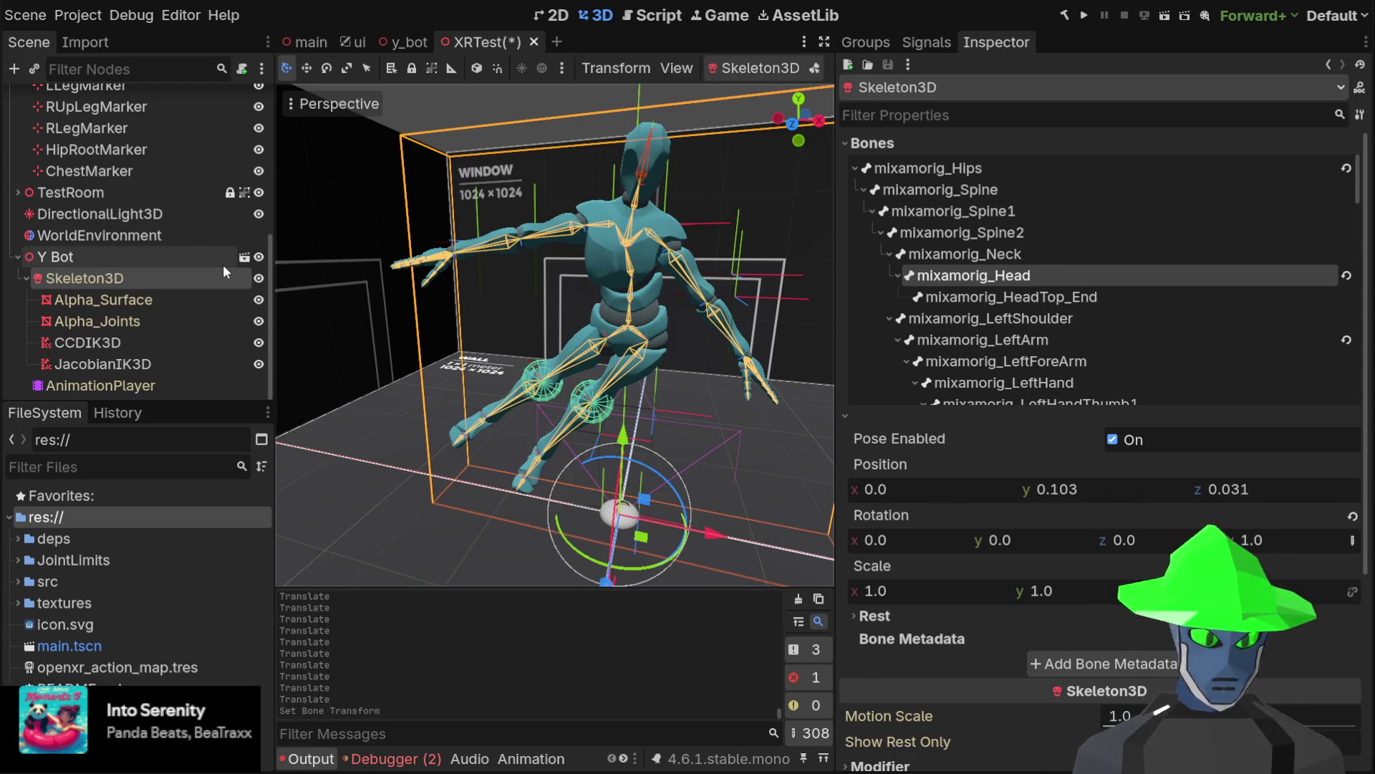
left_click(134, 341)
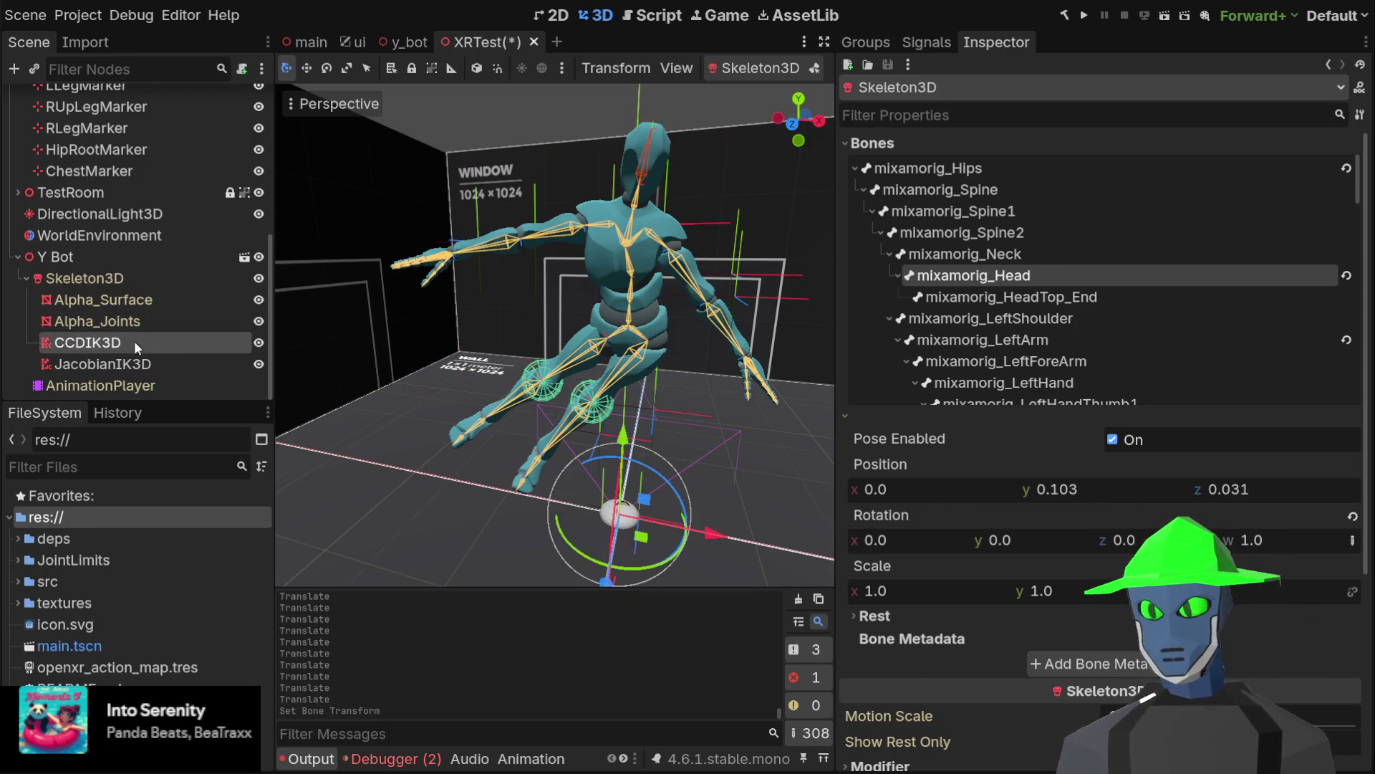
left_click(151, 363)
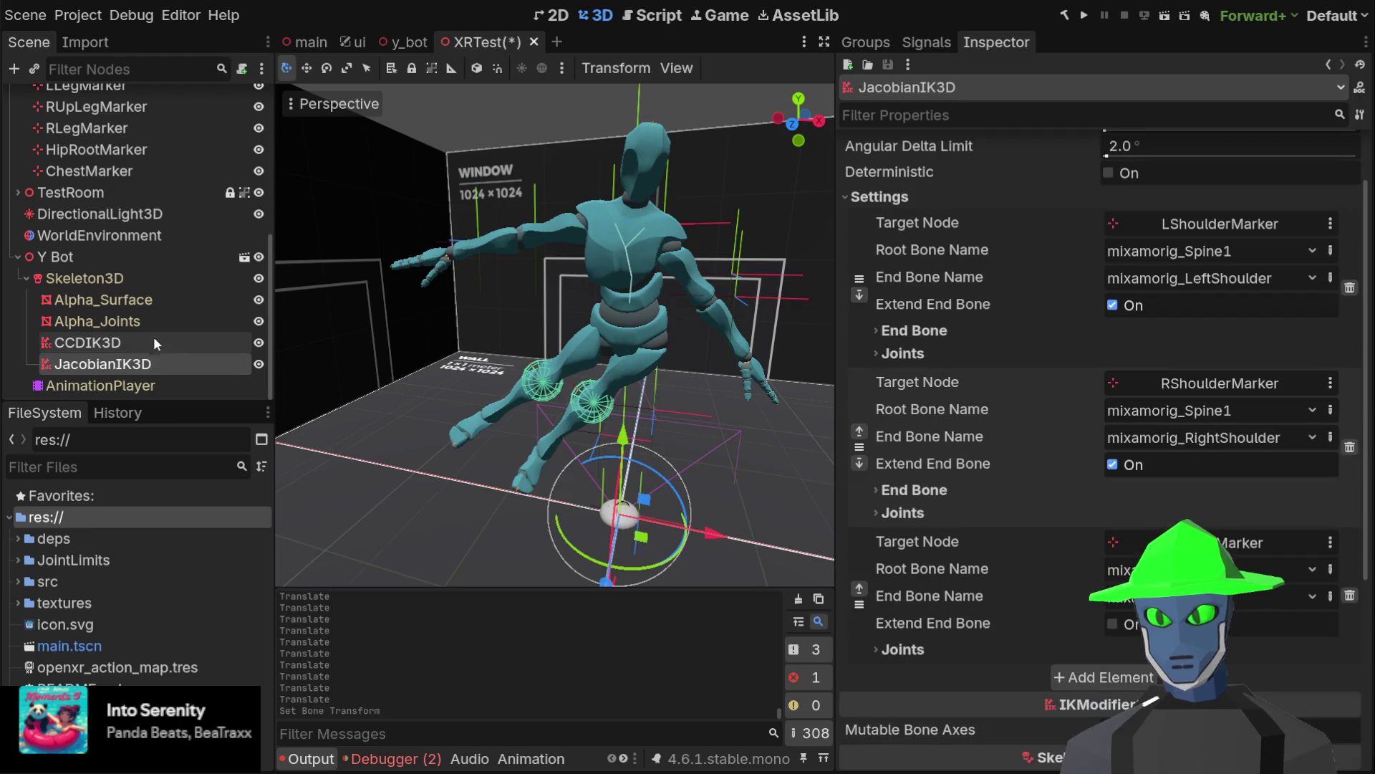
left_click(153, 336)
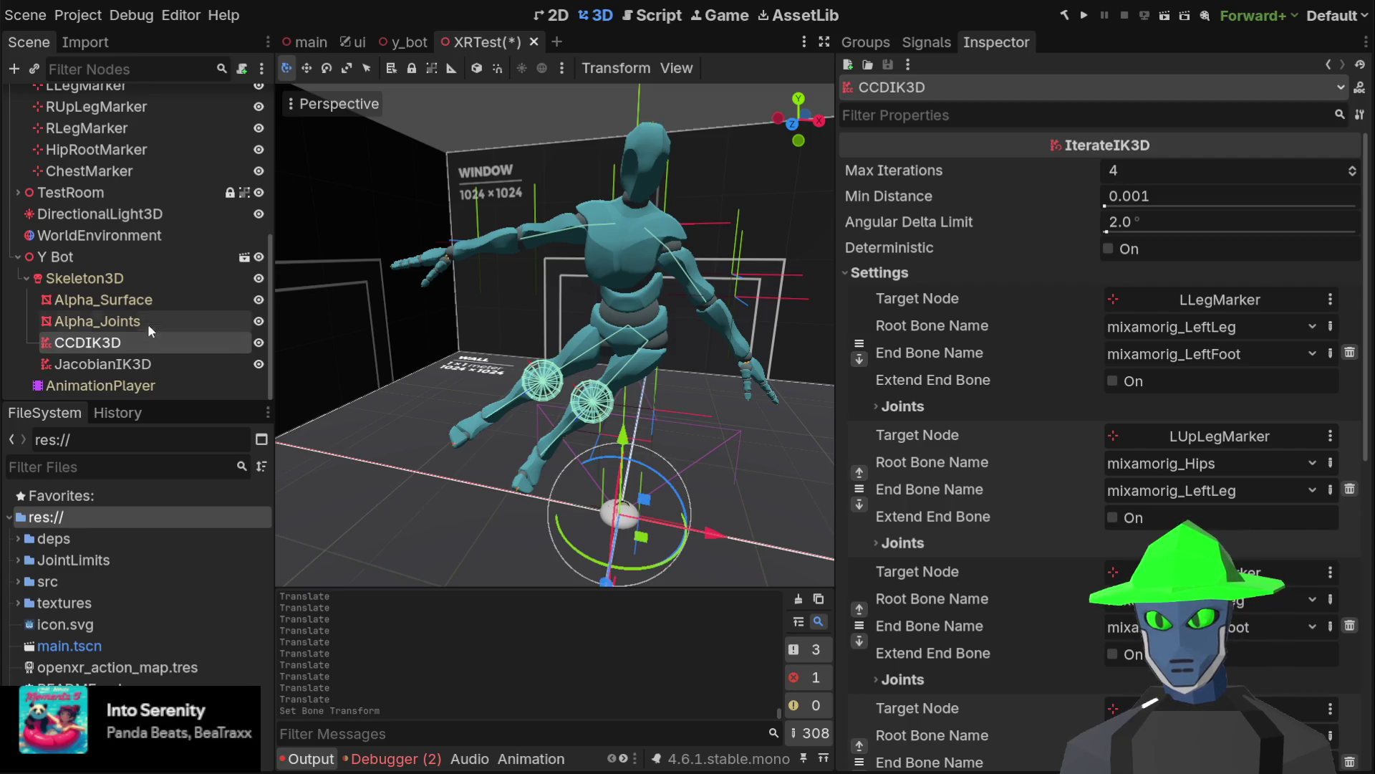
left_click(140, 278)
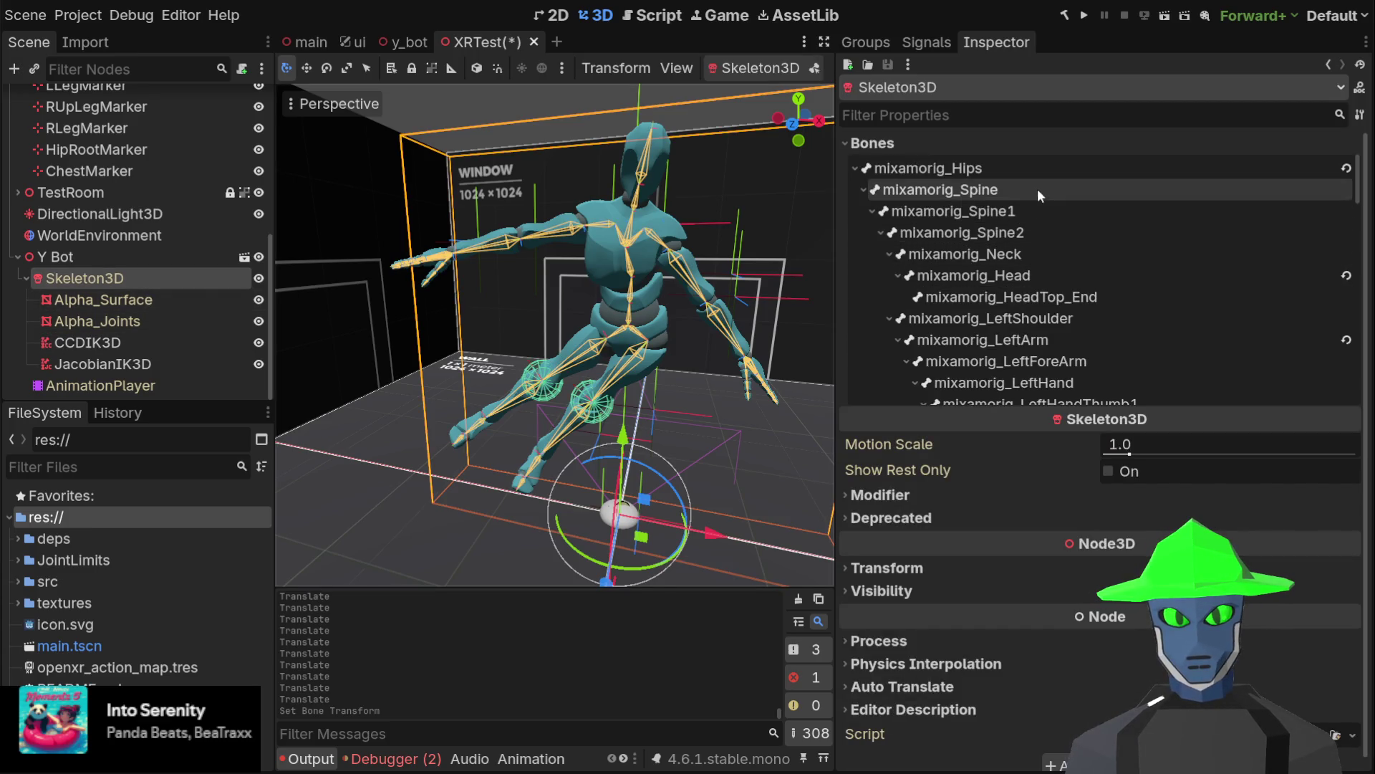
left_click(1043, 172)
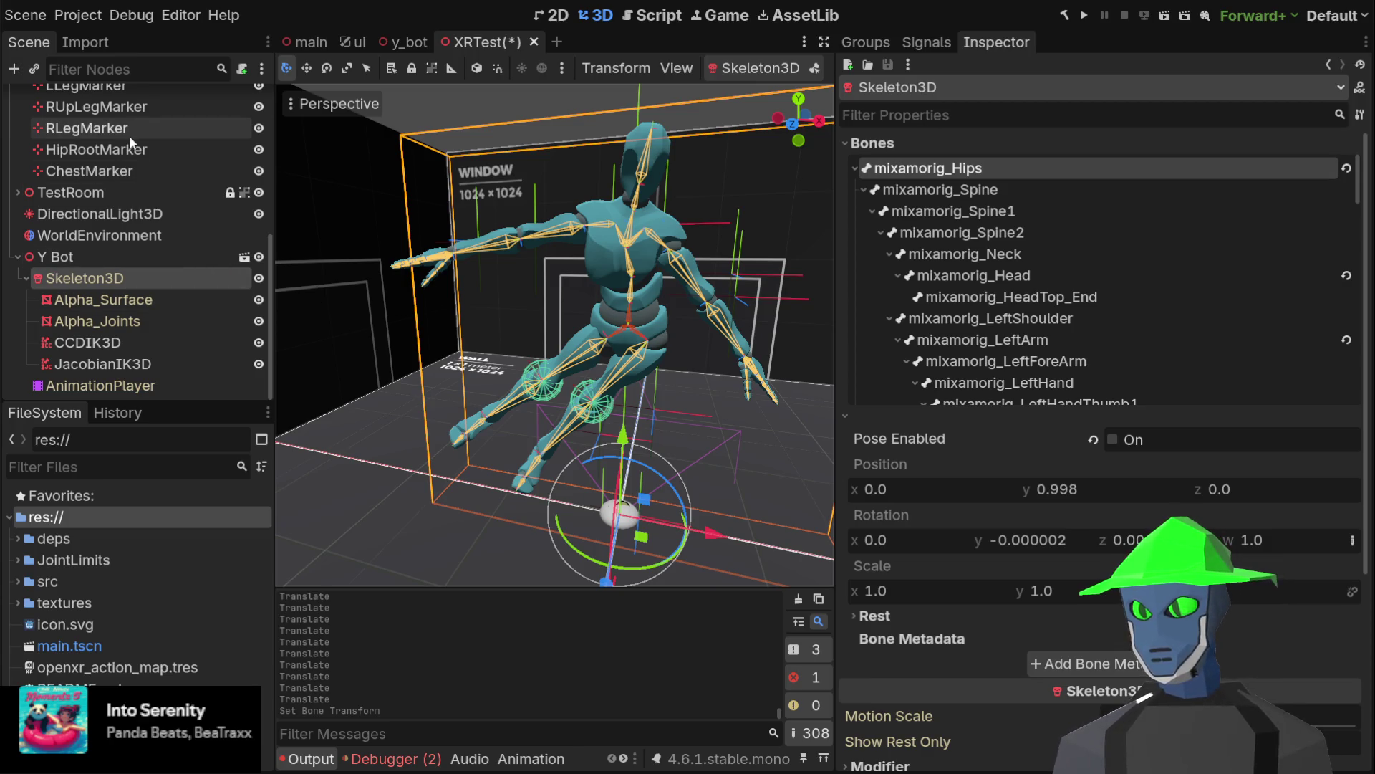
left_click(144, 106)
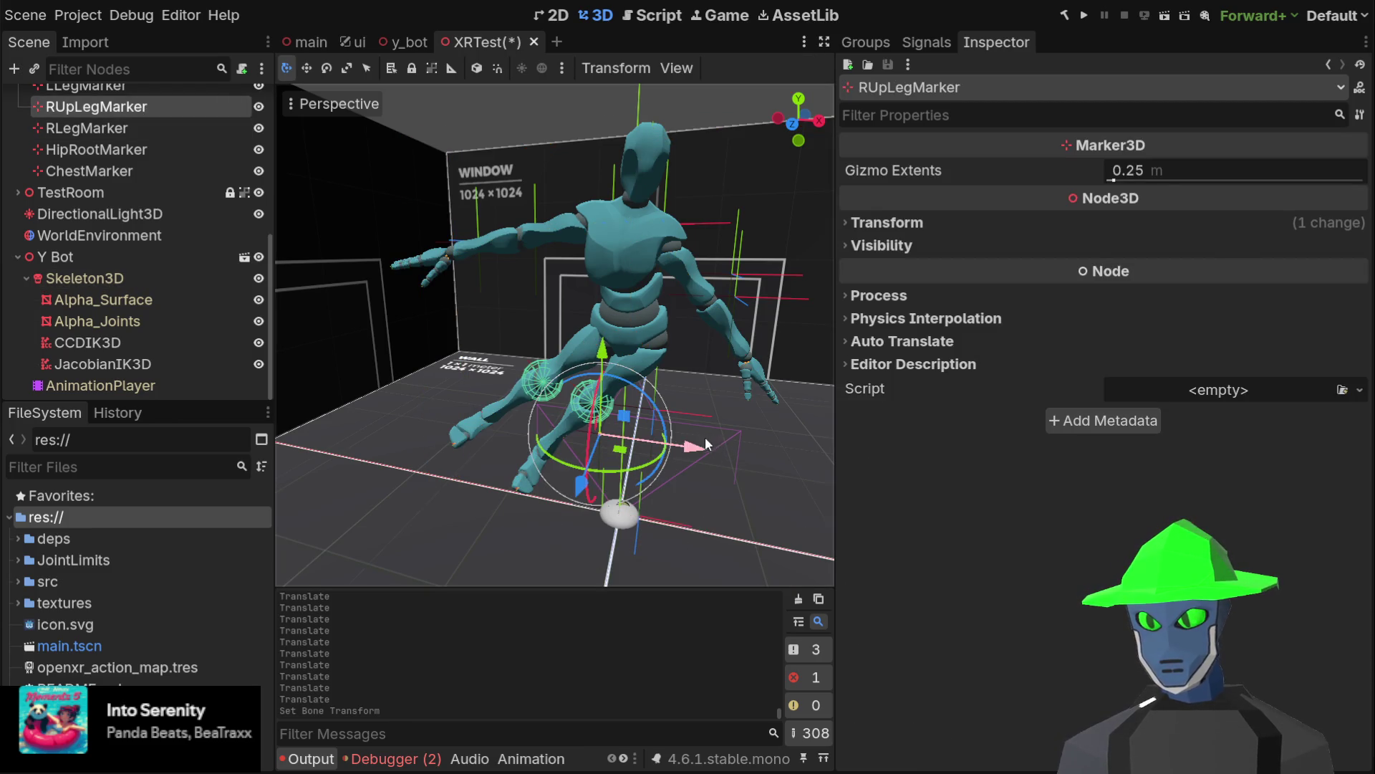
Move the RUpLegMarker along Z and the LLegMarker along X
mouse_move(706, 414)
left_mouse_down()
mouse_move(729, 422)
mouse_move(635, 438)
mouse_move(803, 436)
mouse_move(592, 440)
mouse_move(777, 438)
mouse_move(670, 439)
mouse_move(723, 451)
mouse_move(516, 427)
mouse_move(794, 403)
mouse_move(681, 415)
left_mouse_up()
mouse_move(594, 490)
left_mouse_down()
mouse_move(578, 569)
mouse_move(618, 371)
mouse_move(620, 466)
mouse_move(624, 448)
left_mouse_up()
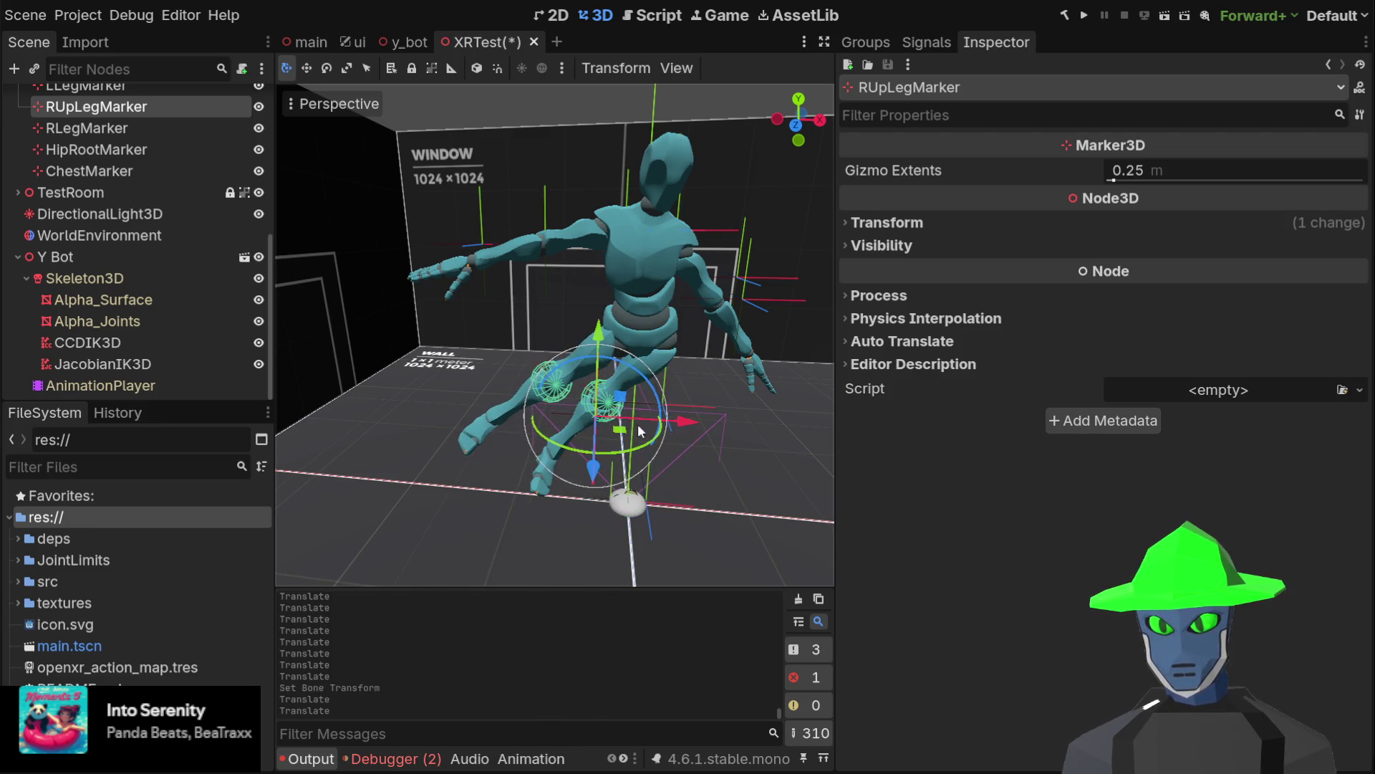
scroll(148, 156, "up", 2)
left_click(150, 129)
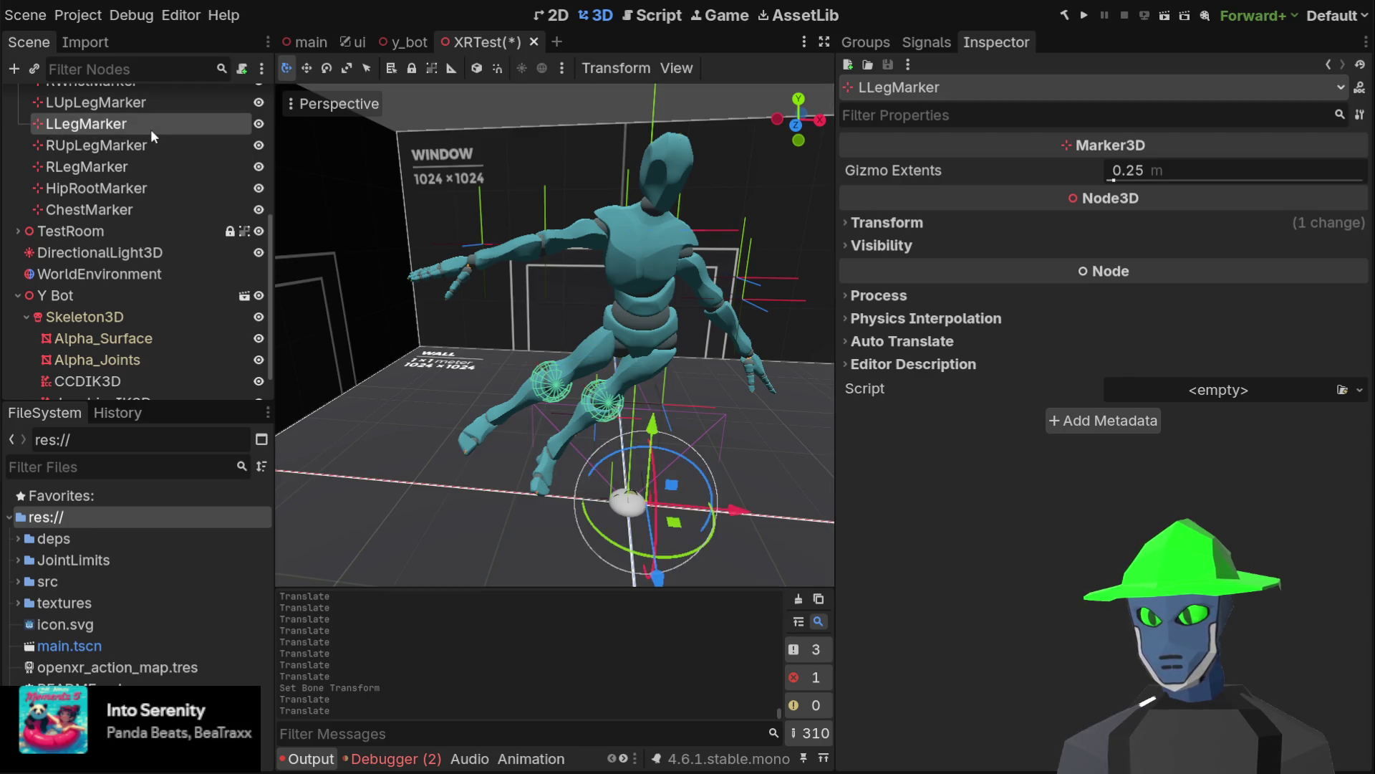
mouse_move(743, 515)
left_mouse_down()
mouse_move(712, 515)
mouse_move(778, 515)
left_mouse_up()
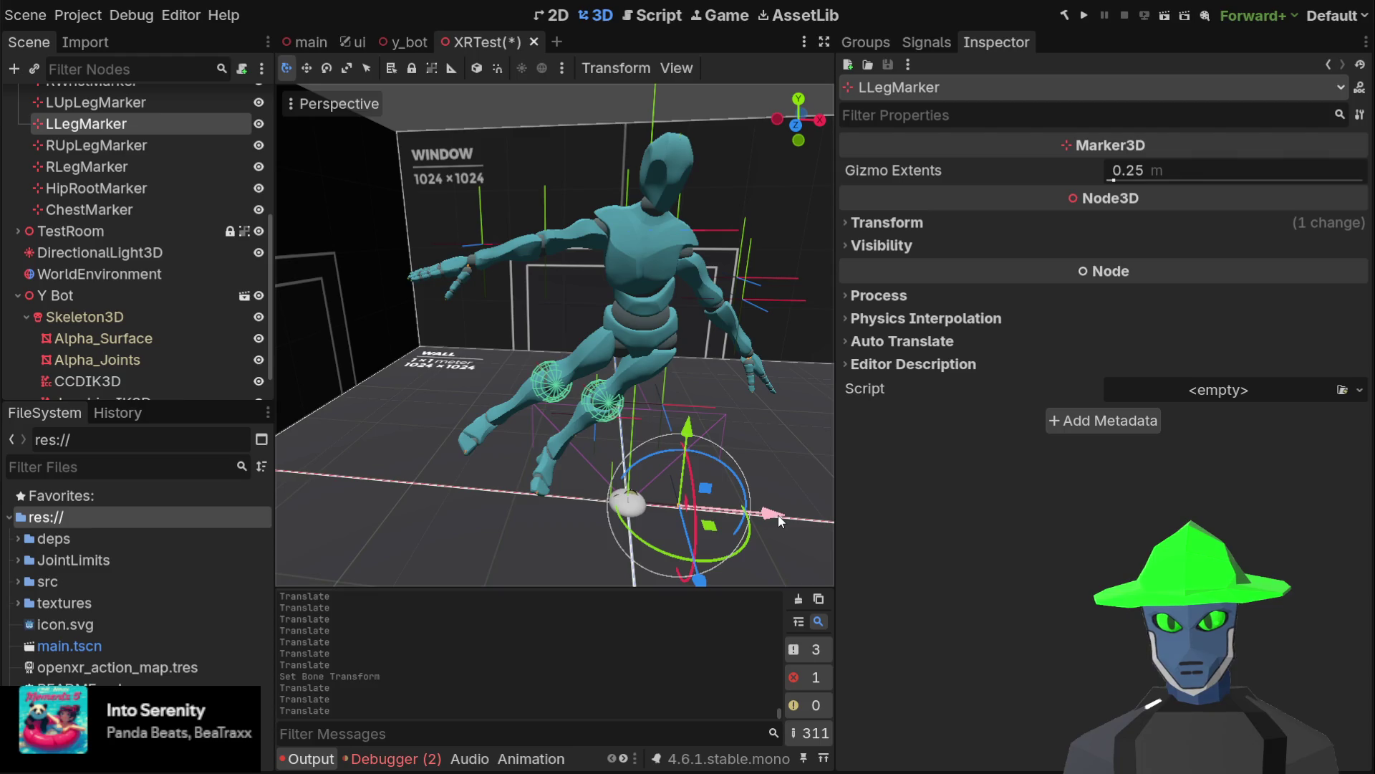
Shift the LUpLegMarker along X, then push it further along Z
mouse_move(616, 354)
left_mouse_down()
mouse_move(765, 341)
mouse_move(773, 354)
mouse_move(635, 317)
left_mouse_up()
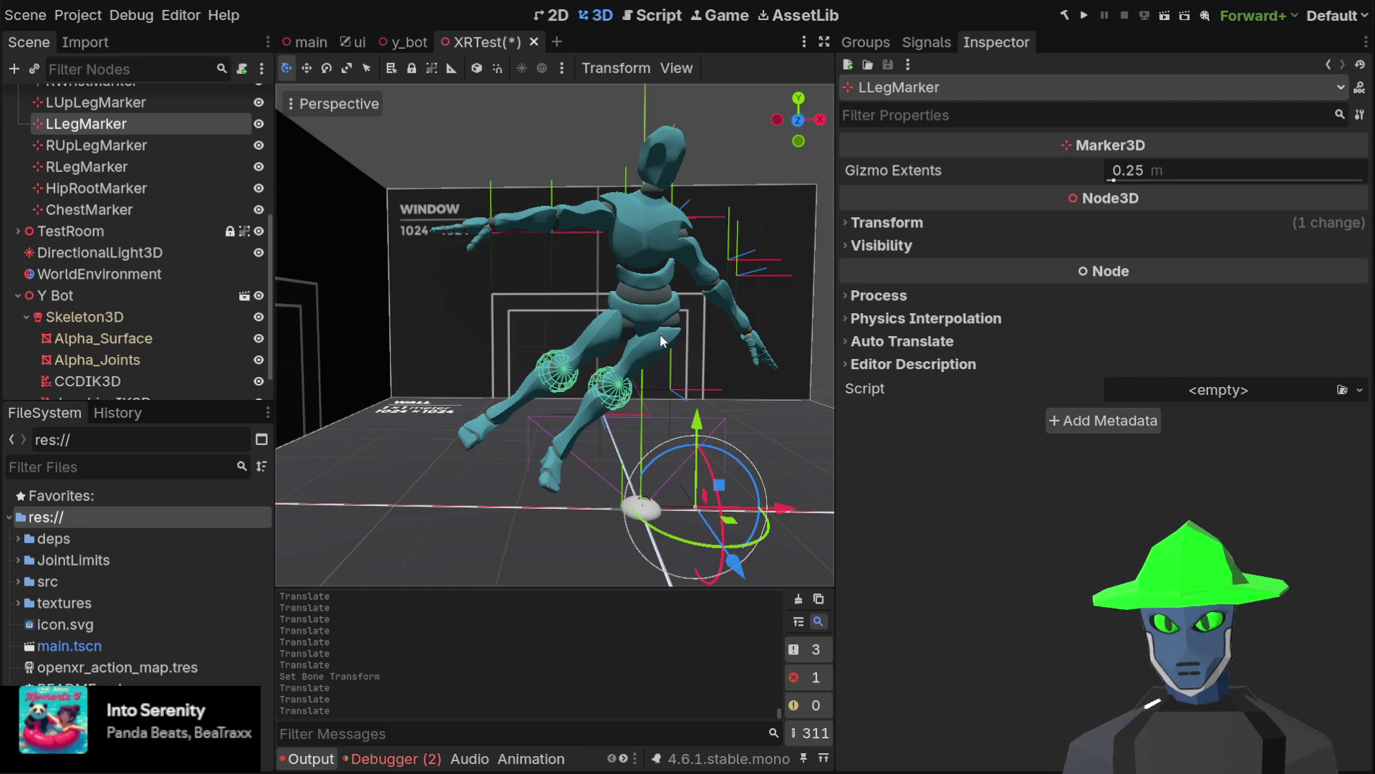
mouse_move(660, 334)
left_mouse_down()
mouse_move(513, 398)
mouse_move(668, 347)
mouse_move(636, 365)
mouse_move(638, 308)
left_mouse_up()
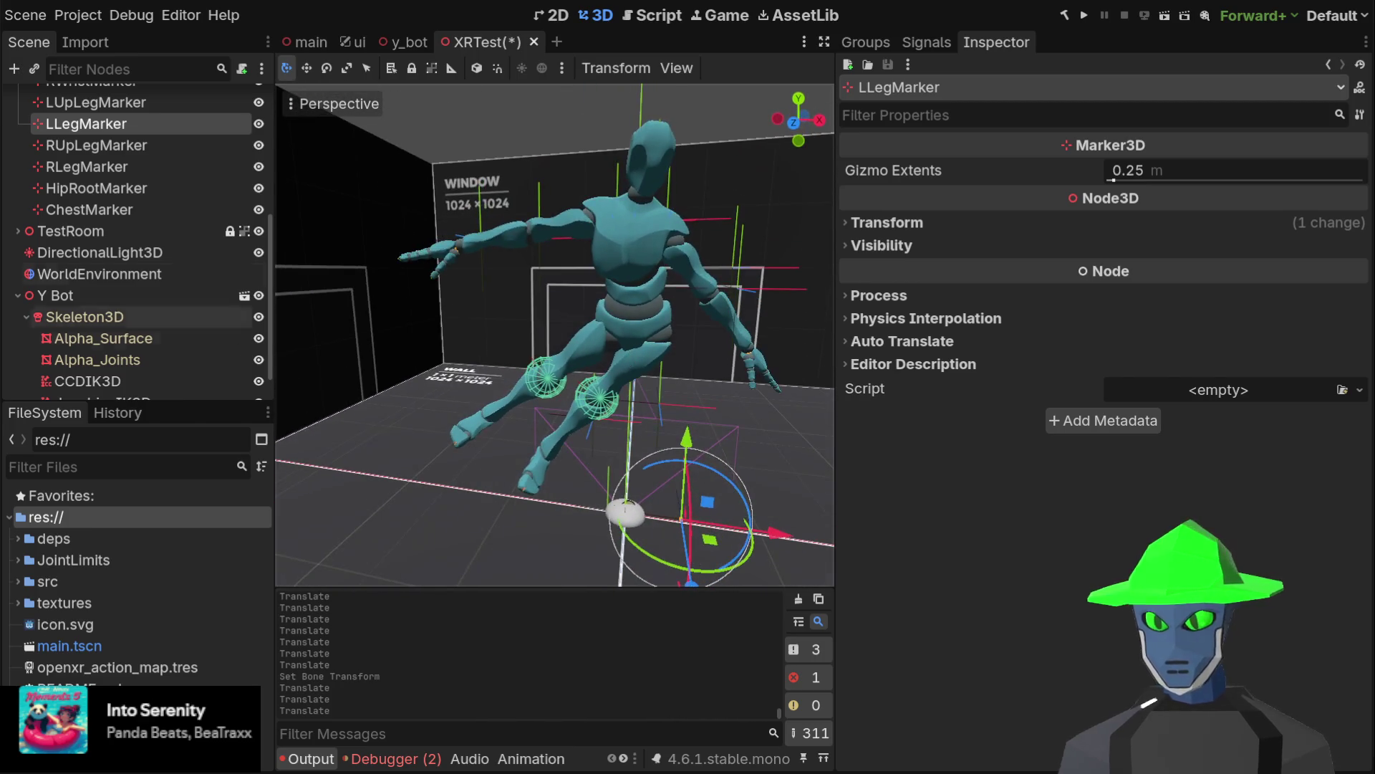
left_click(144, 94)
mouse_move(745, 414)
left_mouse_down()
mouse_move(827, 414)
mouse_move(770, 413)
left_mouse_up()
mouse_move(682, 381)
left_mouse_down()
mouse_move(515, 374)
mouse_move(707, 328)
mouse_move(634, 351)
mouse_move(648, 342)
mouse_move(625, 305)
mouse_move(574, 364)
left_mouse_up()
scroll(514, 380, "up", 6)
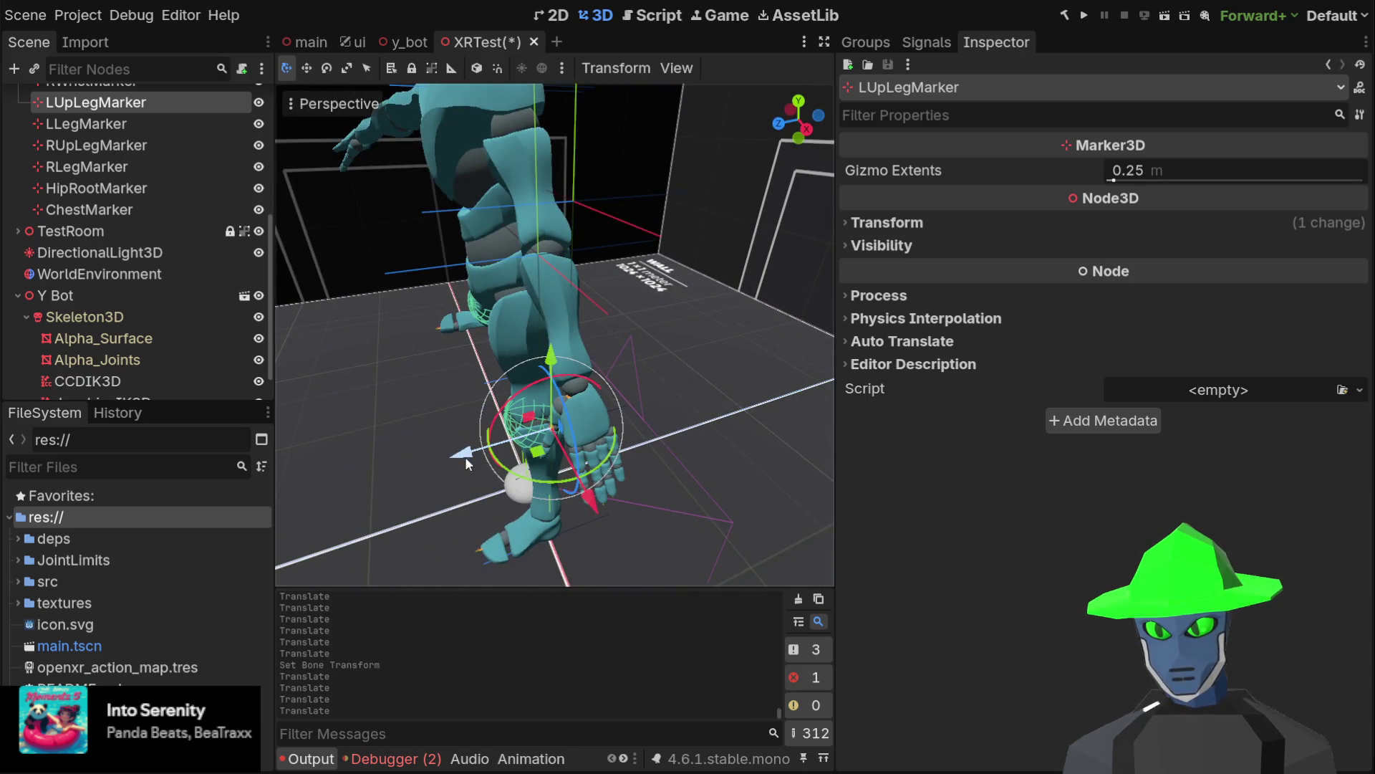
mouse_move(465, 457)
left_mouse_down()
mouse_move(421, 465)
mouse_move(447, 447)
mouse_move(494, 450)
mouse_move(386, 466)
mouse_move(581, 419)
mouse_move(404, 461)
mouse_move(462, 448)
mouse_move(484, 405)
mouse_move(578, 358)
mouse_move(552, 406)
left_mouse_up()
mouse_move(621, 453)
left_mouse_down()
mouse_move(476, 482)
mouse_move(596, 444)
mouse_move(544, 494)
mouse_move(710, 329)
mouse_move(732, 340)
mouse_move(586, 285)
mouse_move(657, 338)
left_mouse_up()
scroll(692, 320, "down", 2)
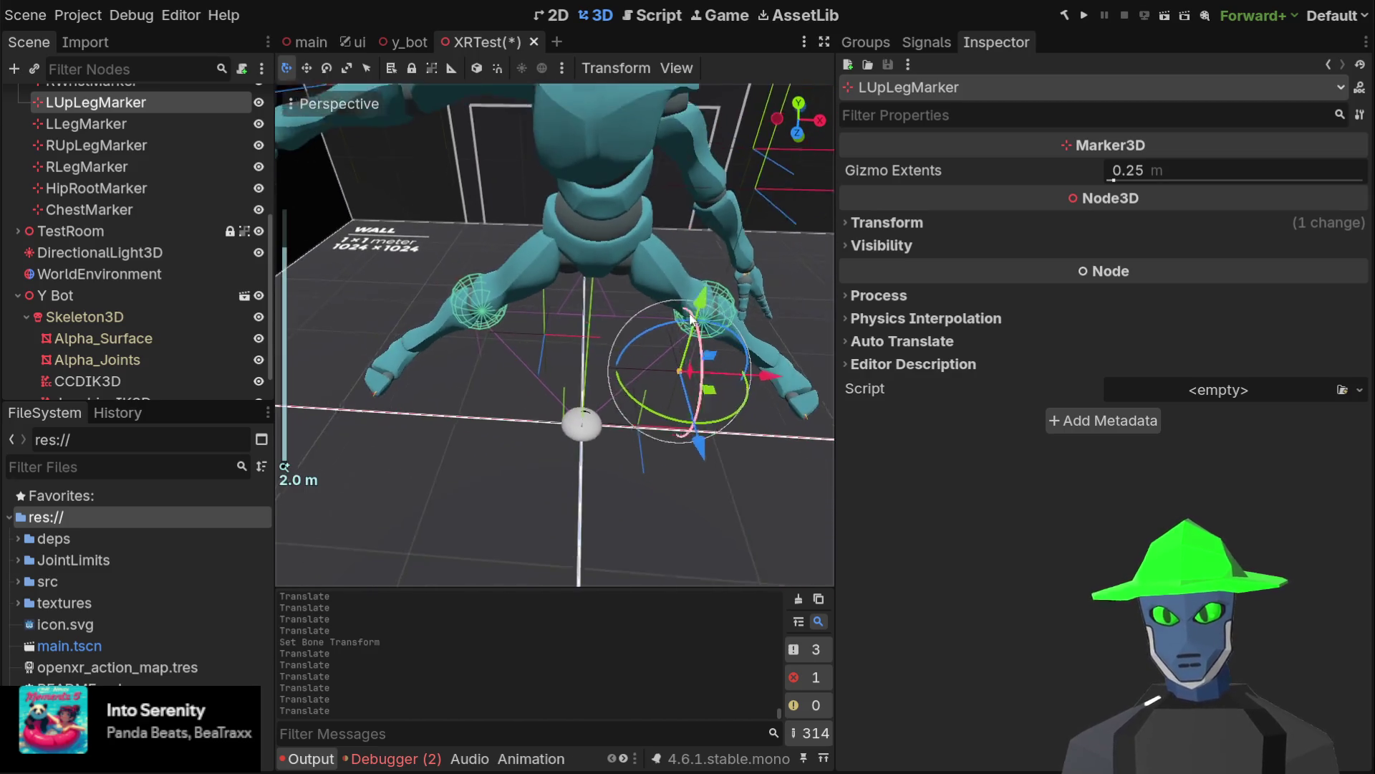
Orbit to a front view of the Y Bot and save the XRTest scene with Ctrl+S
mouse_move(667, 199)
left_mouse_down()
mouse_move(625, 334)
mouse_move(609, 284)
mouse_move(604, 303)
left_mouse_up()
mouse_move(449, 307)
left_mouse_down()
mouse_move(540, 251)
mouse_move(544, 230)
mouse_move(599, 188)
mouse_move(576, 217)
left_mouse_up()
scroll(541, 250, "down", 1)
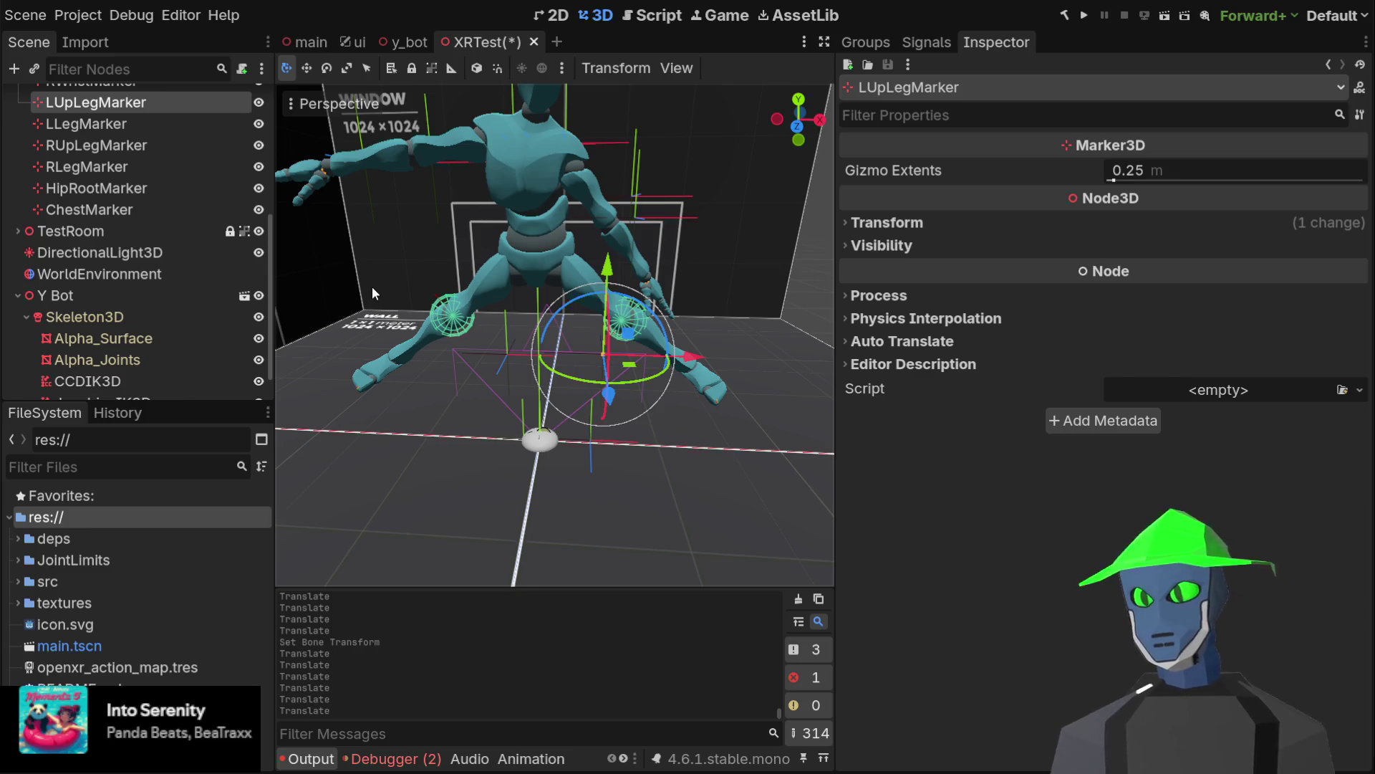
scroll(473, 287, "down", 3)
scroll(490, 288, "up", 5)
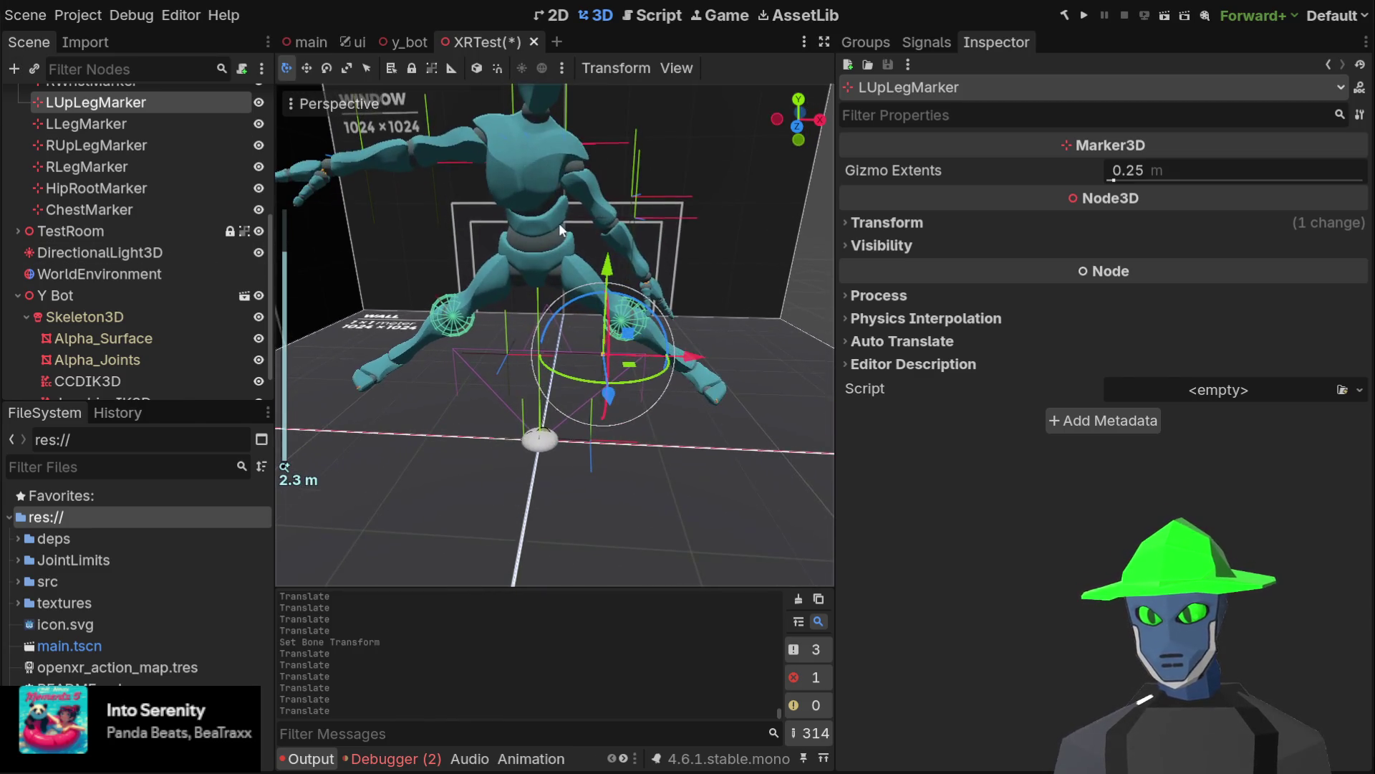
key("ctrl+s")
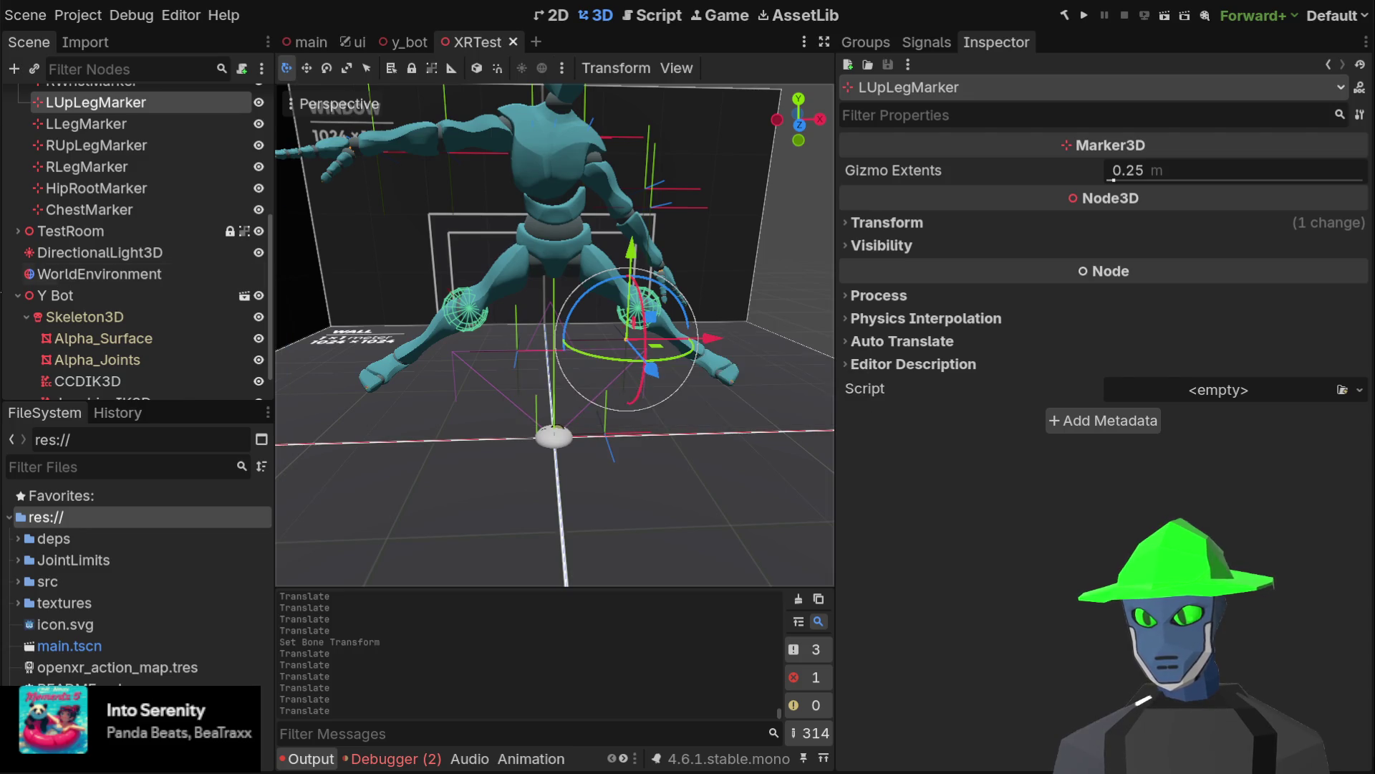
scroll(158, 277, "down", 2)
left_click(107, 363)
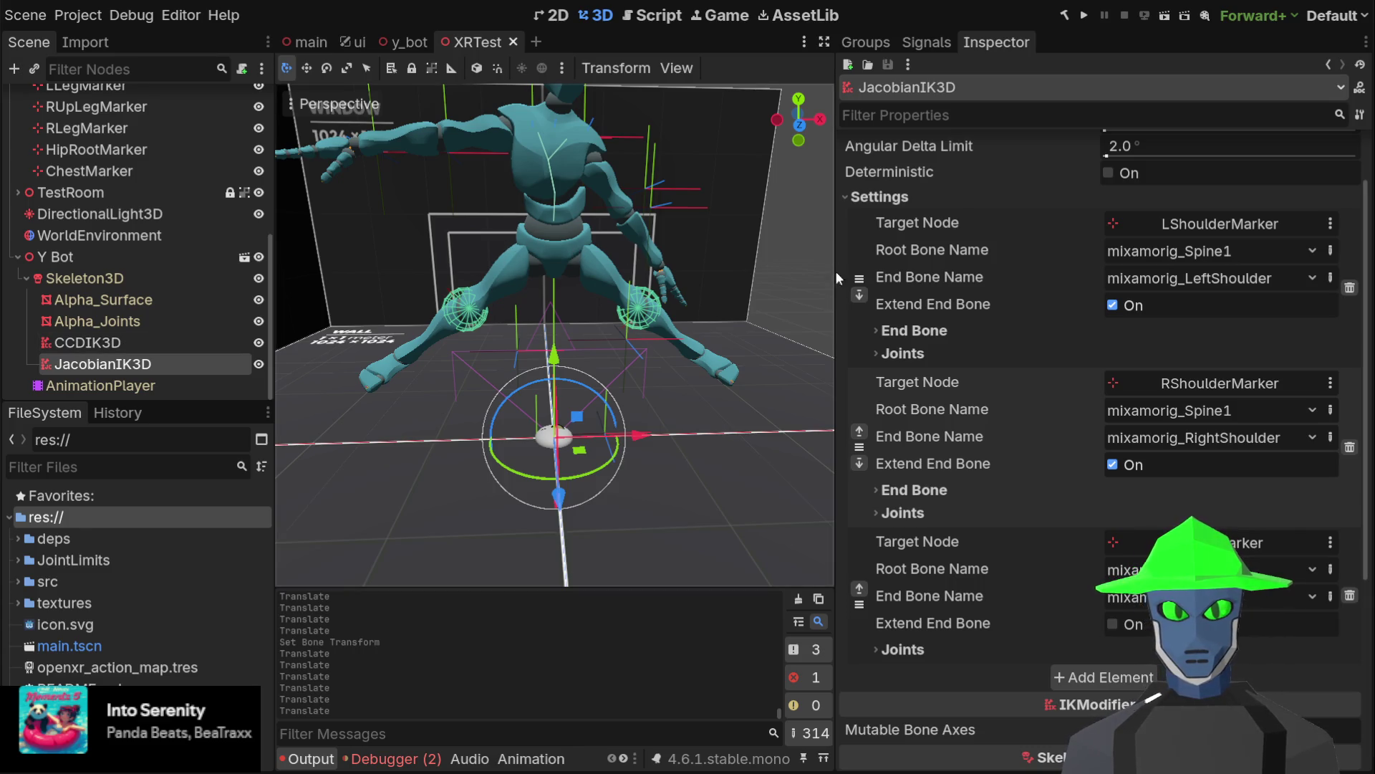
left_click(1112, 306)
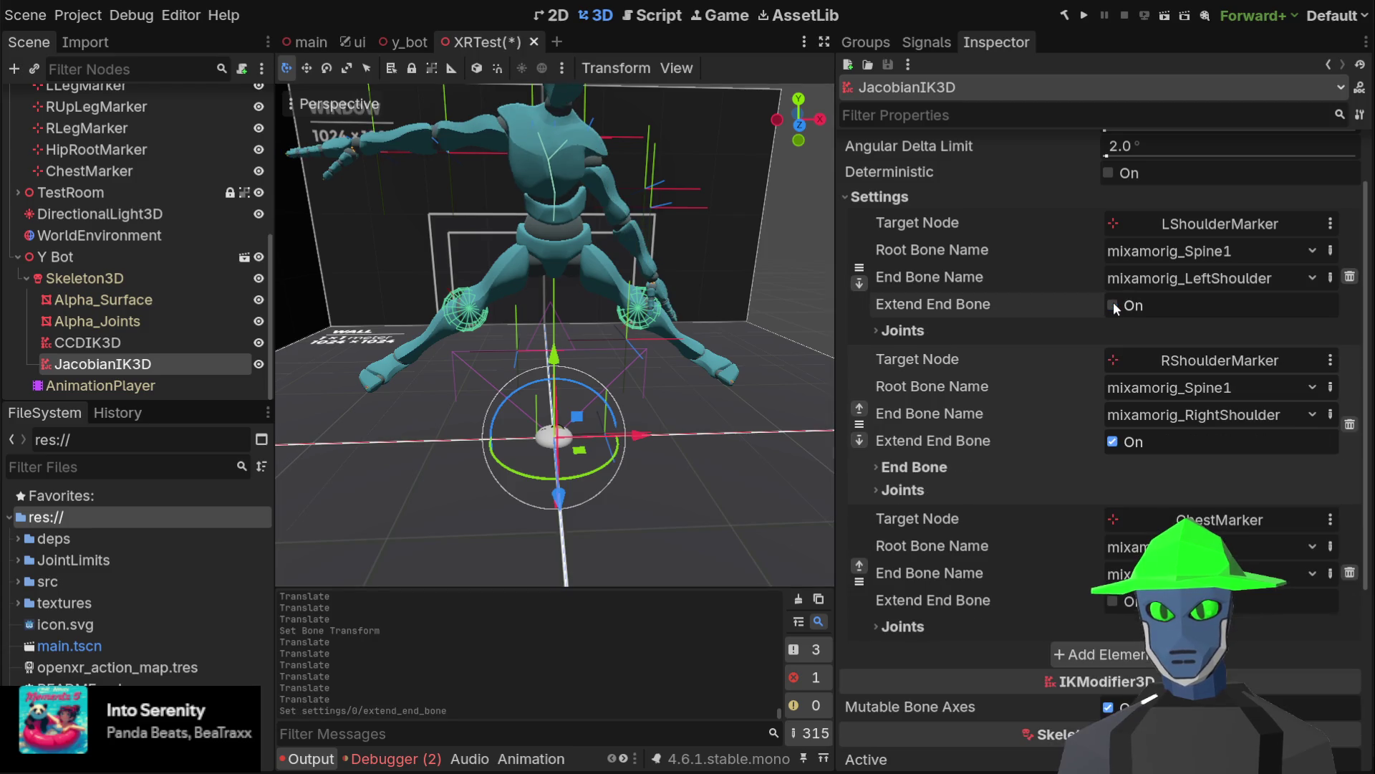
left_click(1112, 441)
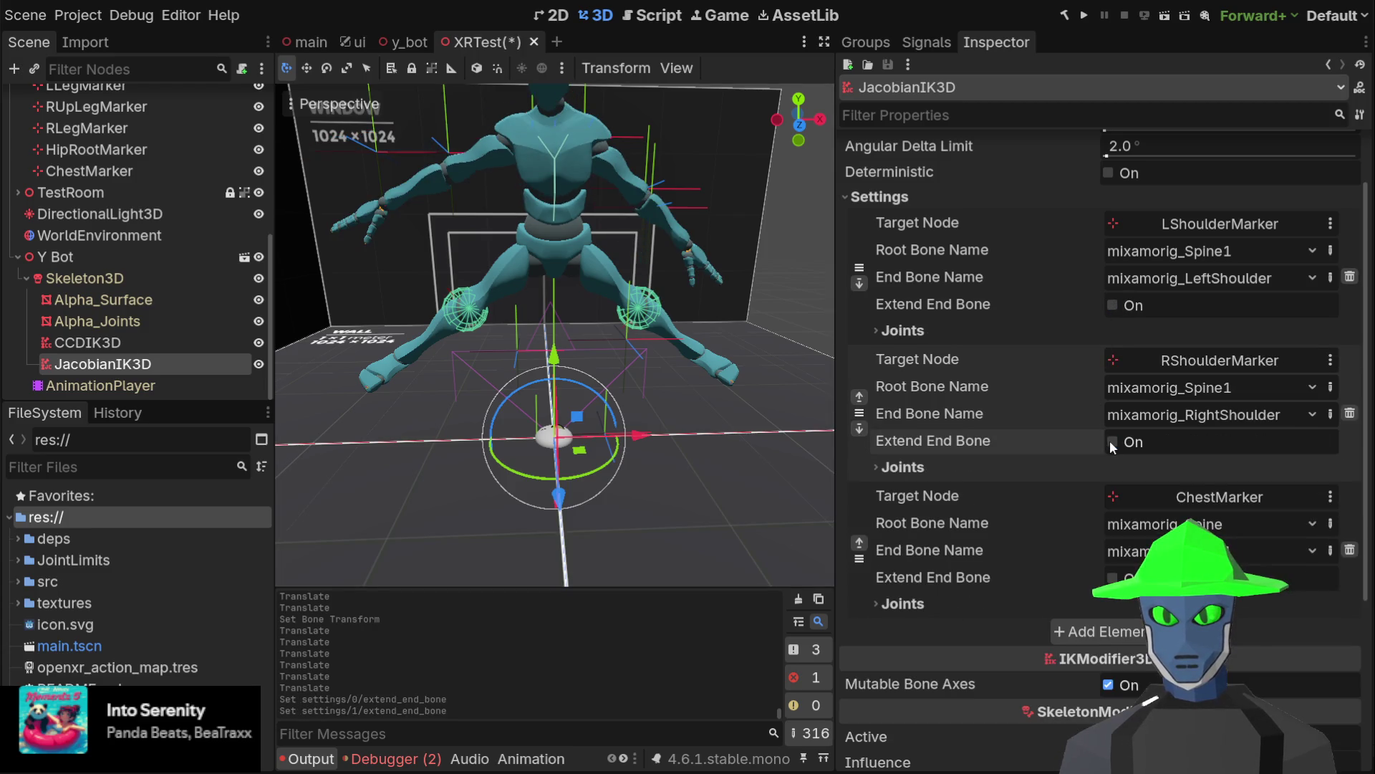
mouse_move(583, 161)
left_mouse_down()
mouse_move(512, 224)
mouse_move(745, 191)
mouse_move(619, 235)
mouse_move(587, 222)
left_mouse_up()
scroll(131, 186, "up", 4)
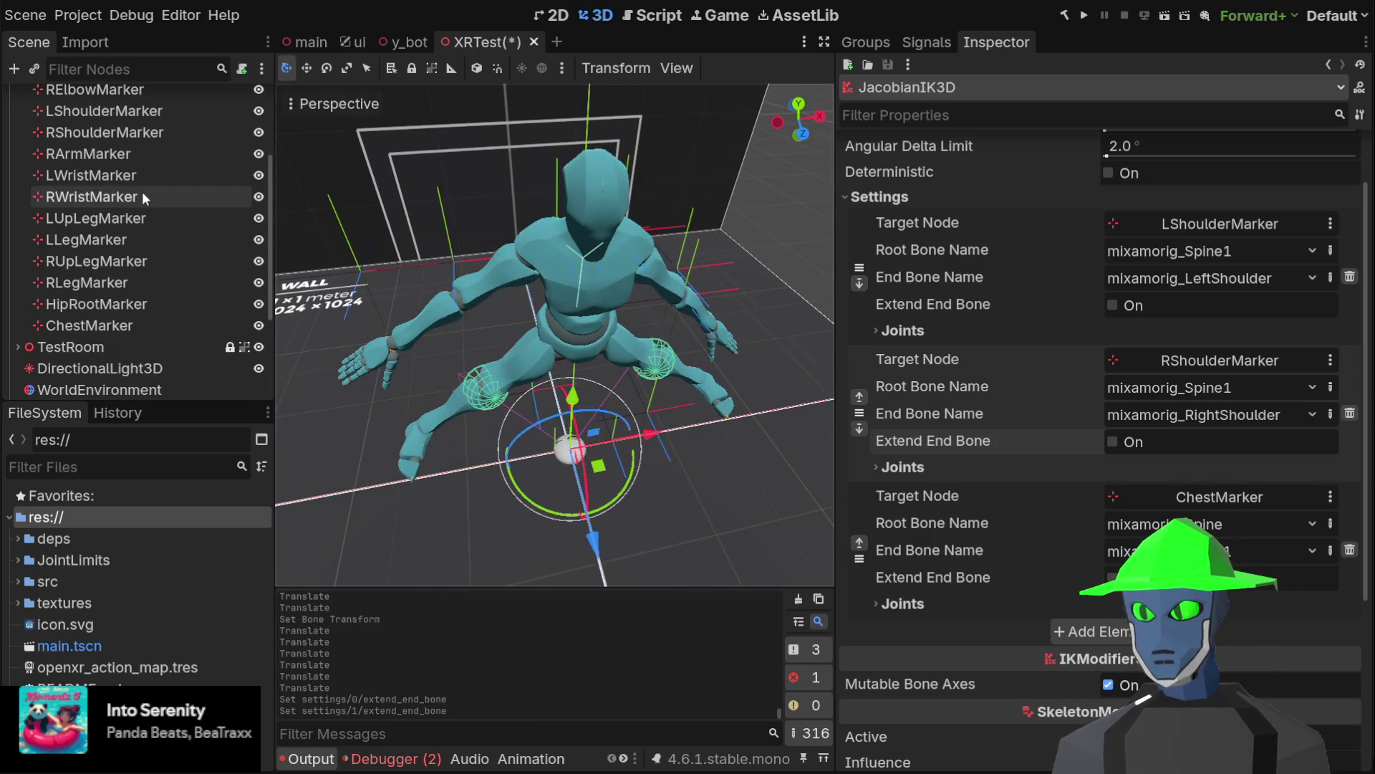
scroll(145, 216, "up", 3)
In front orthographic view, drag the RElbowMarker and LElbowMarker downward and outward
left_click(106, 232)
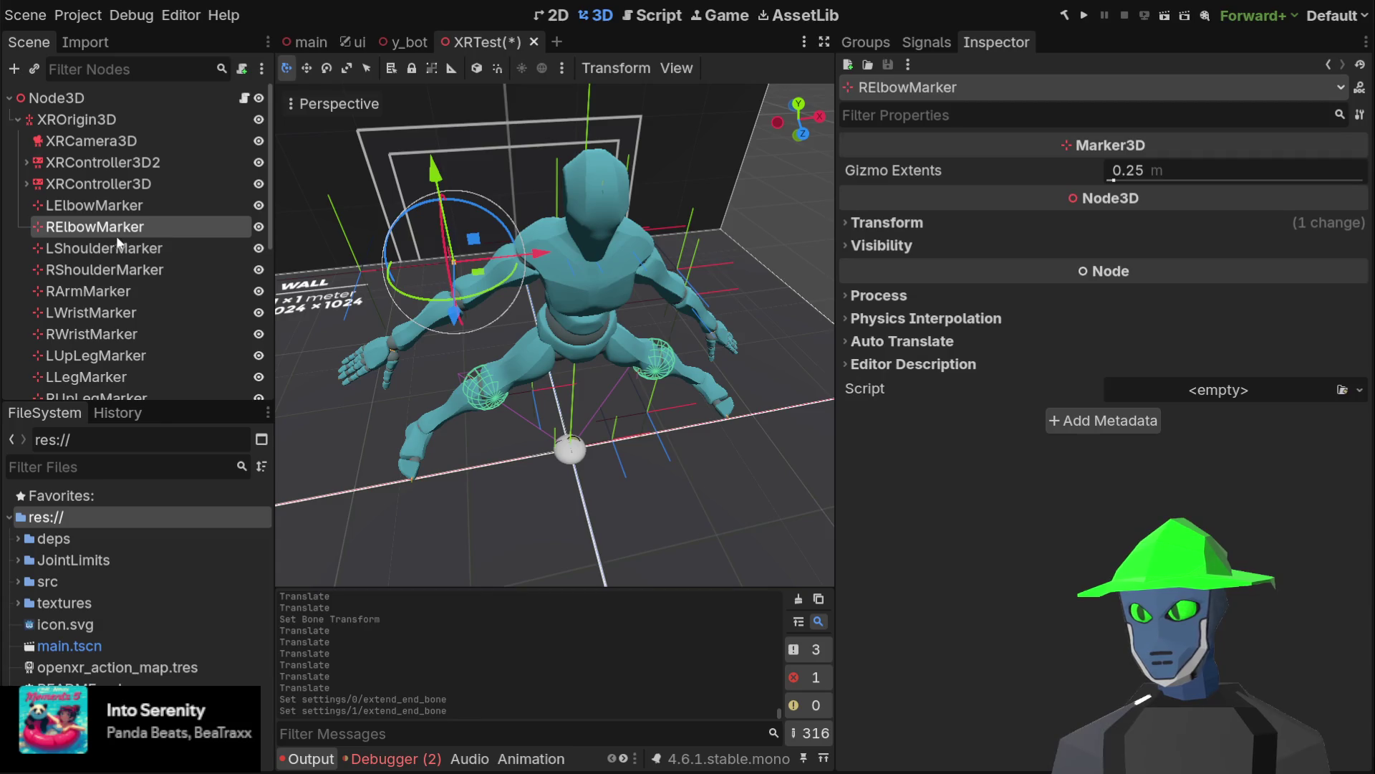
left_click(119, 247)
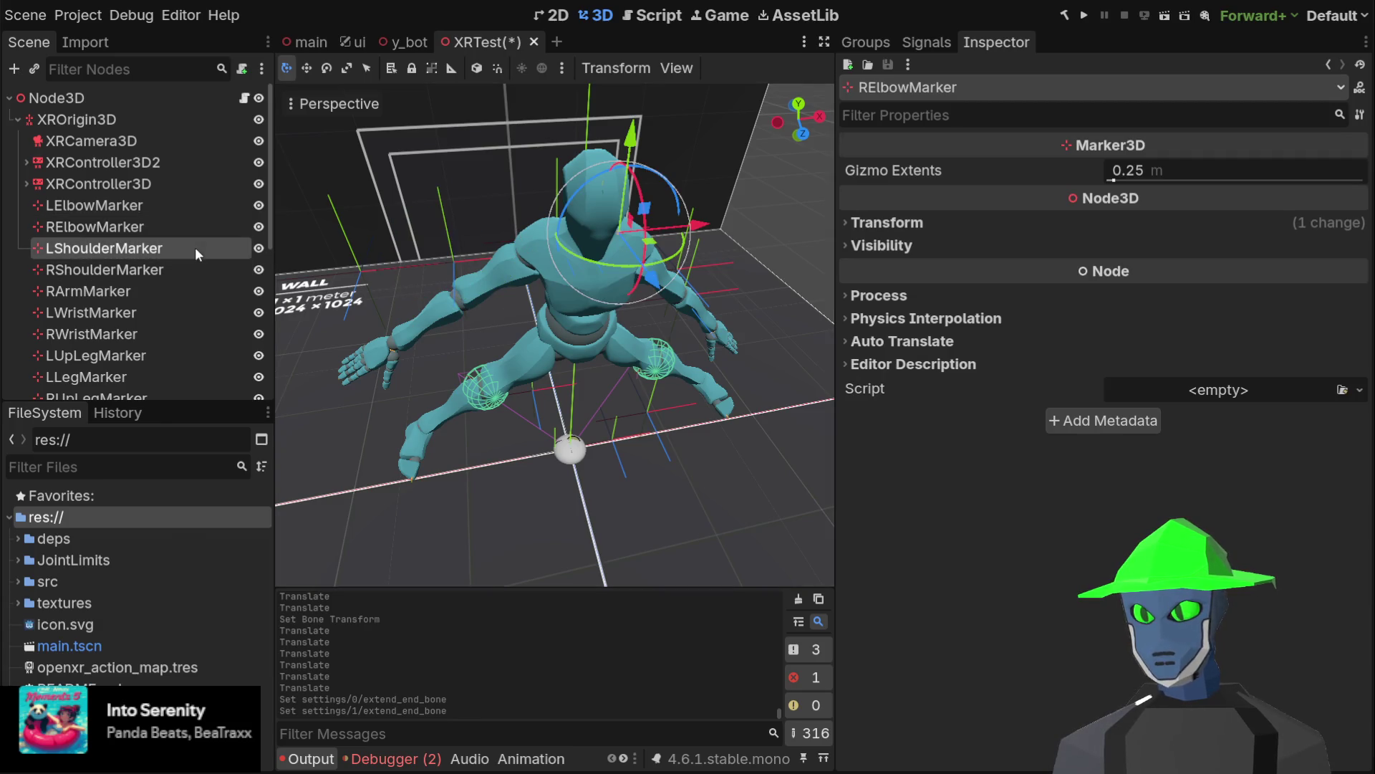
left_click(153, 228)
left_click_drag(645, 229, 715, 128)
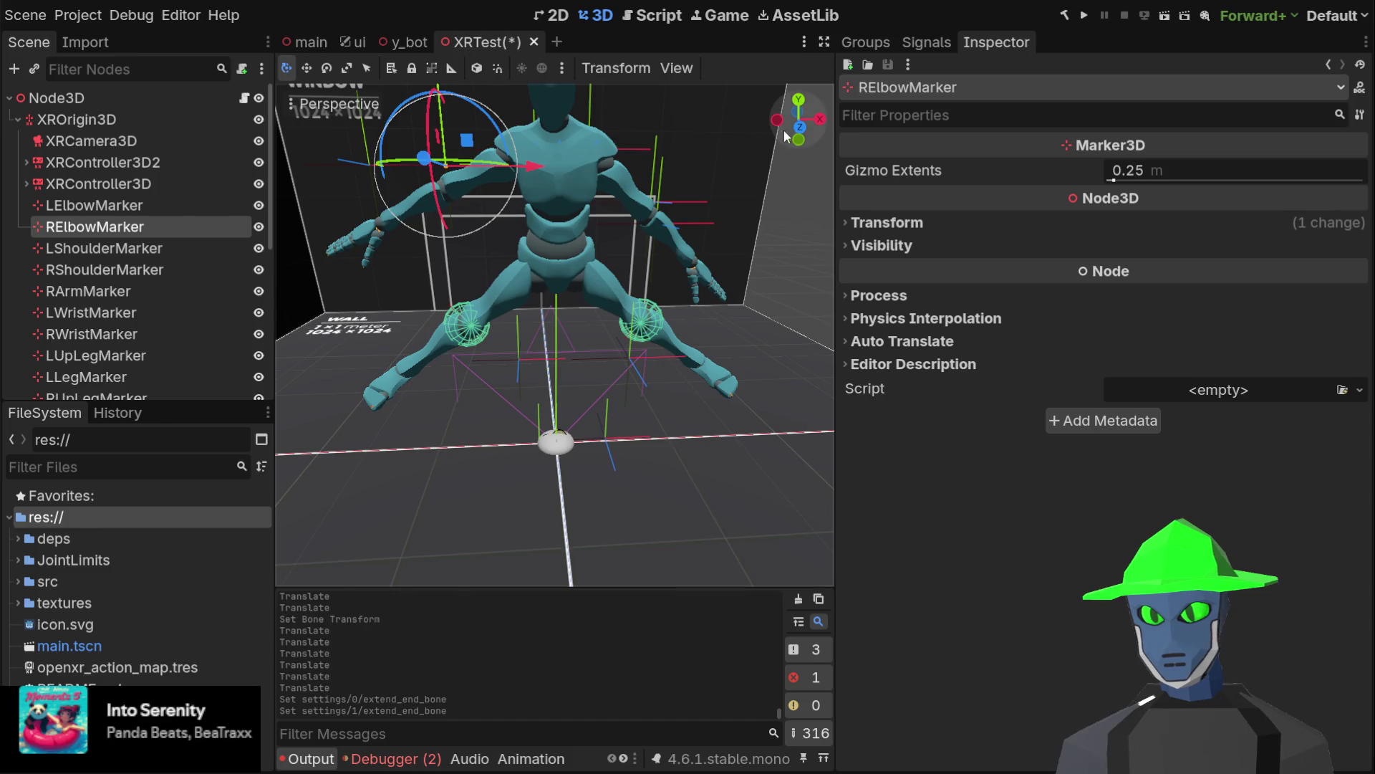
left_click(802, 127)
mouse_move(506, 167)
left_mouse_down()
mouse_move(536, 200)
mouse_move(534, 179)
mouse_move(527, 204)
left_mouse_up()
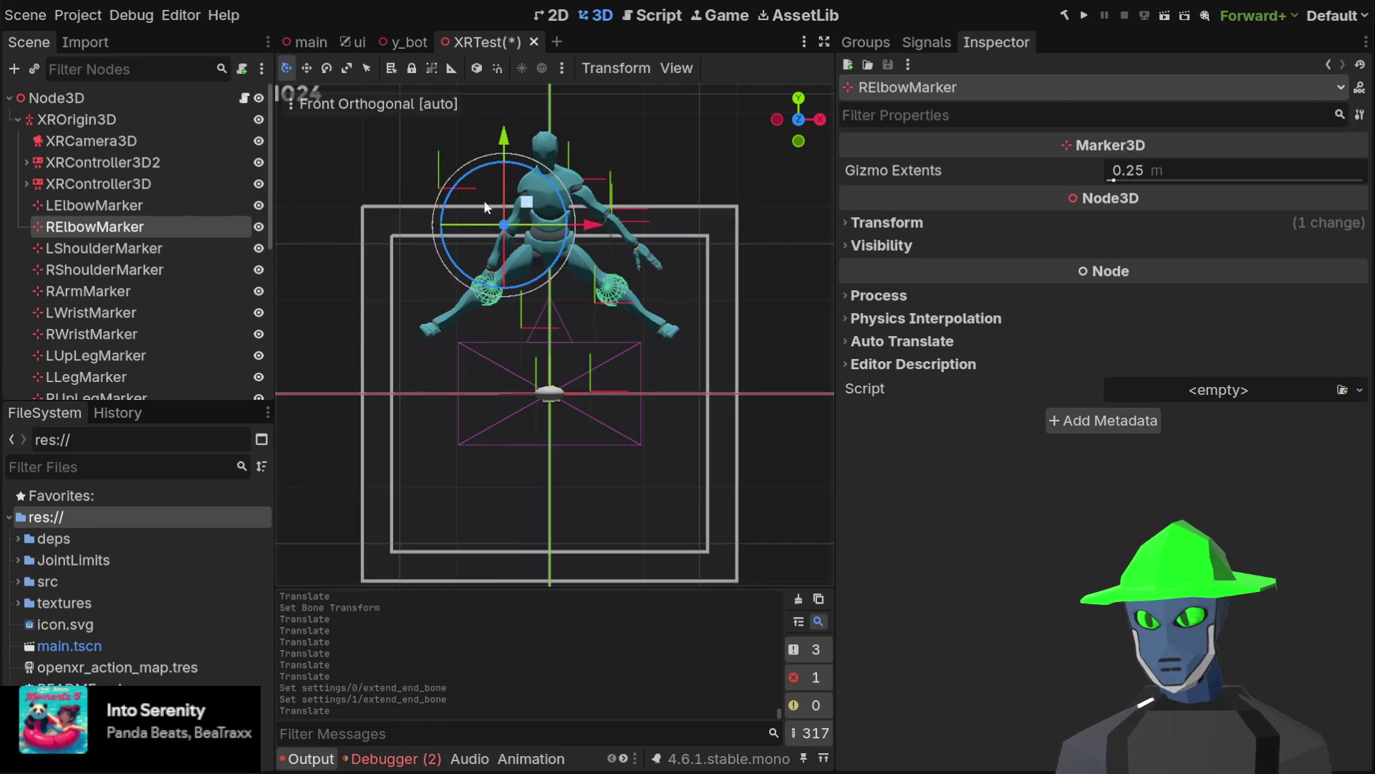
left_click(132, 206)
left_click_drag(637, 189, 618, 207)
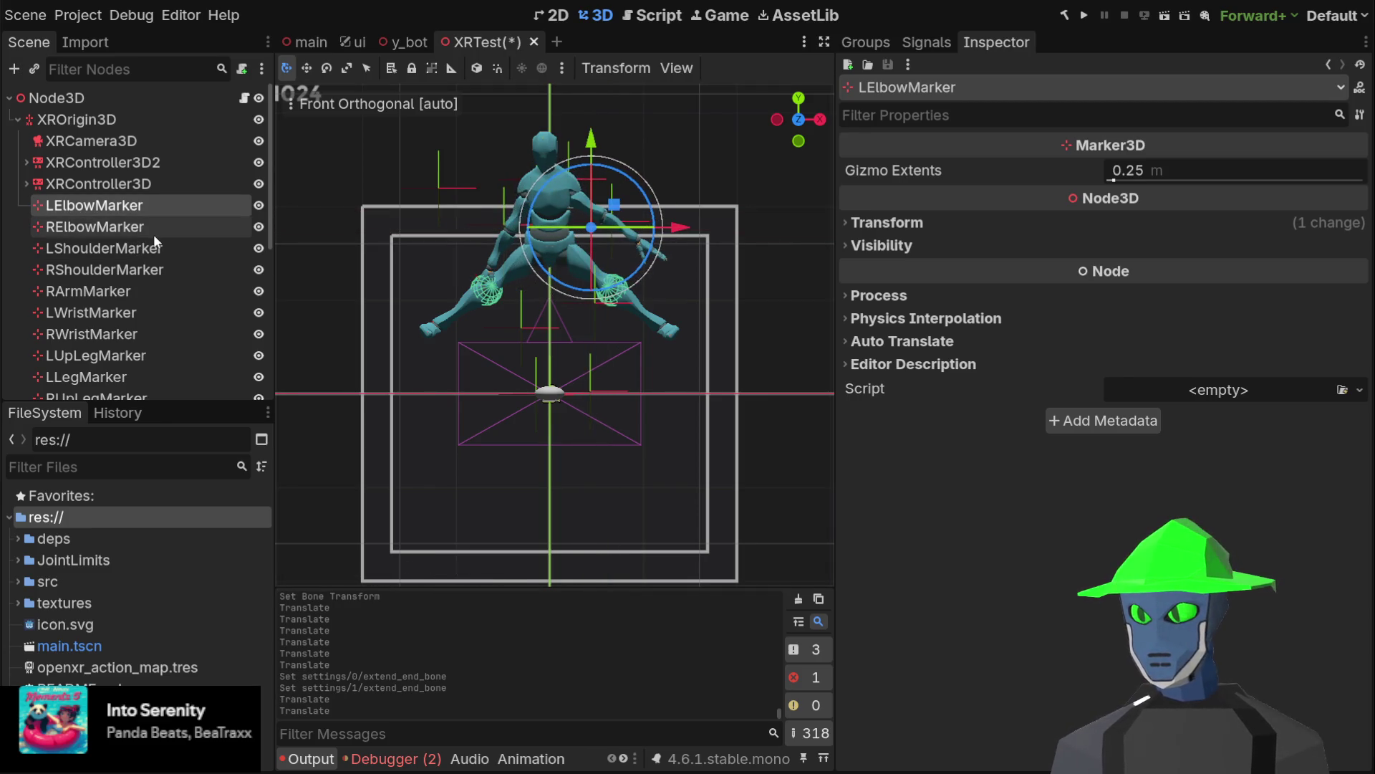
Pull the LWristMarker and RWristMarker down toward the figure's hands
left_click(127, 294)
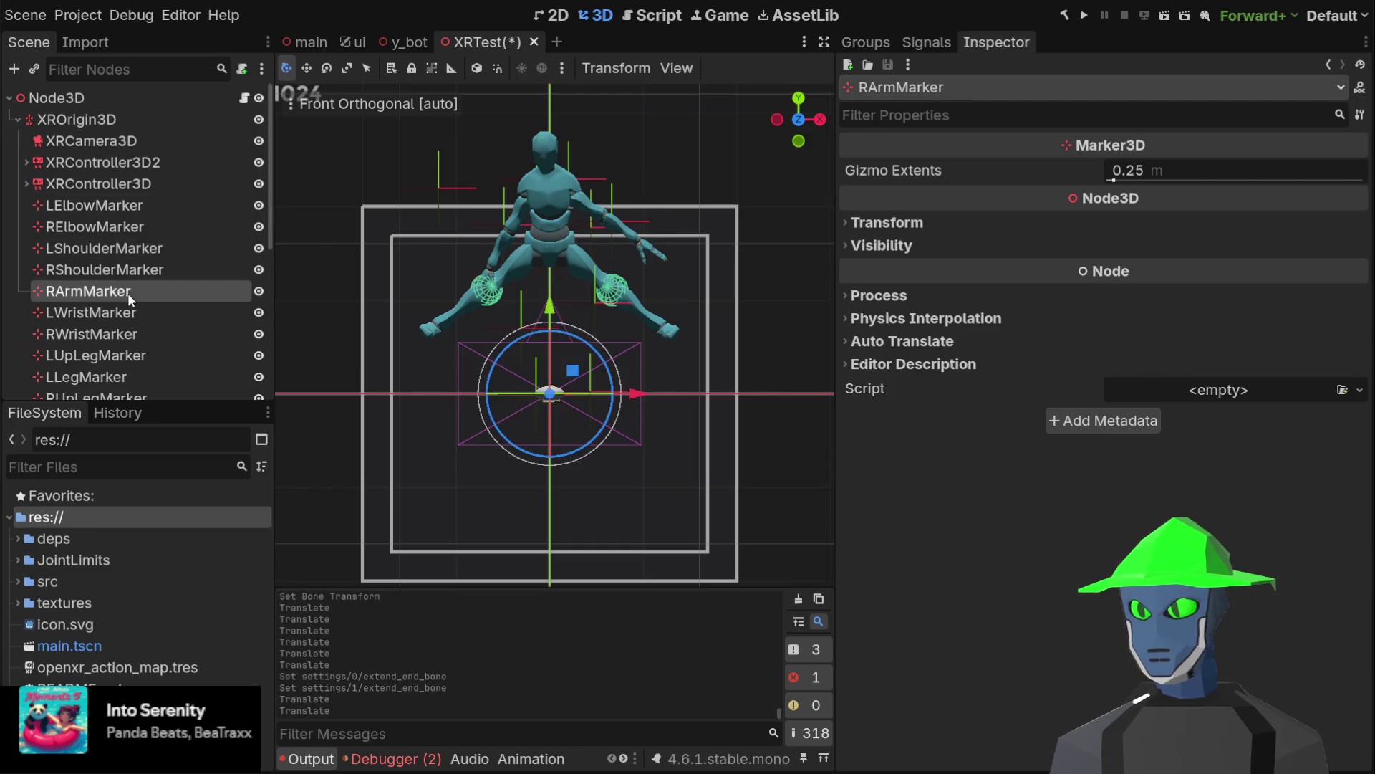
left_click(120, 310)
left_click_drag(637, 204, 623, 245)
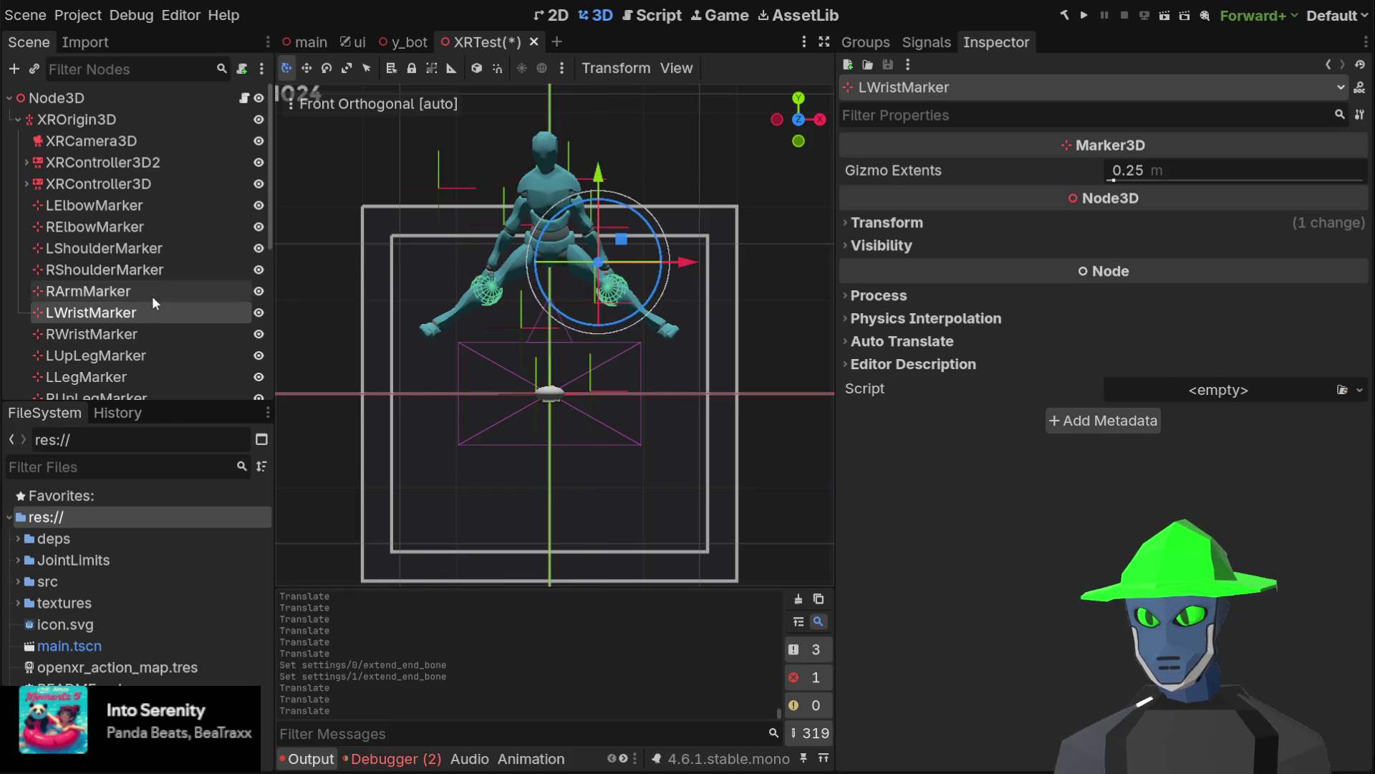
left_click(107, 334)
mouse_move(462, 169)
left_mouse_down()
mouse_move(507, 270)
mouse_move(545, 260)
mouse_move(510, 271)
mouse_move(415, 207)
mouse_move(408, 179)
mouse_move(534, 276)
mouse_move(473, 255)
mouse_move(540, 262)
mouse_move(490, 264)
left_mouse_up()
scroll(159, 333, "down", 5)
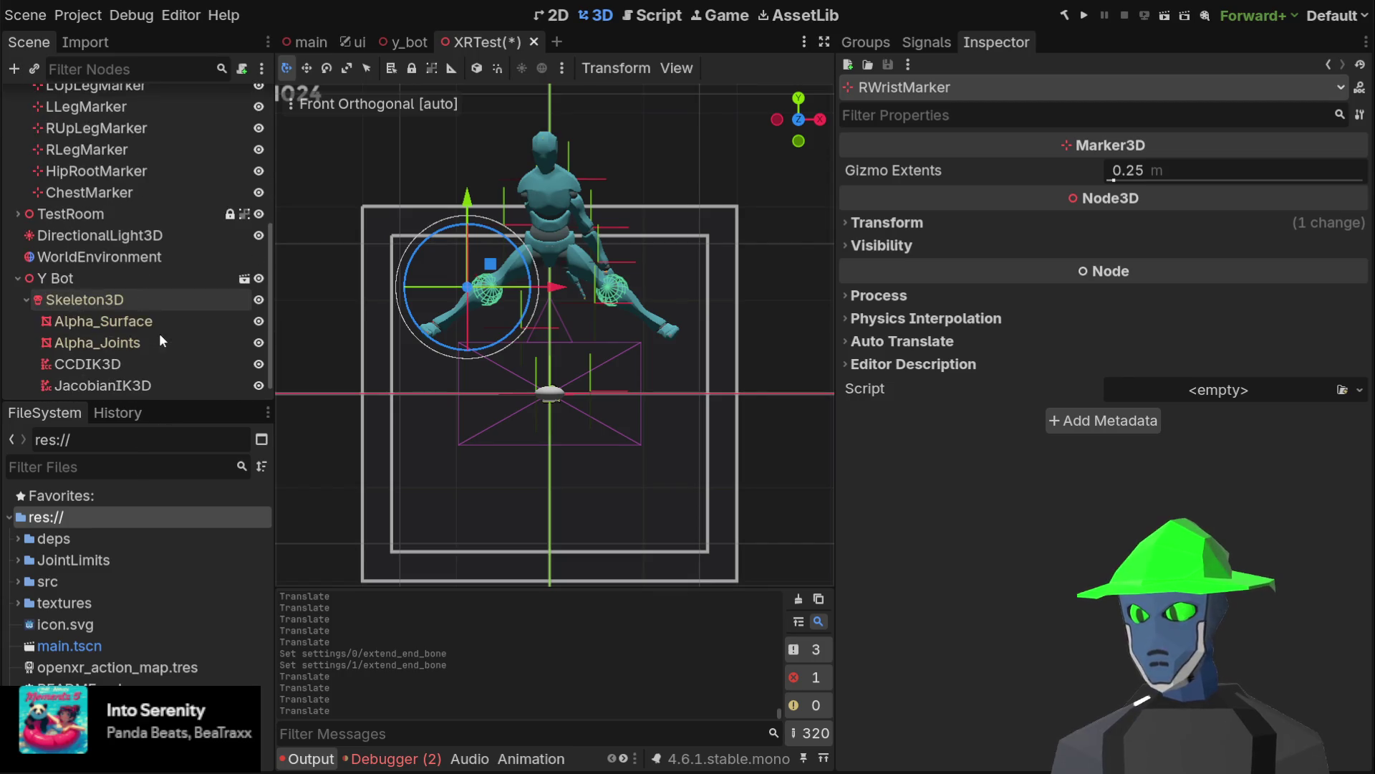
scroll(140, 326, "down", 1)
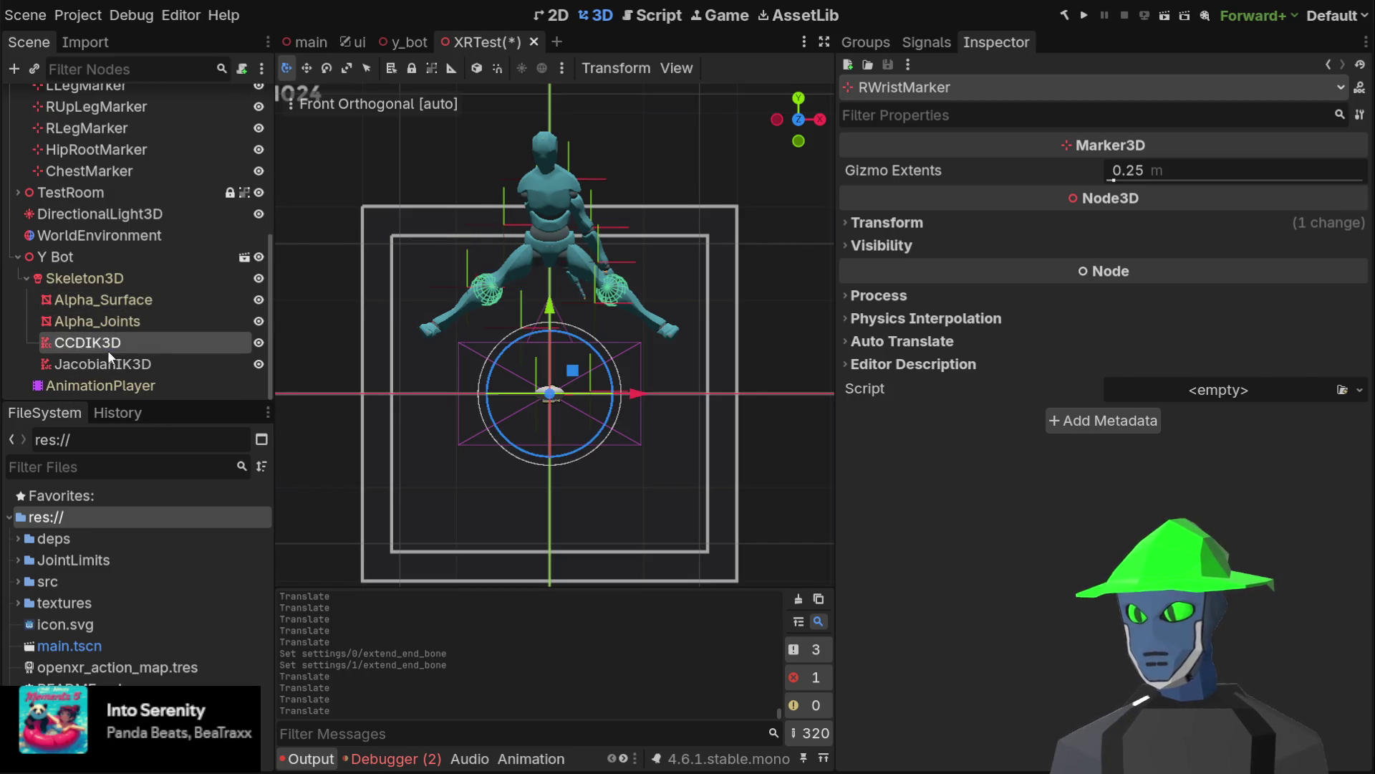
left_click(107, 349)
scroll(1082, 487, "down", 6)
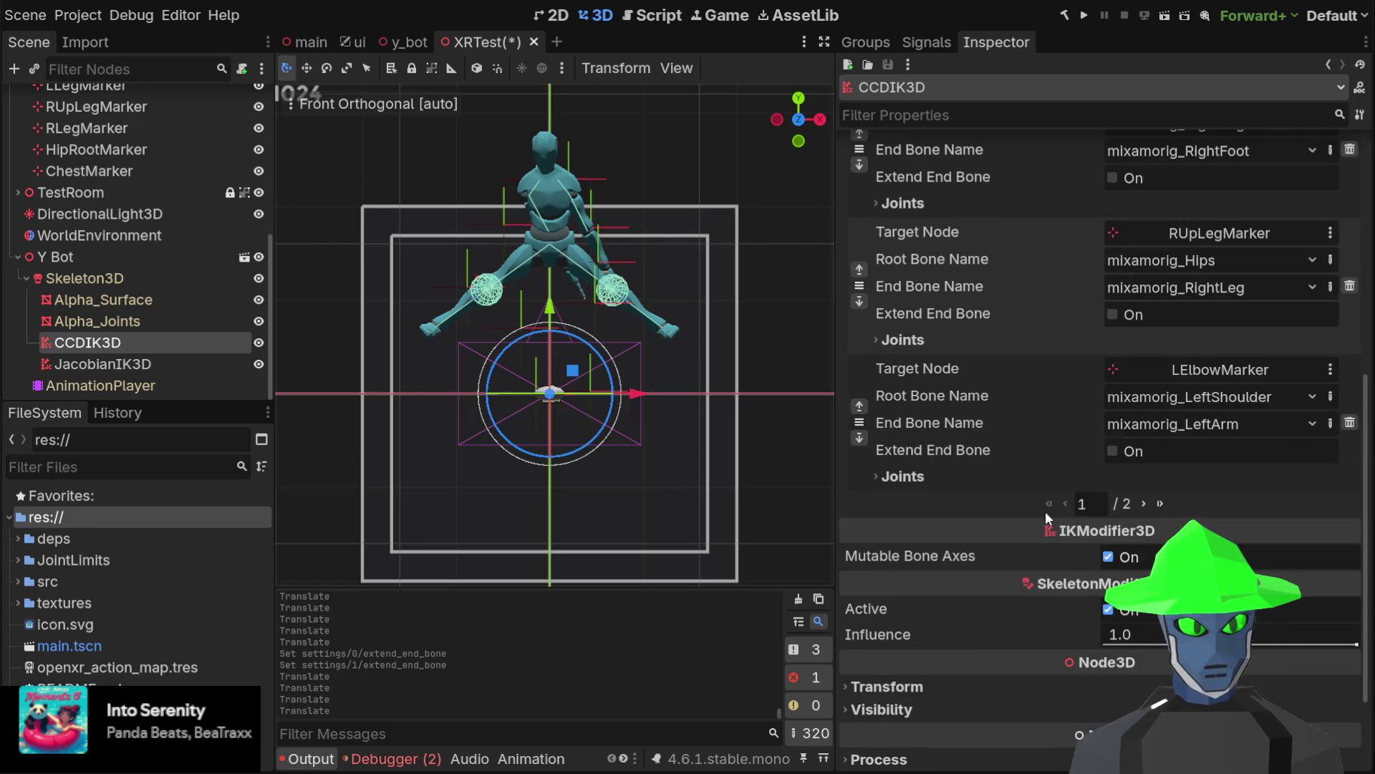
left_click(1143, 503)
scroll(1003, 319, "up", 3)
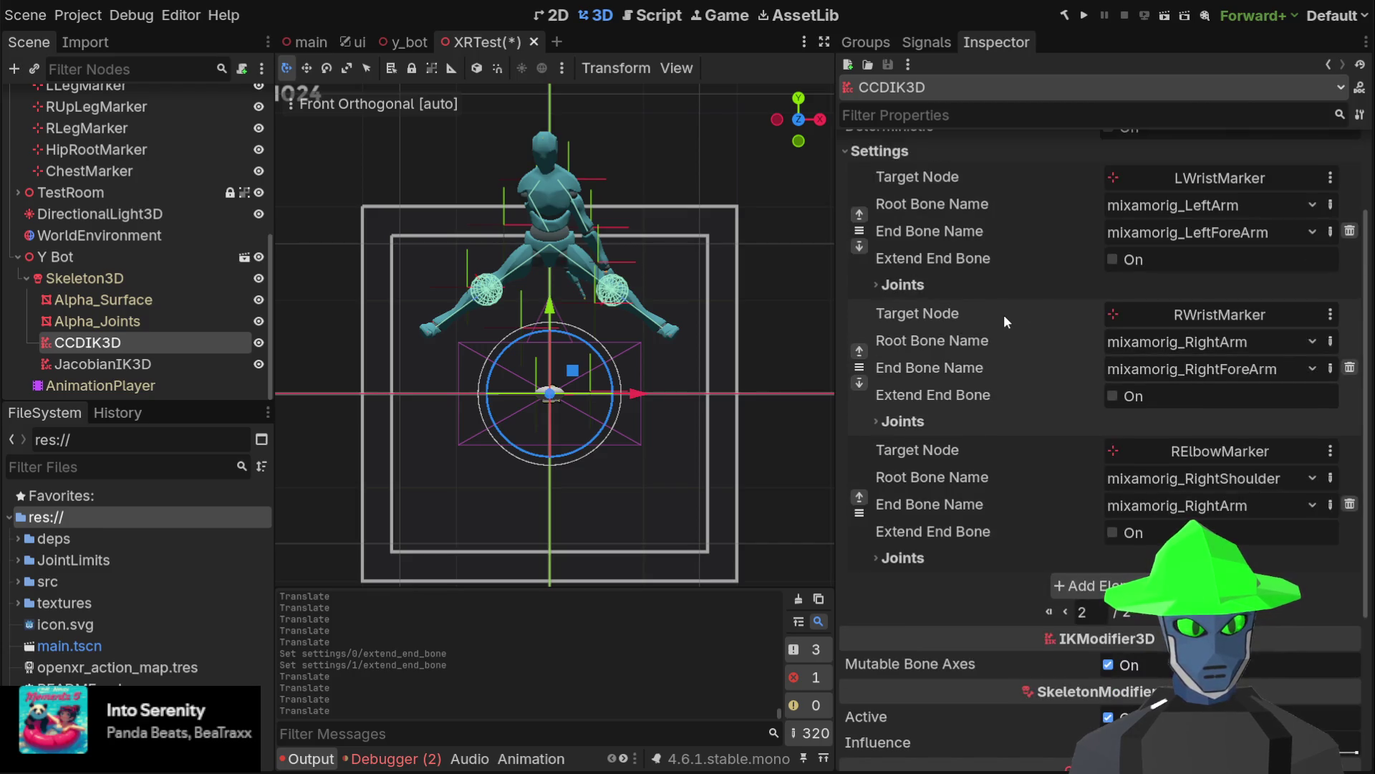
mouse_move(688, 236)
left_mouse_down()
mouse_move(739, 207)
mouse_move(777, 143)
mouse_move(803, 129)
left_mouse_up()
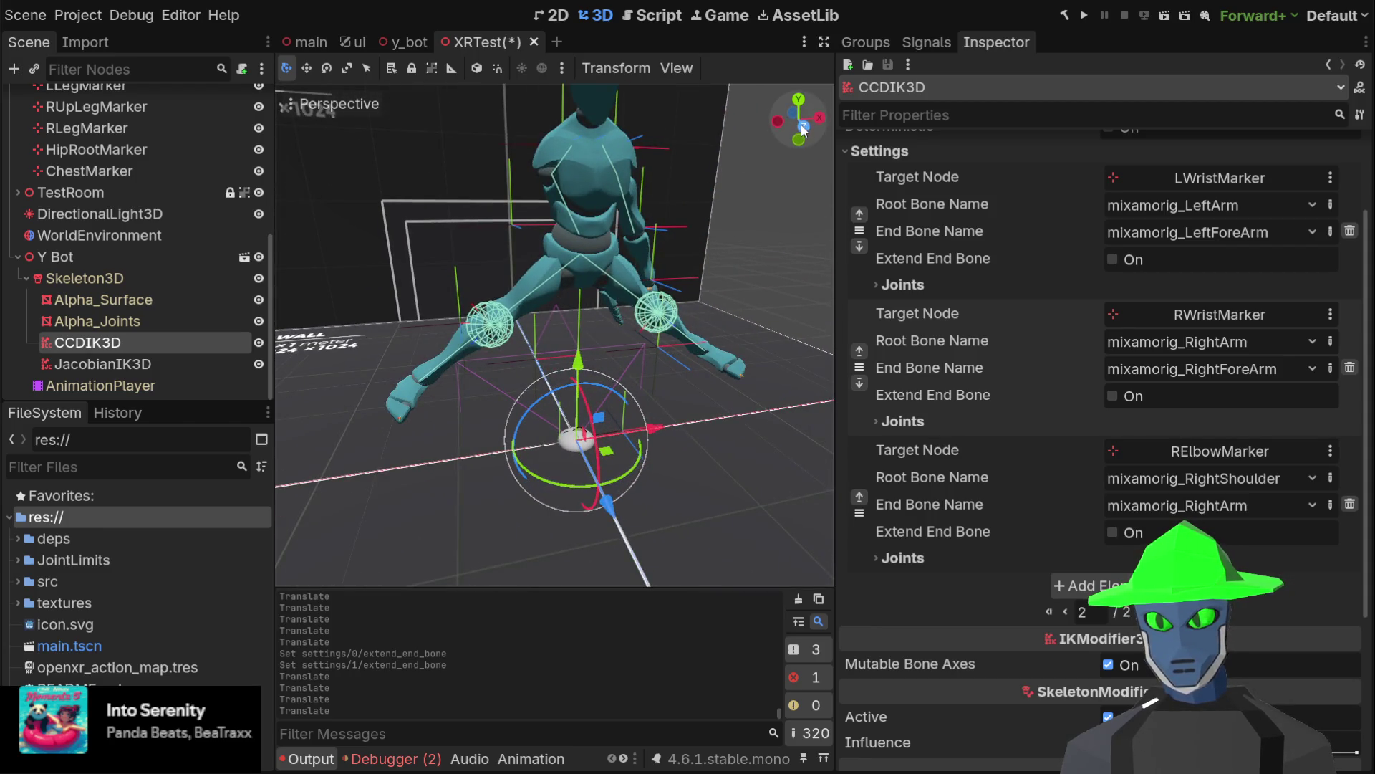
left_click(803, 129)
scroll(144, 229, "up", 4)
left_click(136, 235)
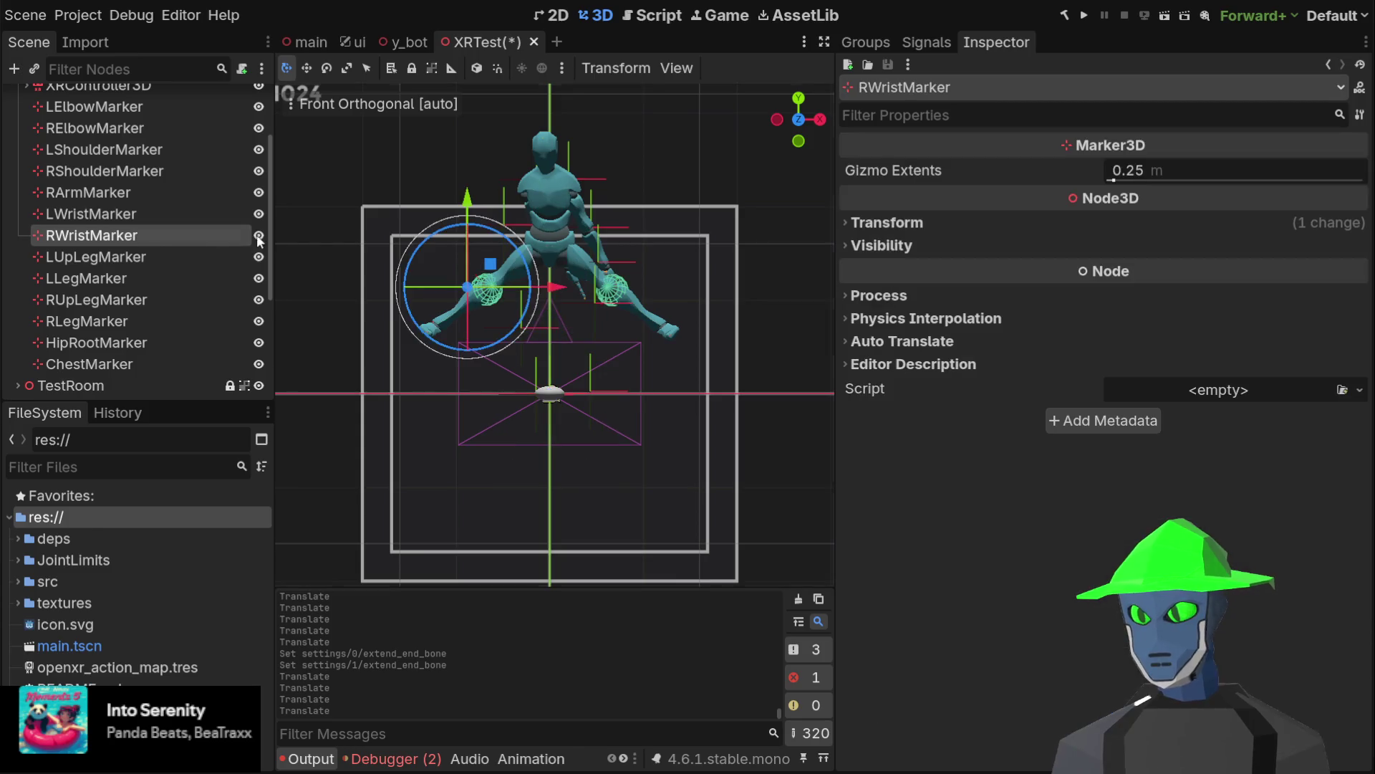
Refine the RWristMarker position in front and side orthographic views, ending slightly raised
mouse_move(490, 264)
left_mouse_down()
mouse_move(509, 249)
mouse_move(503, 227)
left_mouse_up()
mouse_move(451, 234)
left_mouse_down()
mouse_move(410, 232)
mouse_move(526, 246)
left_mouse_up()
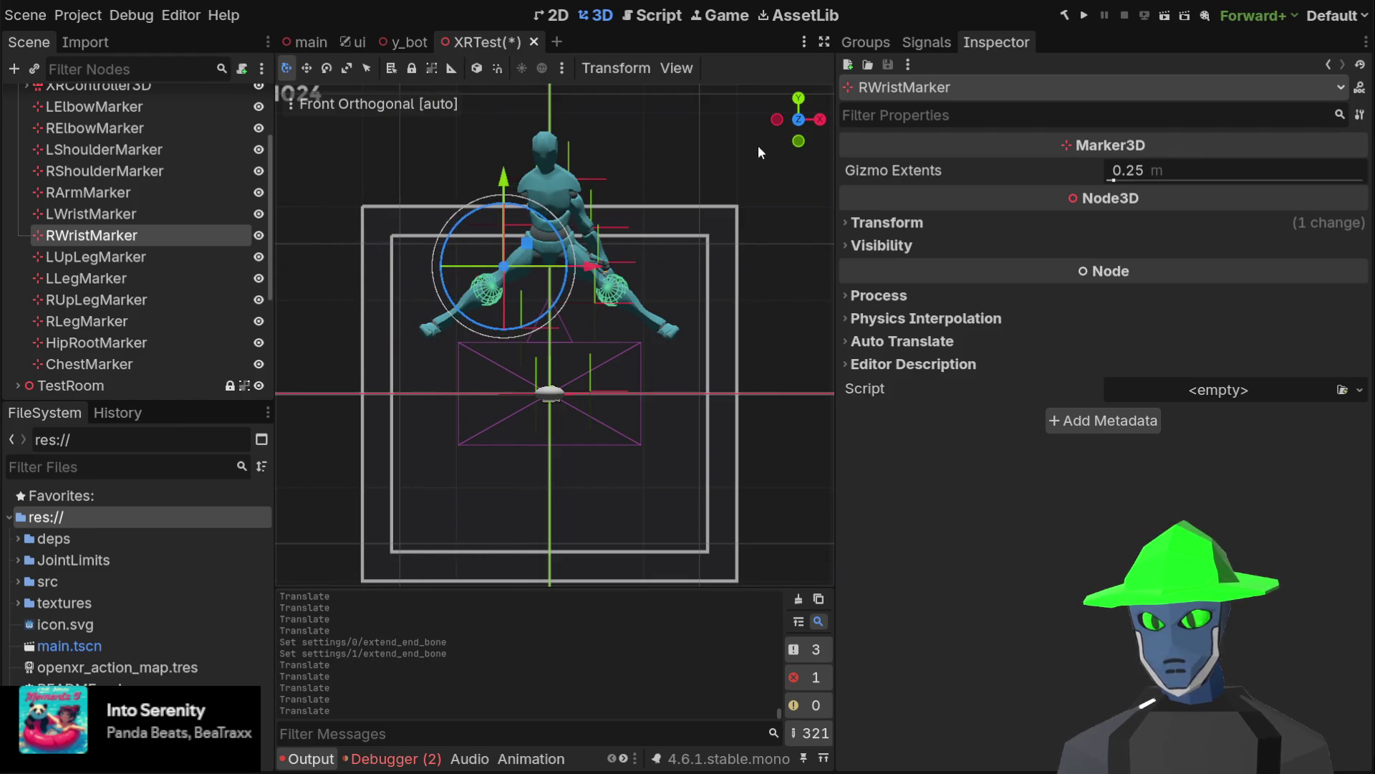
left_click(820, 119)
mouse_move(669, 244)
left_mouse_down()
mouse_move(711, 257)
mouse_move(838, 209)
left_mouse_up()
scroll(687, 247, "up", 5)
left_click(820, 119)
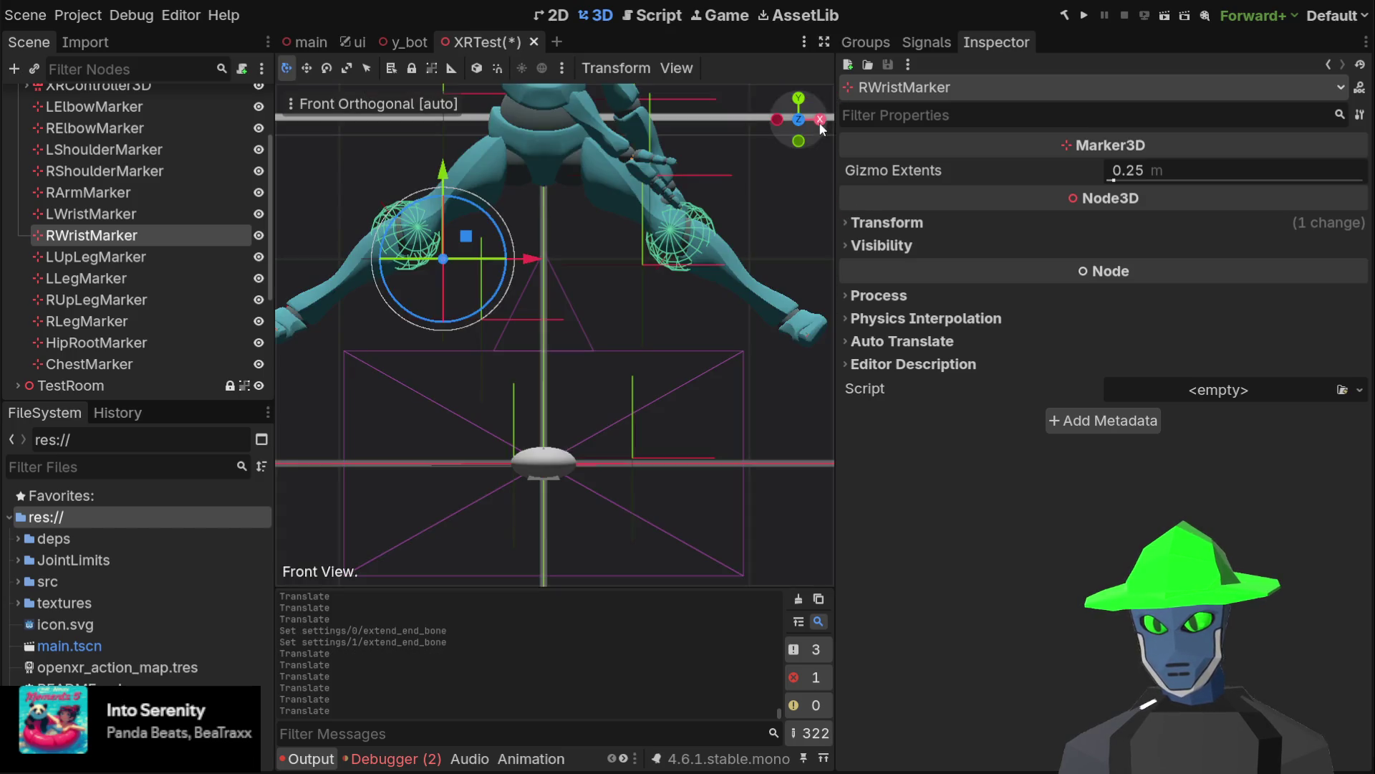
scroll(540, 200, "down", 3)
scroll(553, 213, "down", 1)
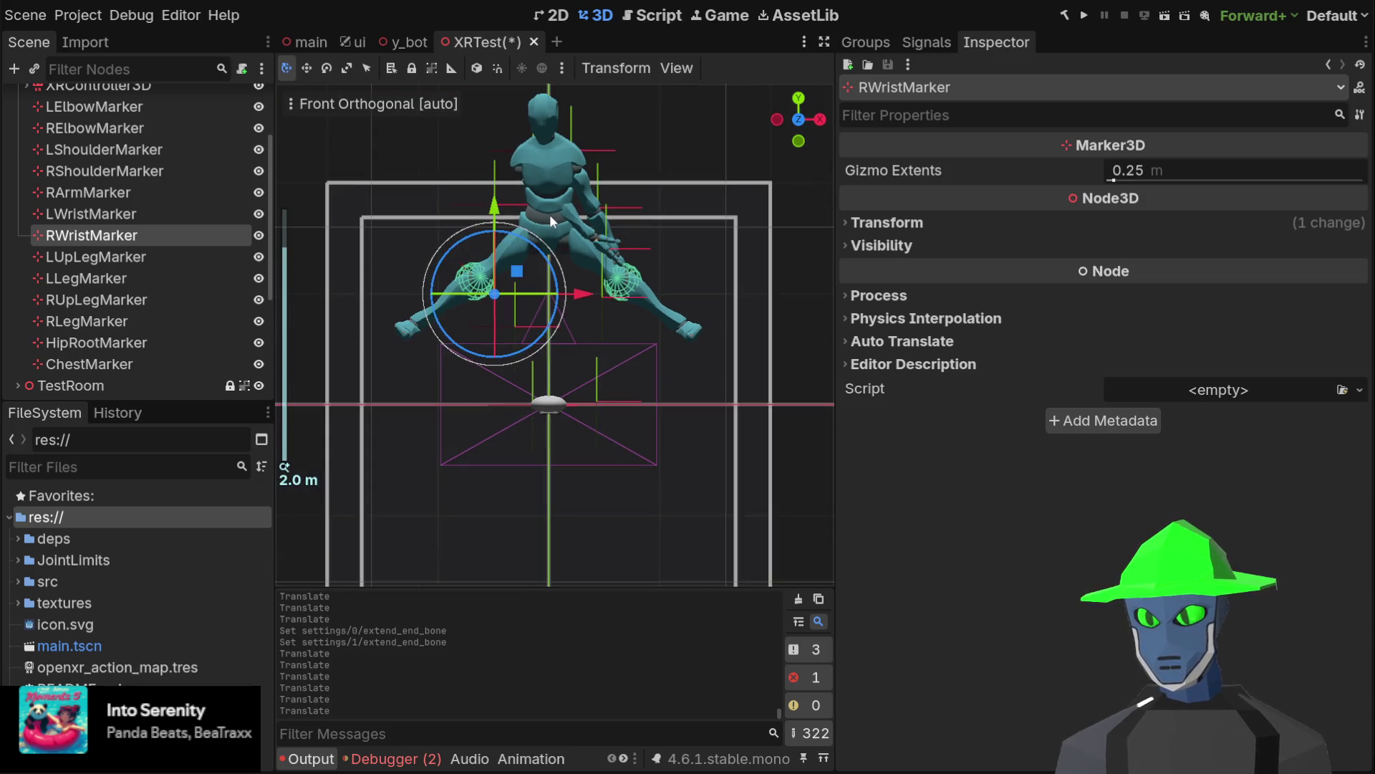
mouse_move(514, 269)
left_mouse_down()
mouse_move(517, 190)
mouse_move(508, 233)
left_mouse_up()
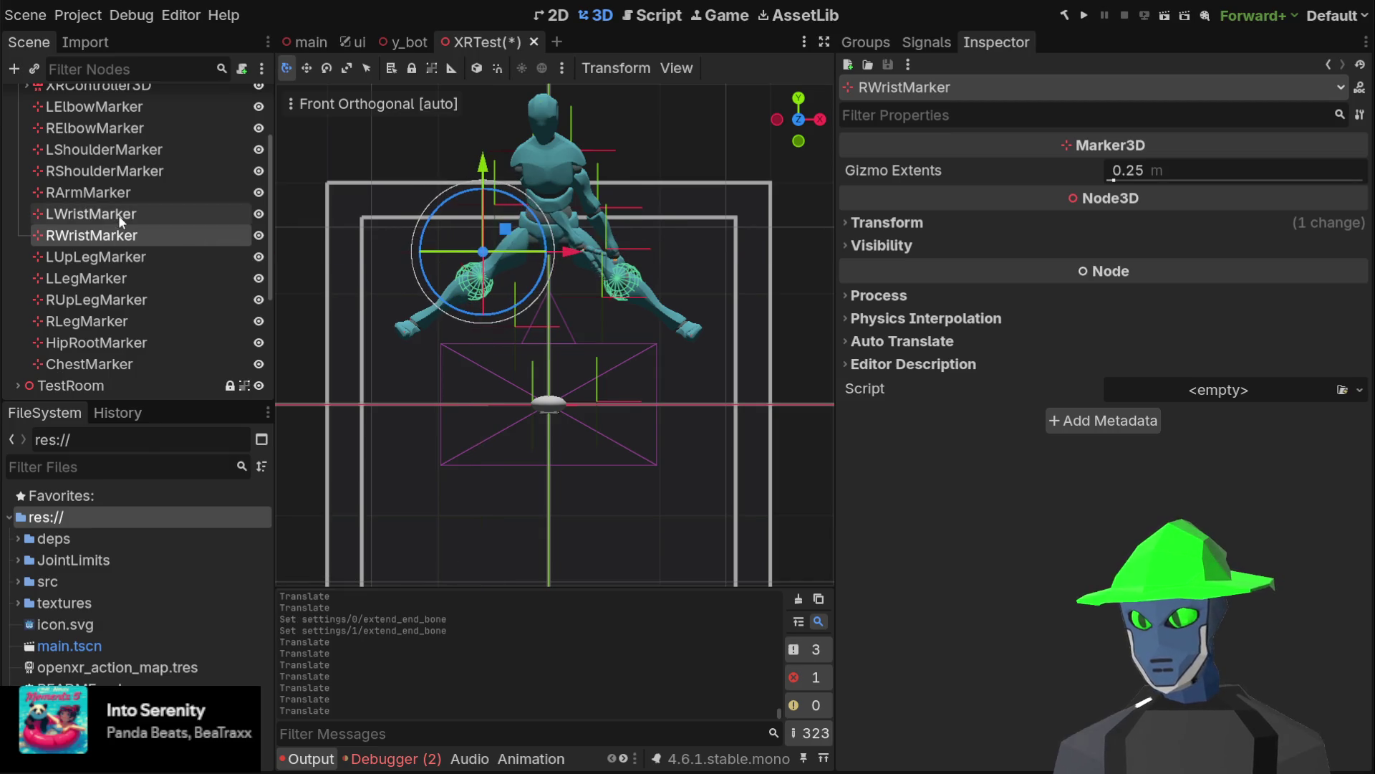
Move the RShoulderMarker slightly right, then select the LShoulderMarker
left_click(118, 215)
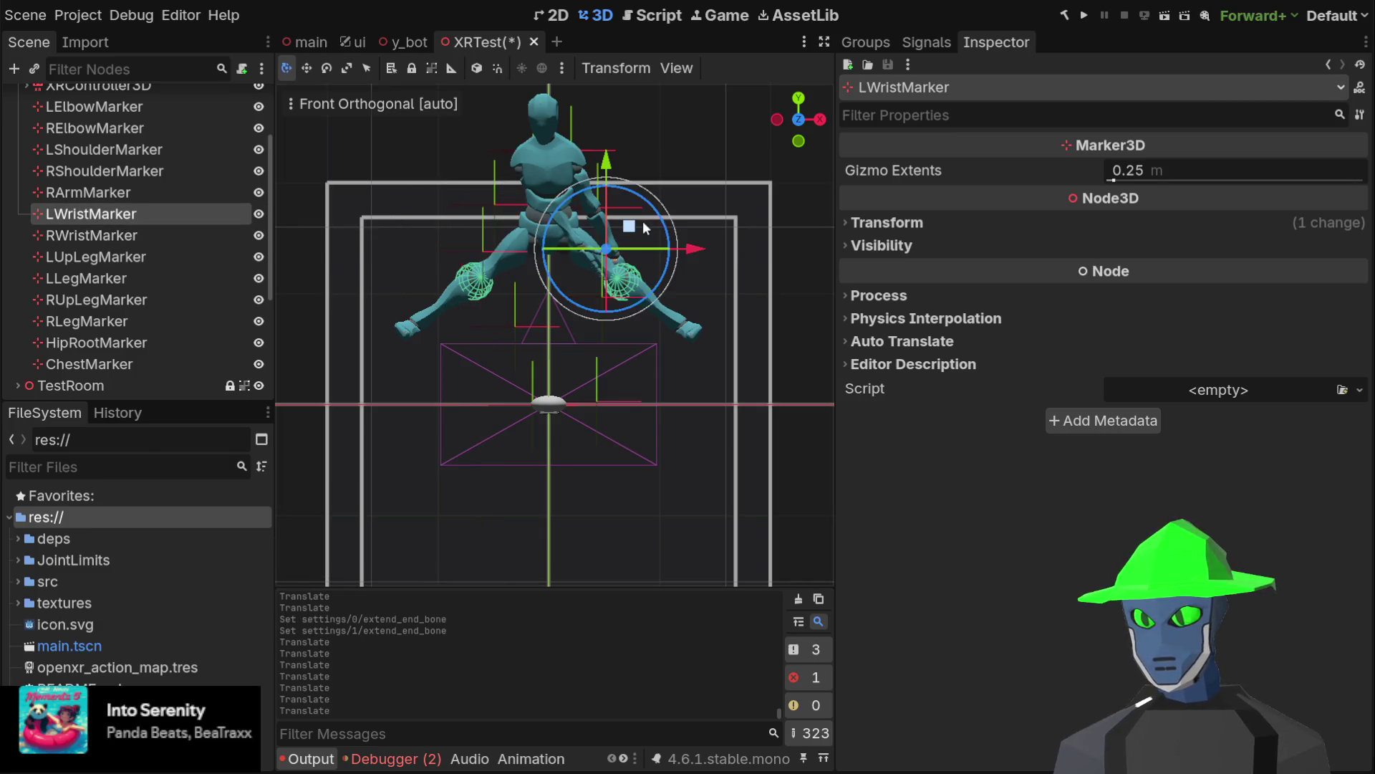
left_click(148, 191)
left_click(161, 171)
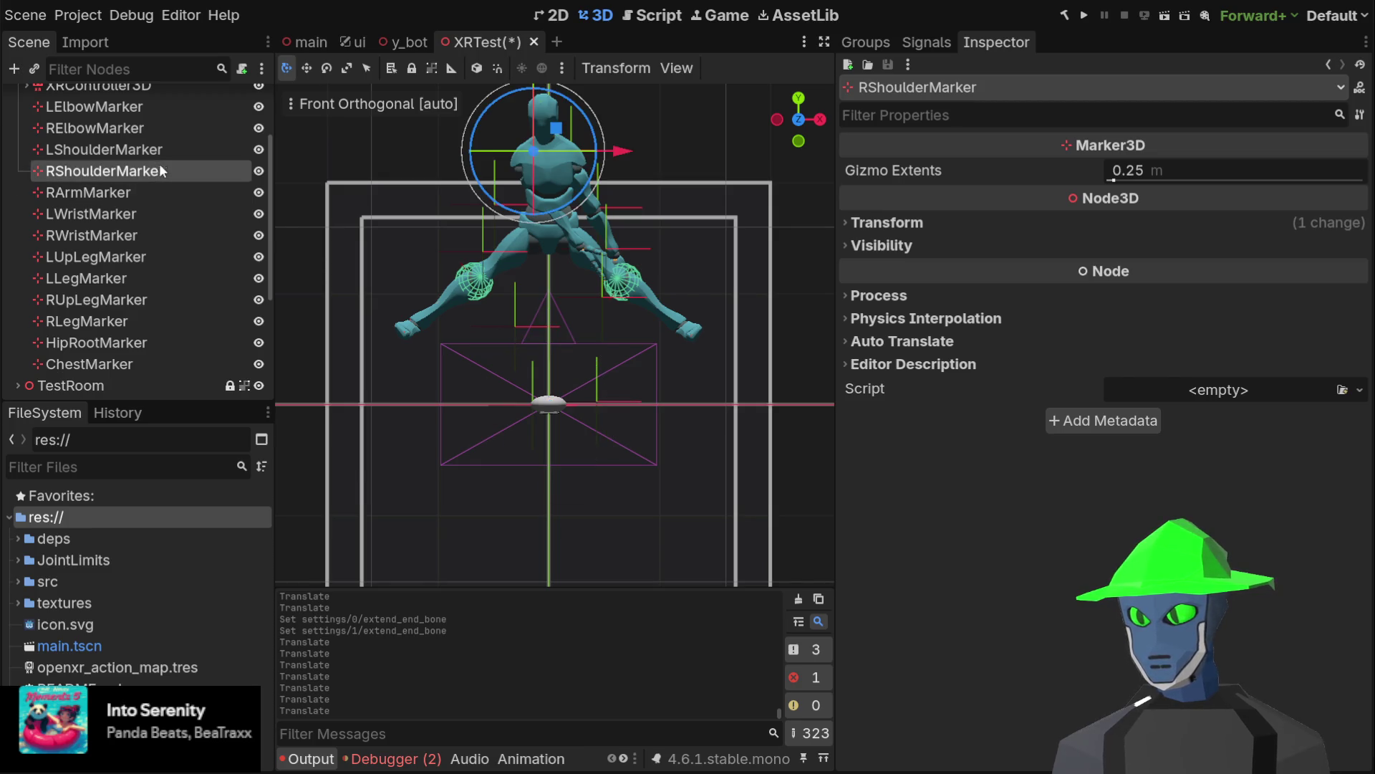
mouse_move(558, 129)
left_mouse_down()
mouse_move(591, 133)
mouse_move(616, 105)
mouse_move(595, 134)
left_mouse_up()
left_click(193, 149)
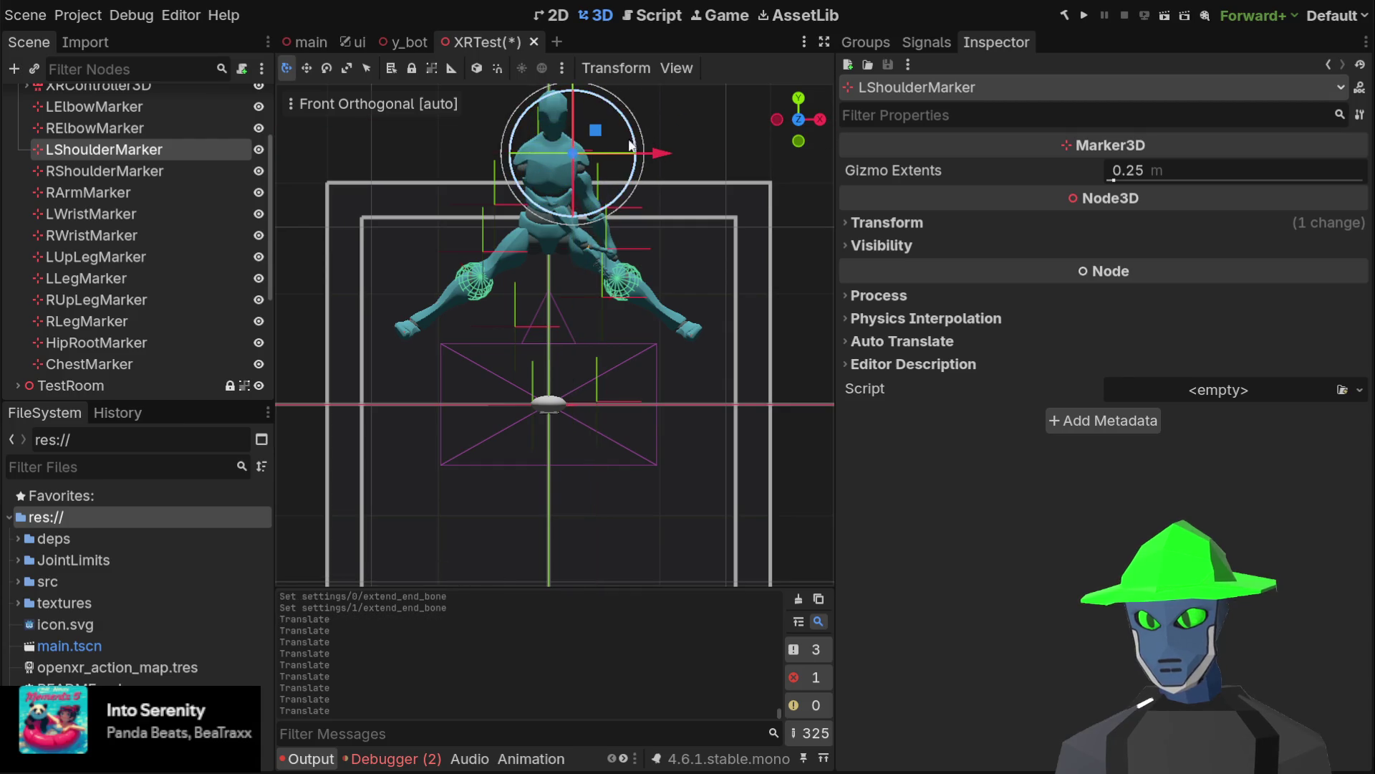
Shift the RElbowMarker and nudge the RLegMarker up and right
left_click(123, 132)
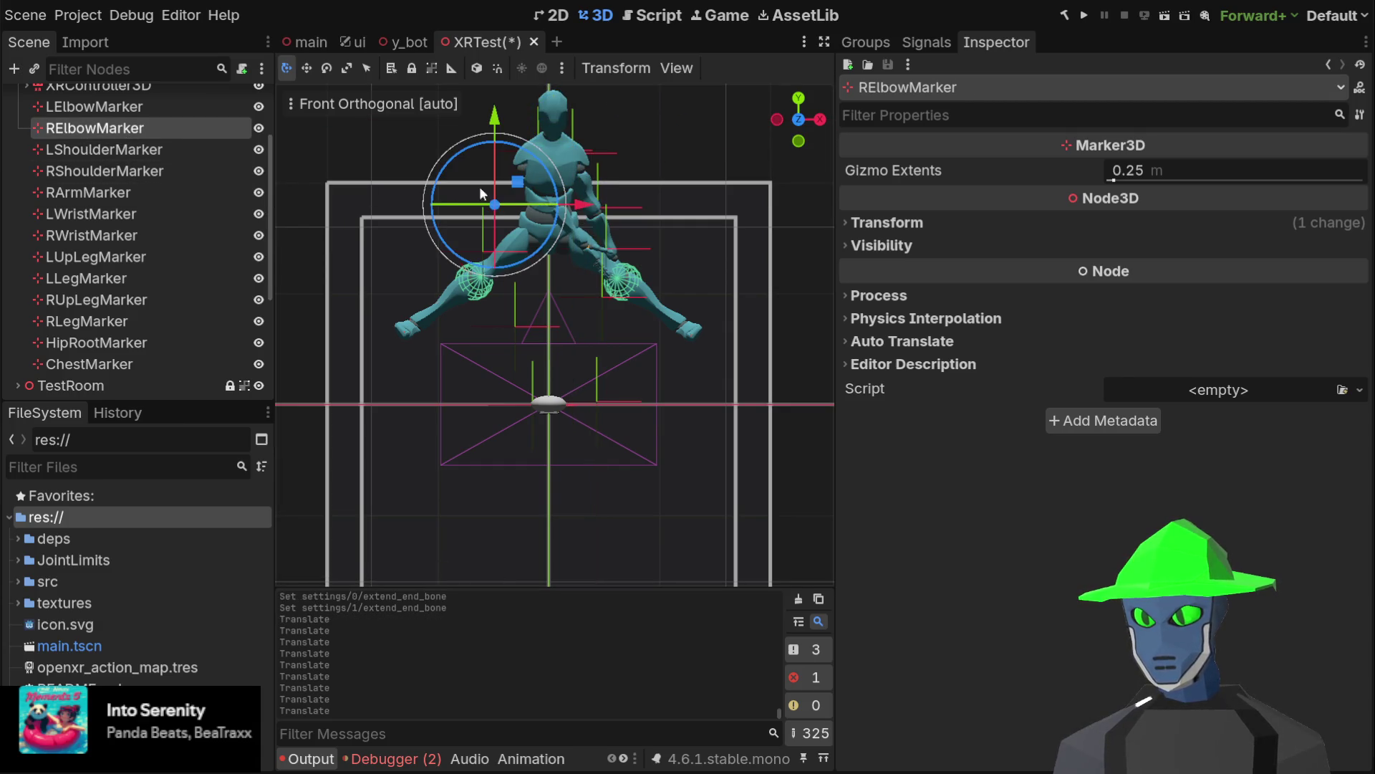
mouse_move(519, 185)
left_mouse_down()
mouse_move(507, 196)
mouse_move(428, 177)
mouse_move(377, 139)
mouse_move(442, 187)
mouse_move(455, 235)
mouse_move(374, 137)
mouse_move(378, 123)
mouse_move(458, 182)
mouse_move(382, 216)
mouse_move(505, 211)
left_mouse_up()
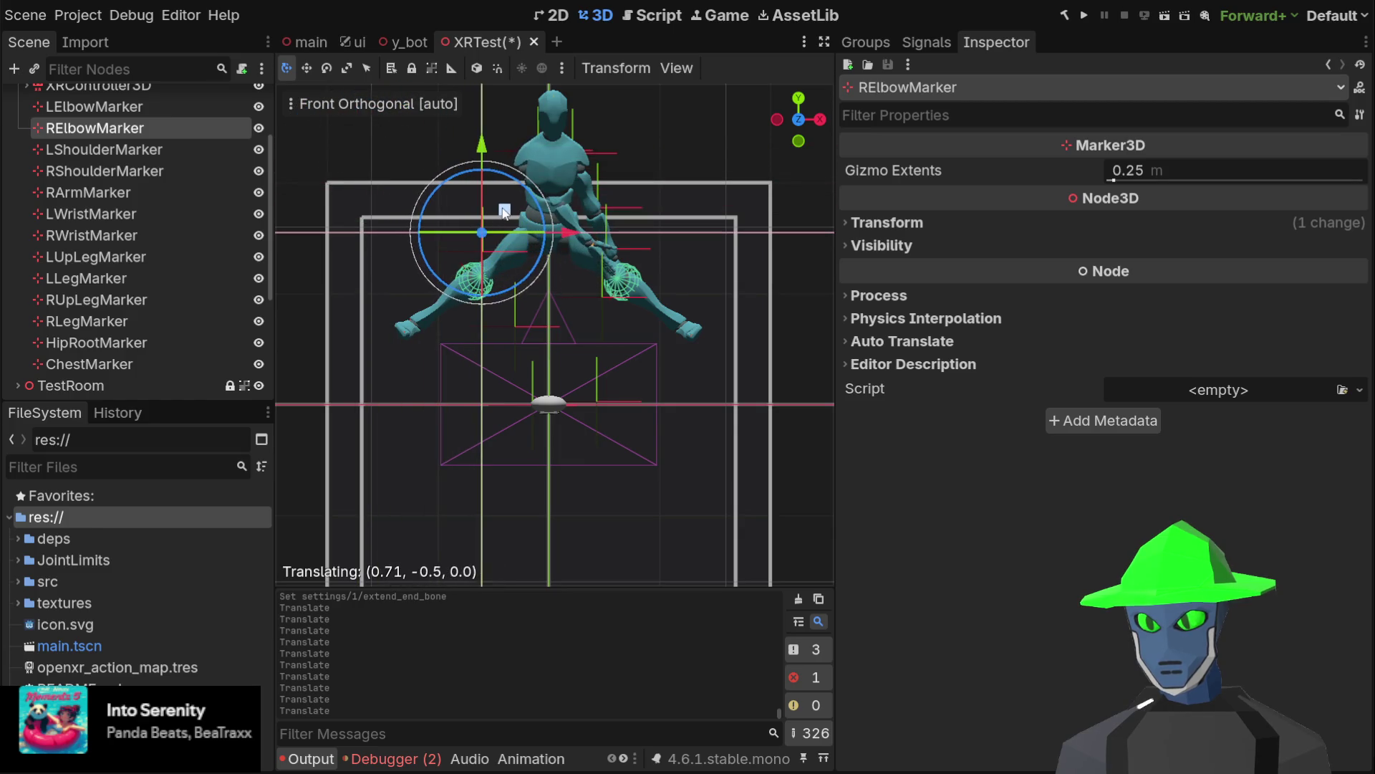
left_click(131, 320)
mouse_move(555, 382)
left_mouse_down()
mouse_move(643, 354)
mouse_move(525, 378)
mouse_move(552, 372)
mouse_move(558, 393)
mouse_move(543, 386)
left_mouse_up()
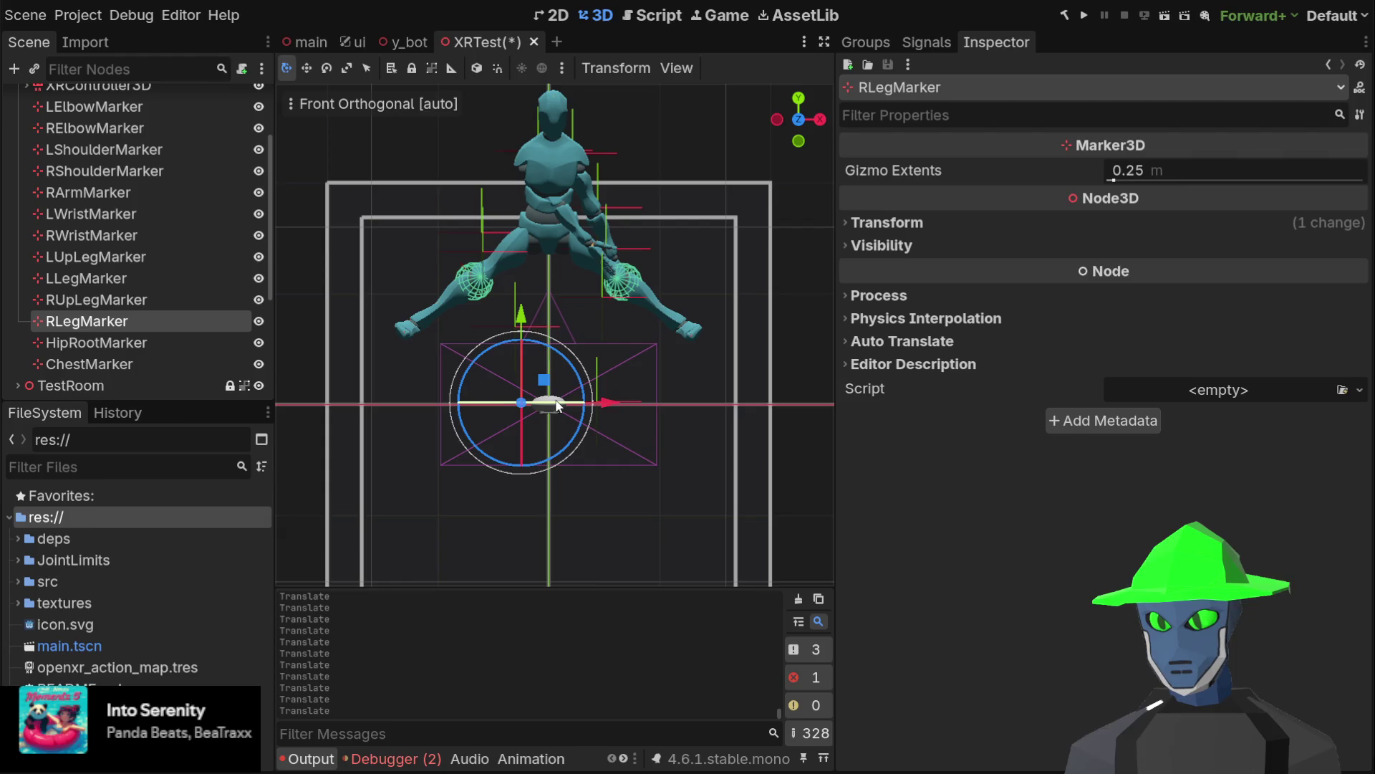
Display the Skeleton3D's bone hierarchy
left_click(104, 342)
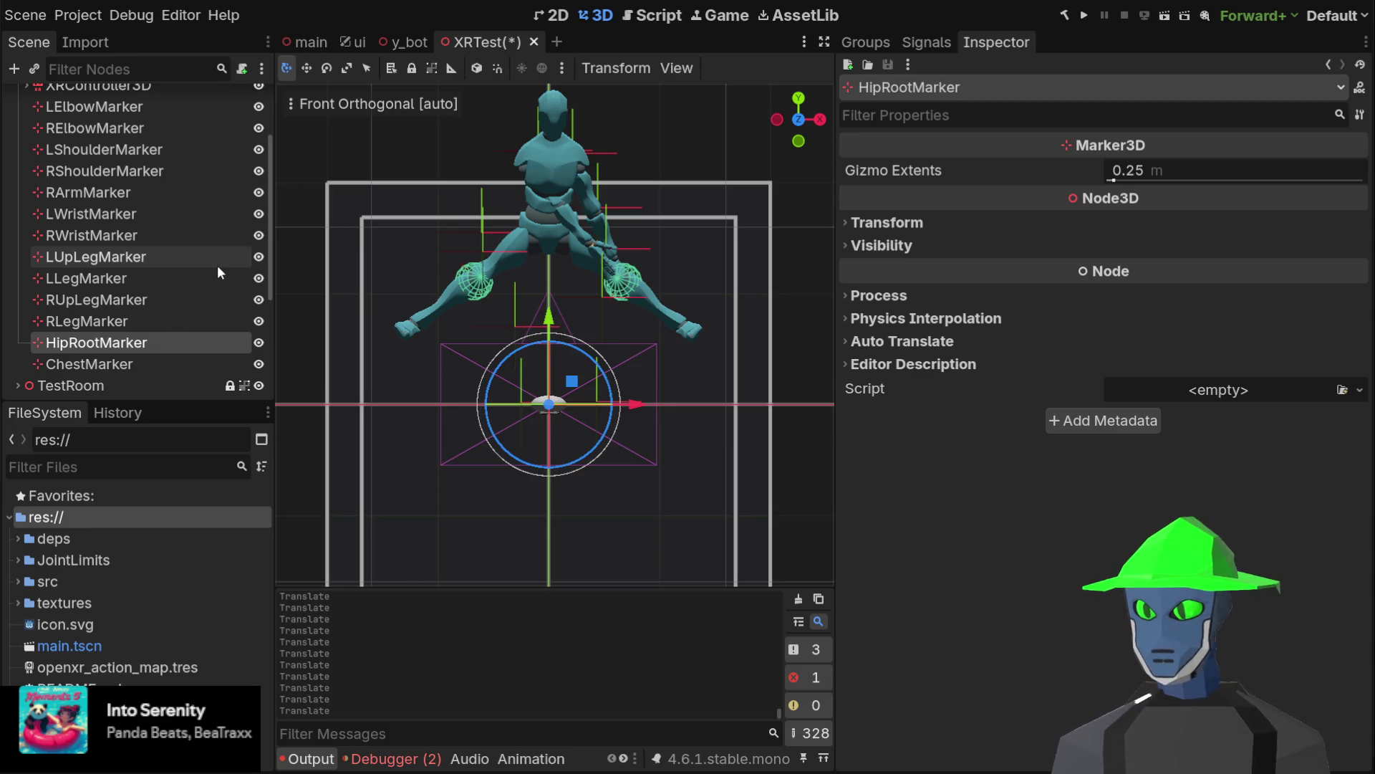
scroll(184, 280, "down", 5)
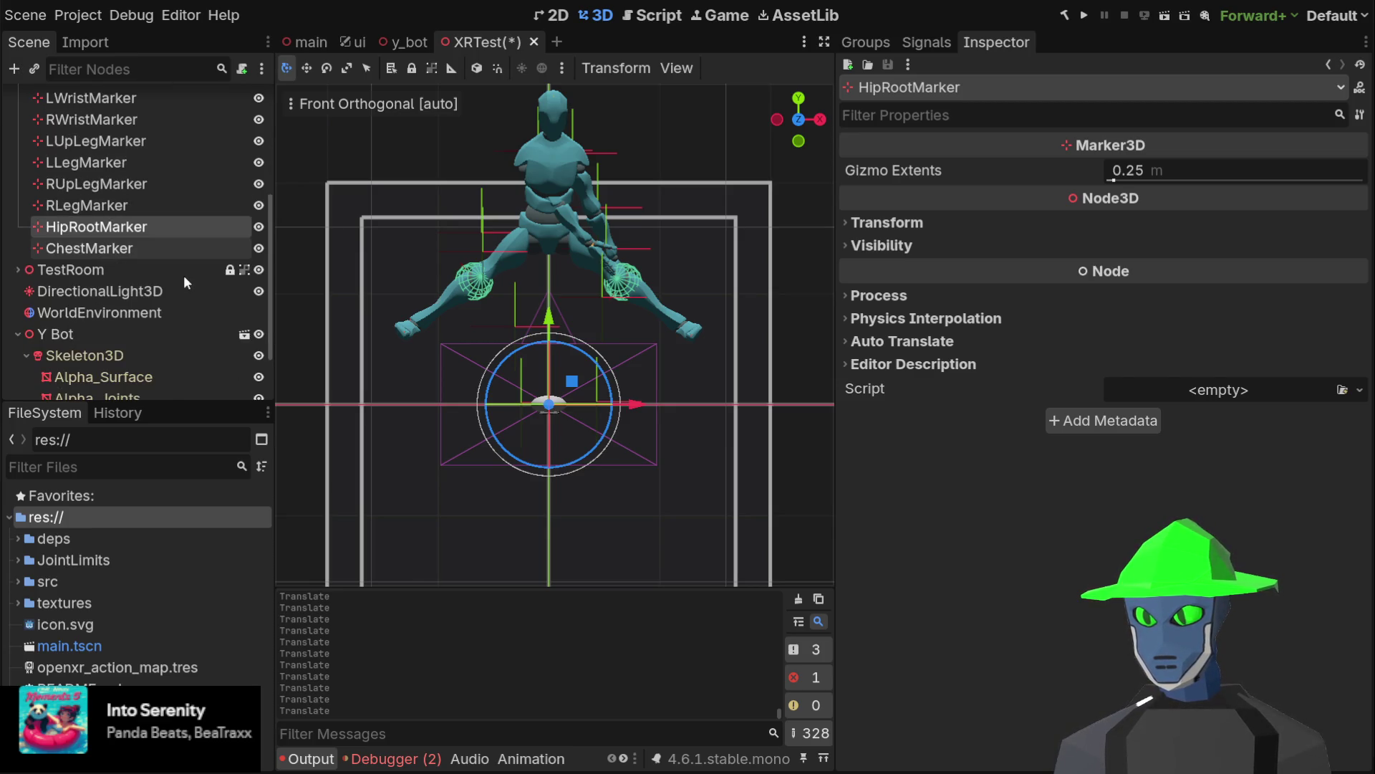
left_click(170, 278)
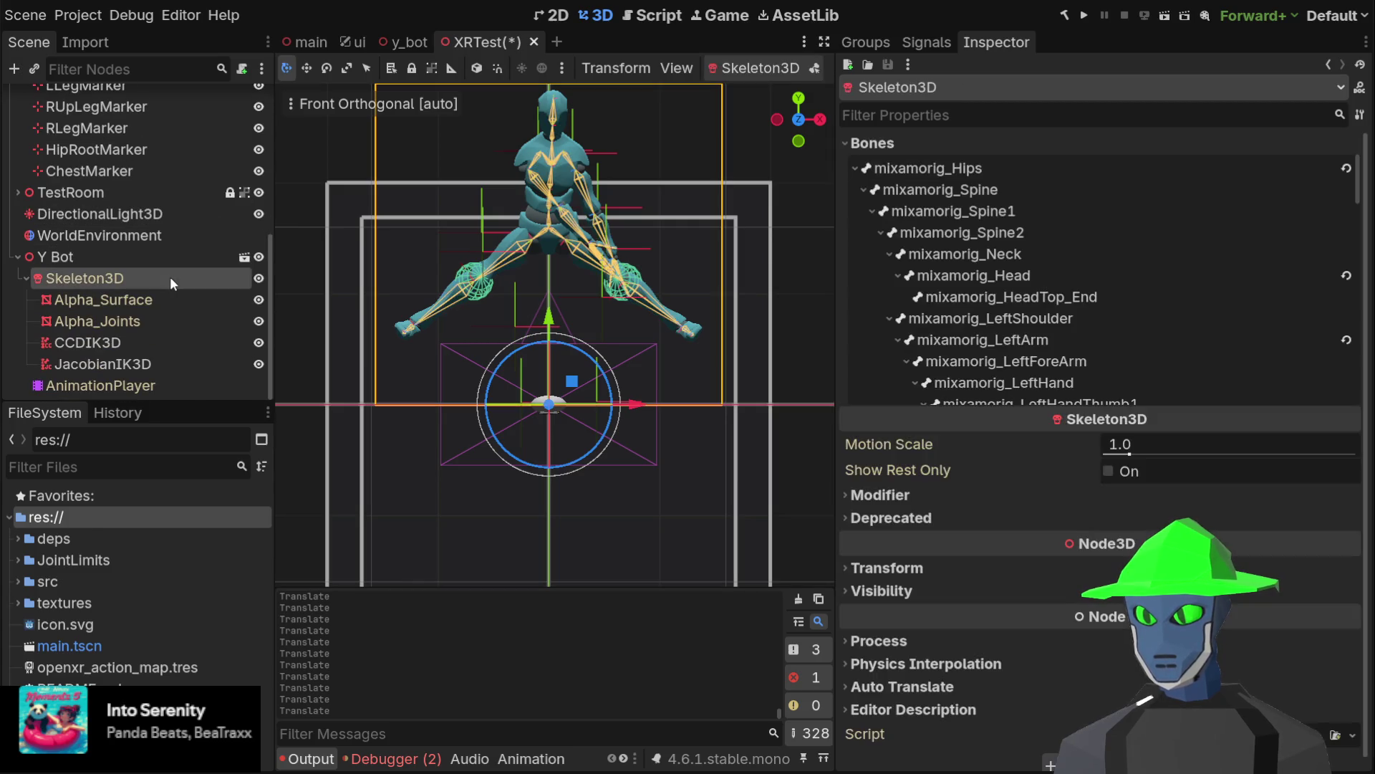